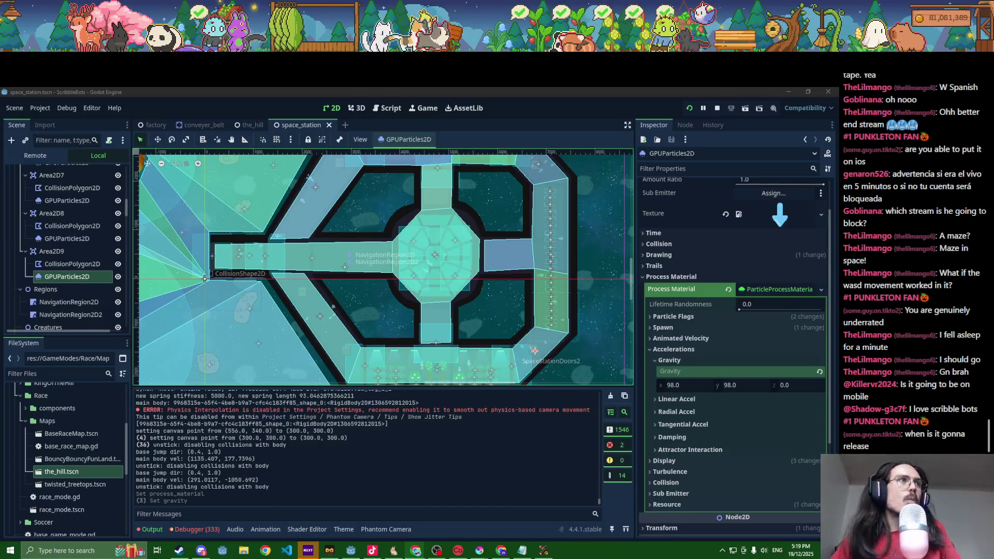
- Paste the invite link into a scratch note, trim it to just the link, and close it unsaved
key("alt+Tab")
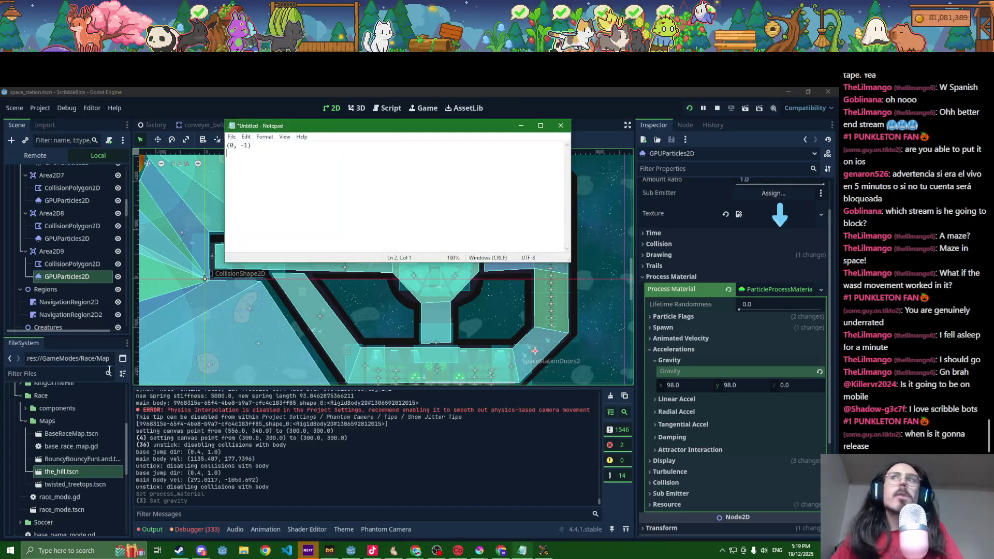
type("https://discord.com/invite/Y9wAj8fXSN")
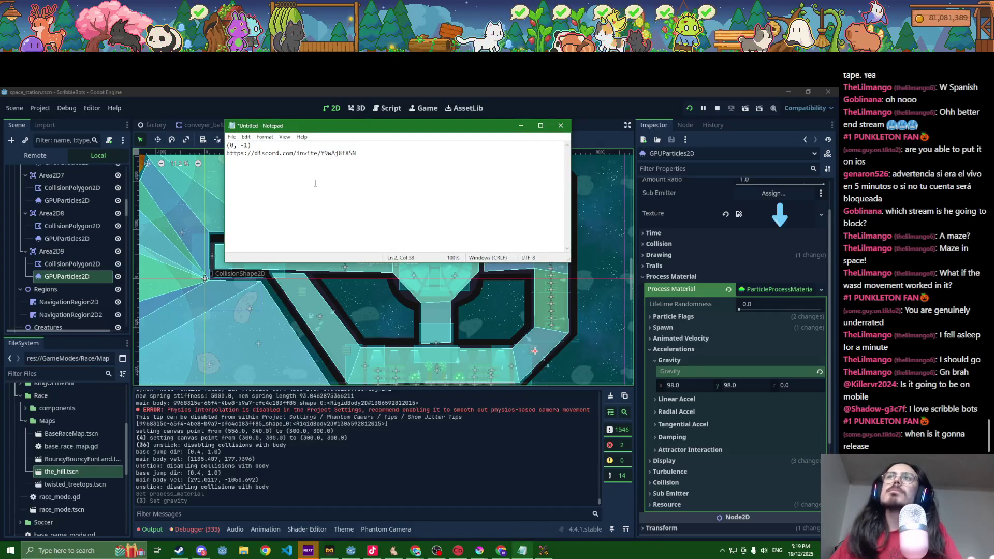
key("alt+Tab")
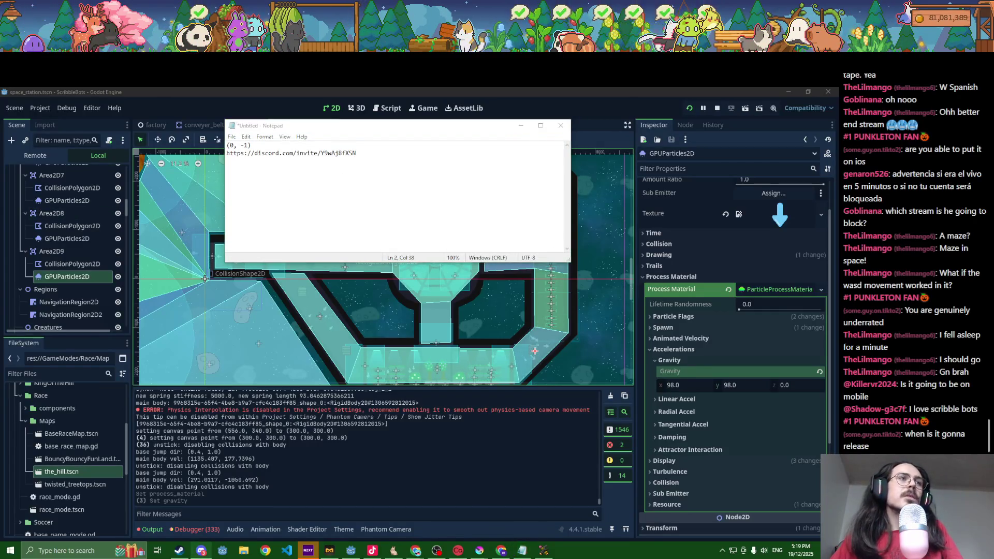
key("alt+Tab")
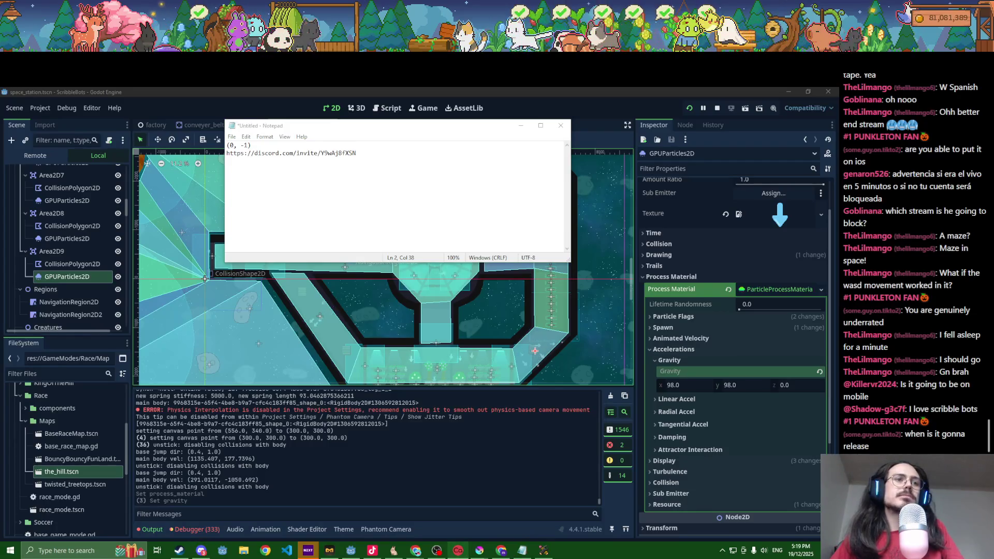
key("alt+Tab")
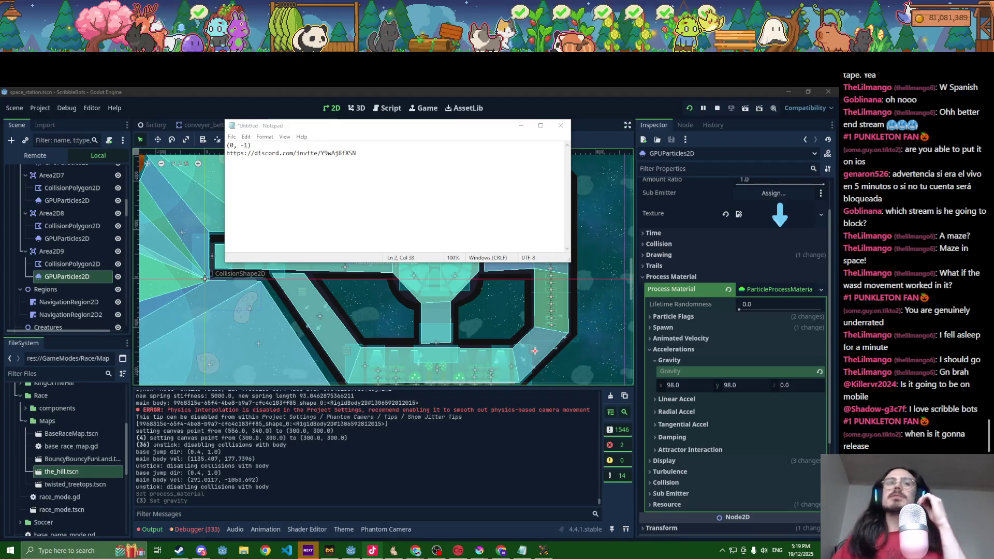
left_click_drag(293, 129, 366, 168)
key("ctrl+a")
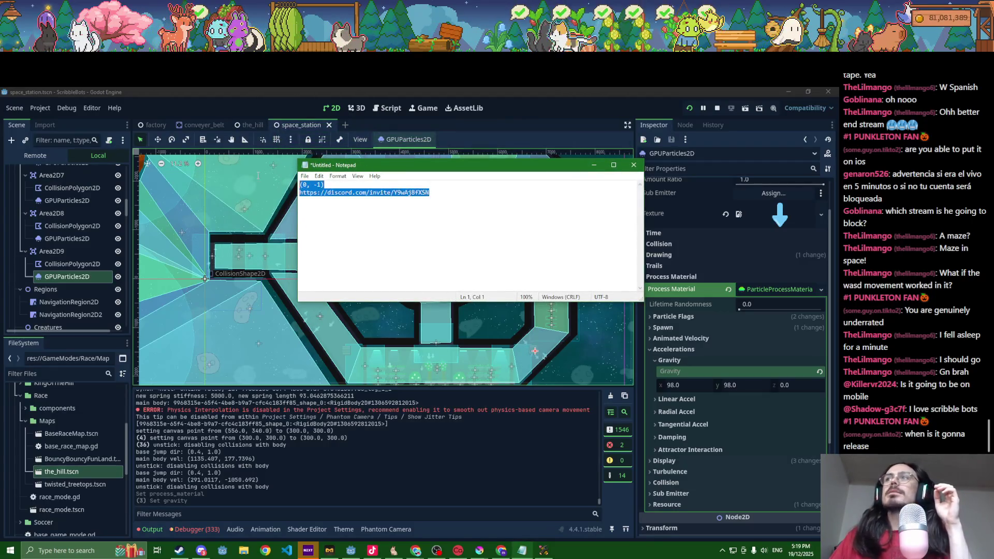
key("ctrl+plus")
key("ctrl+plus")
key("ctrl+plus")
key("ctrl+plus")
key("ctrl+plus")
key("ctrl+plus")
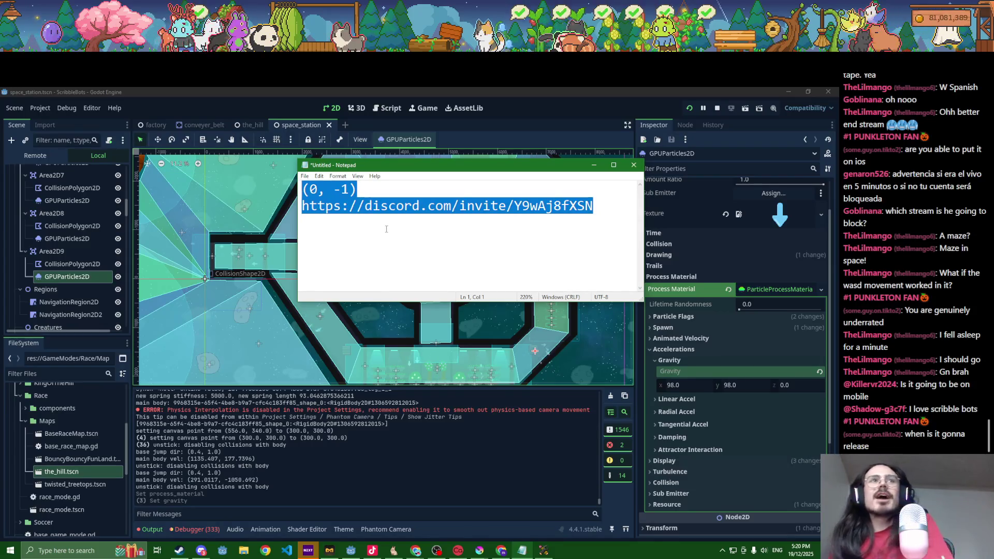
left_click(361, 190)
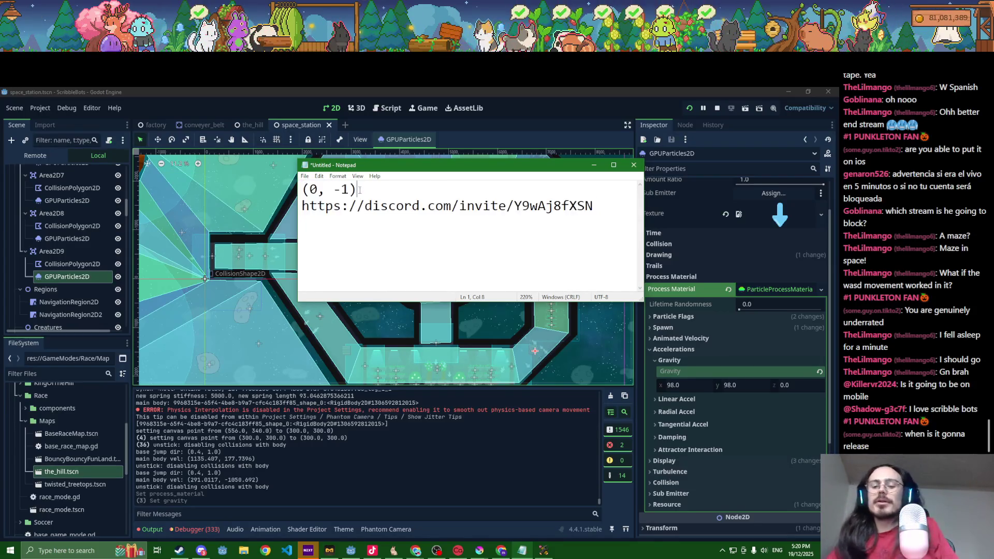
key("Delete")
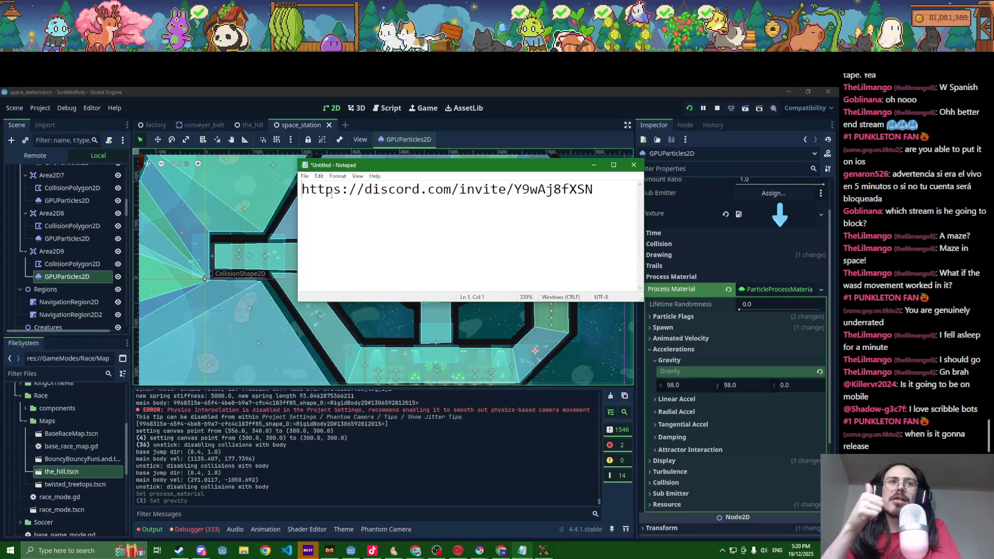
left_click(634, 164)
left_click(434, 318)
- Duplicate Area2D9 as Area2D10 and move the copy up and right toward the left corridor
scroll(412, 297, "down", 2)
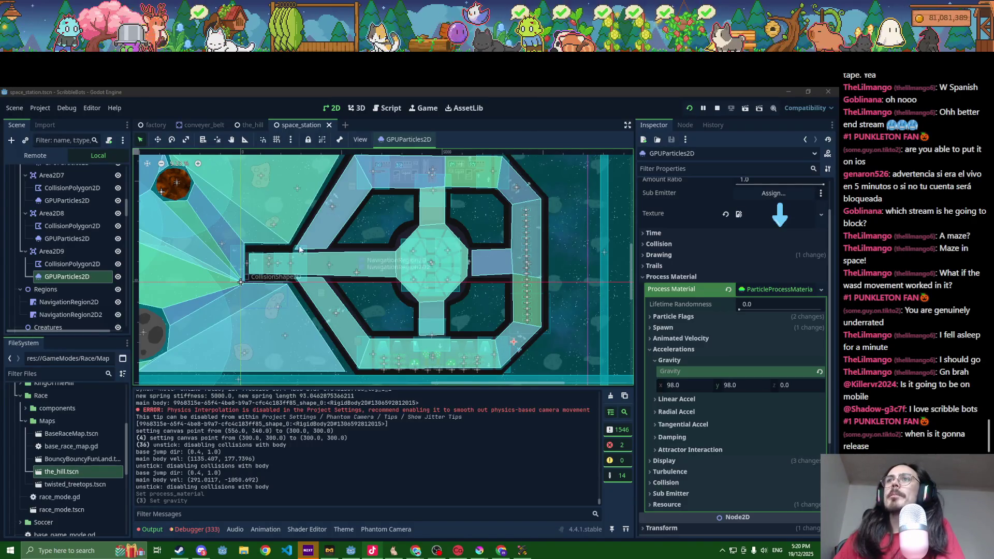
left_click(52, 251)
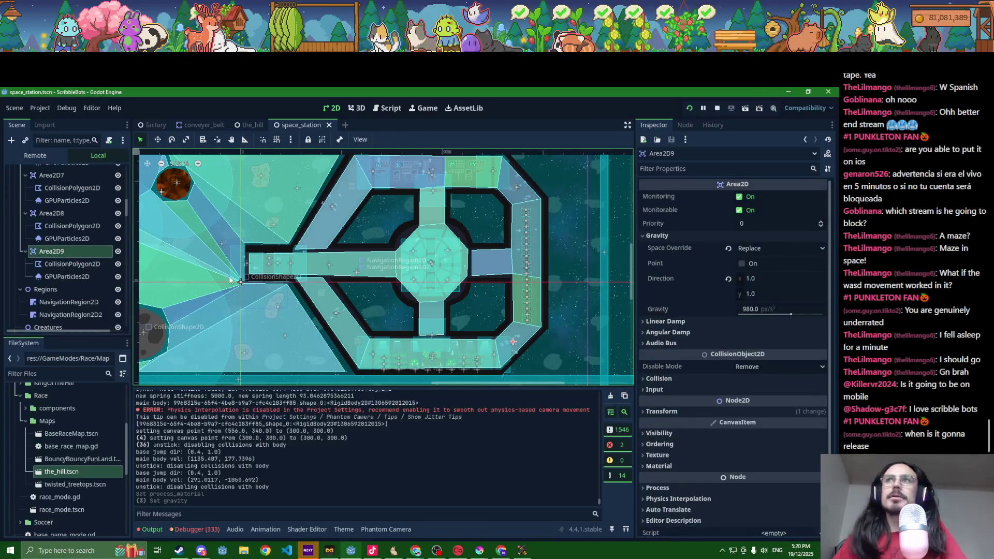
key("ctrl+d")
left_click(158, 139)
left_click_drag(234, 268, 336, 249)
- Make Area2D10's particle process material unique and save the scene
left_click(74, 313)
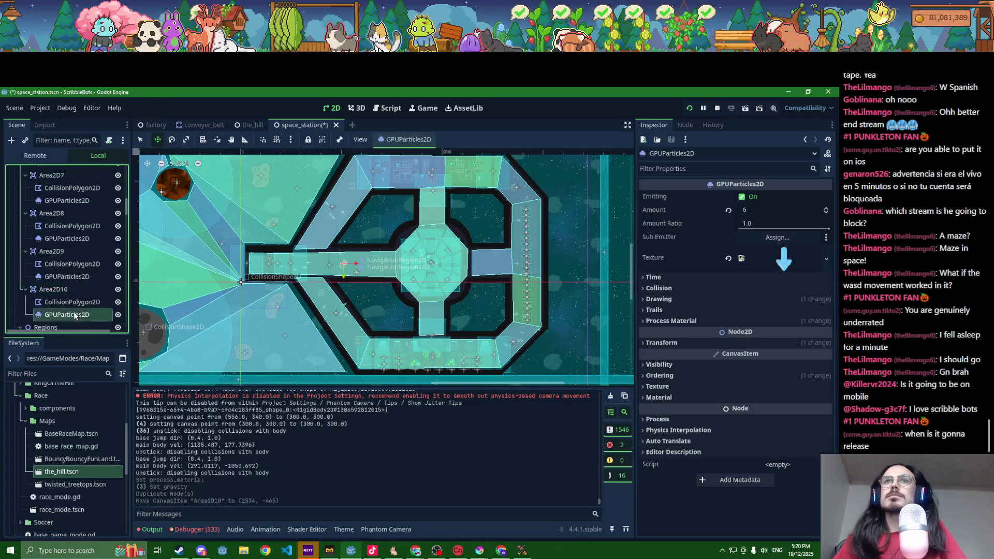
left_click(725, 321)
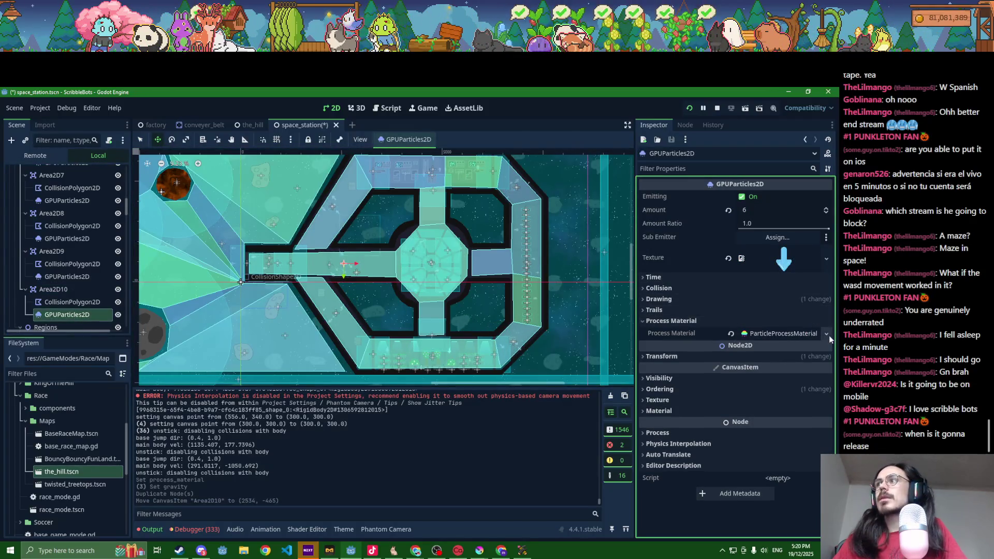
left_click(827, 334)
left_click(769, 425)
key("ctrl+s")
- Set the particle material's gravity x to 0, giving gravity 0, 98
left_click(766, 333)
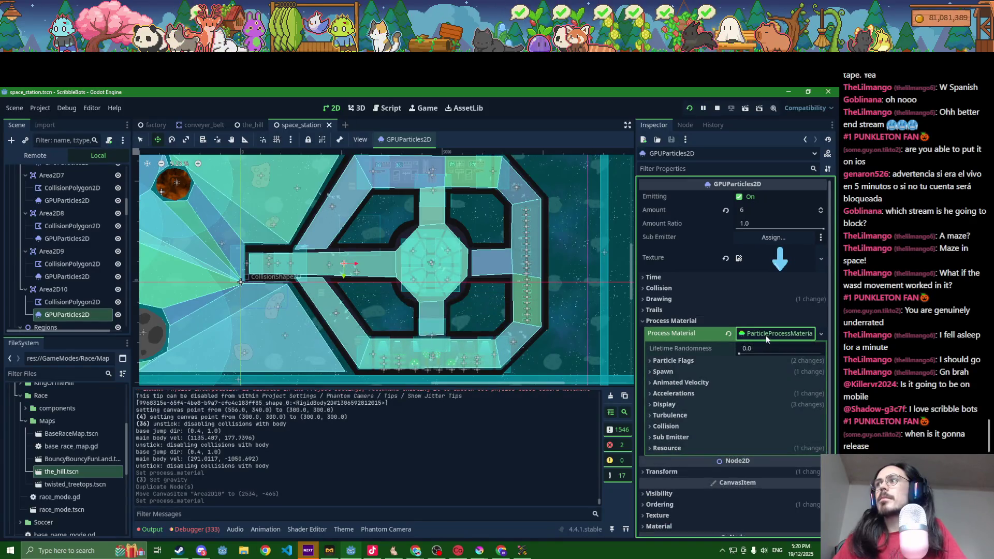
left_click(685, 394)
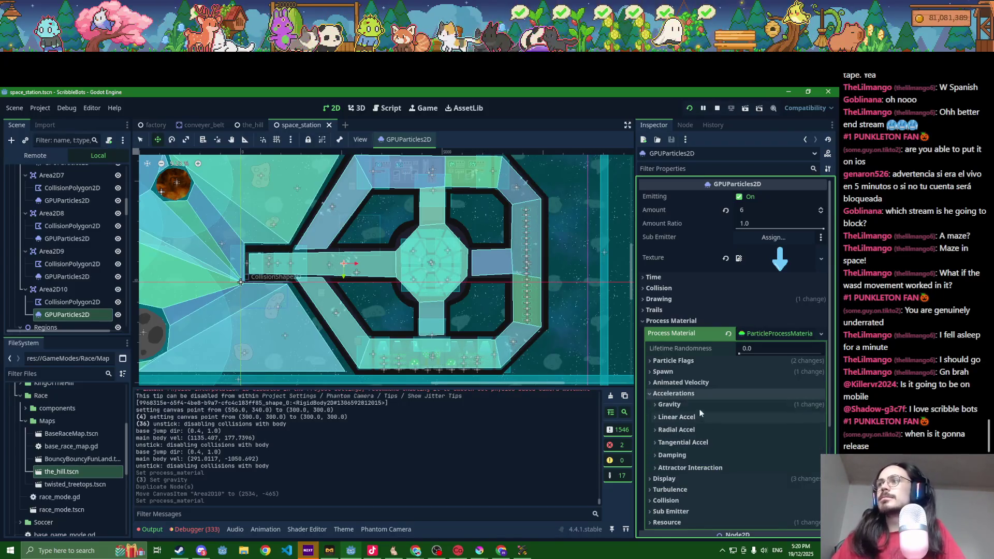
left_click(701, 407)
left_click(738, 429)
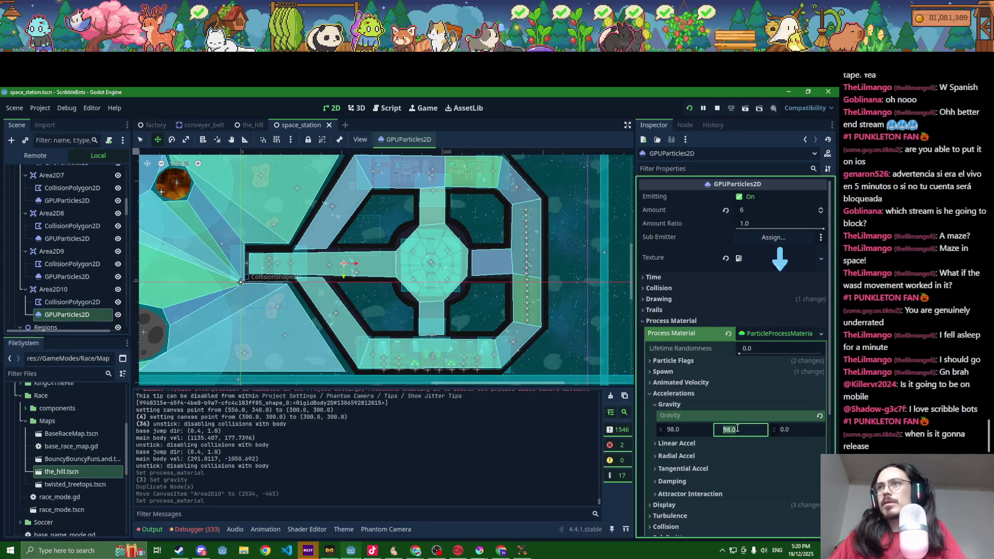
left_click(694, 430)
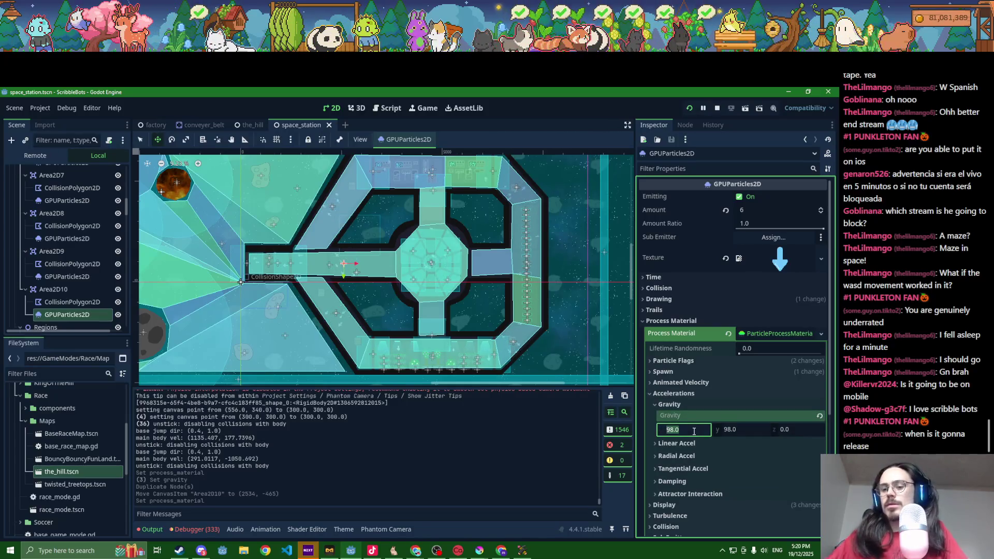
type("0")
key("Return")
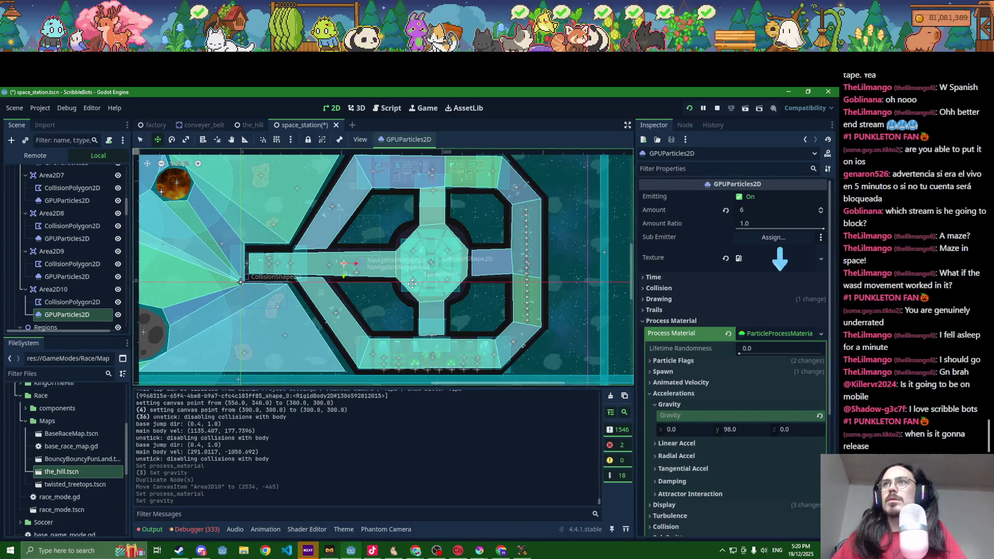
- Set the particle emission box extents x to 1000
scroll(414, 286, "up", 2)
left_click(686, 362)
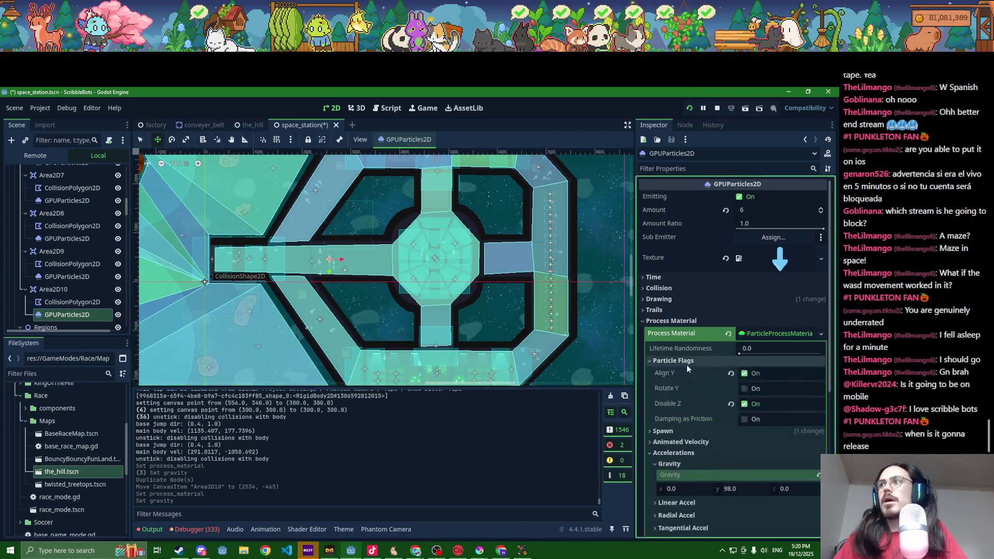
left_click(687, 364)
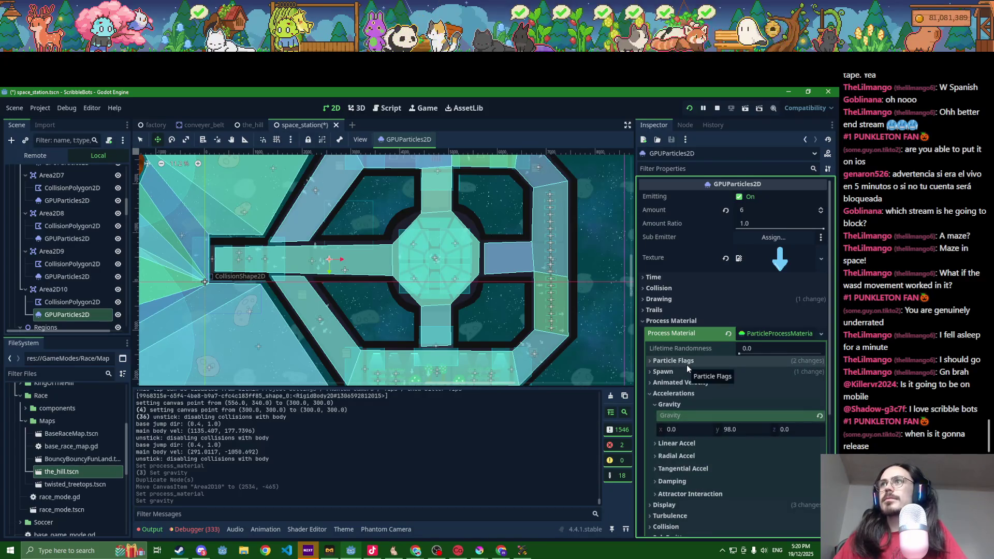
scroll(405, 293, "down", 2)
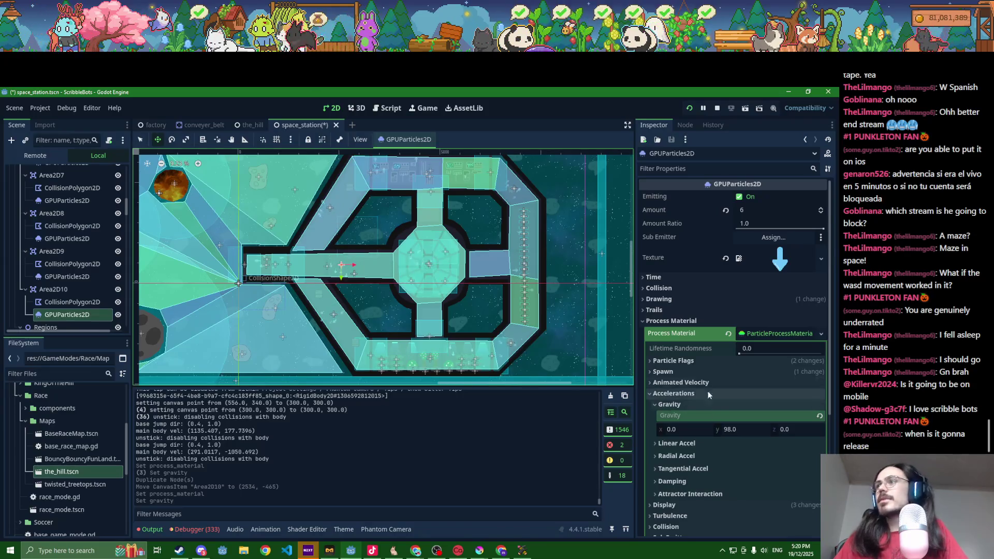
left_click(694, 382)
left_click(692, 371)
left_click(690, 379)
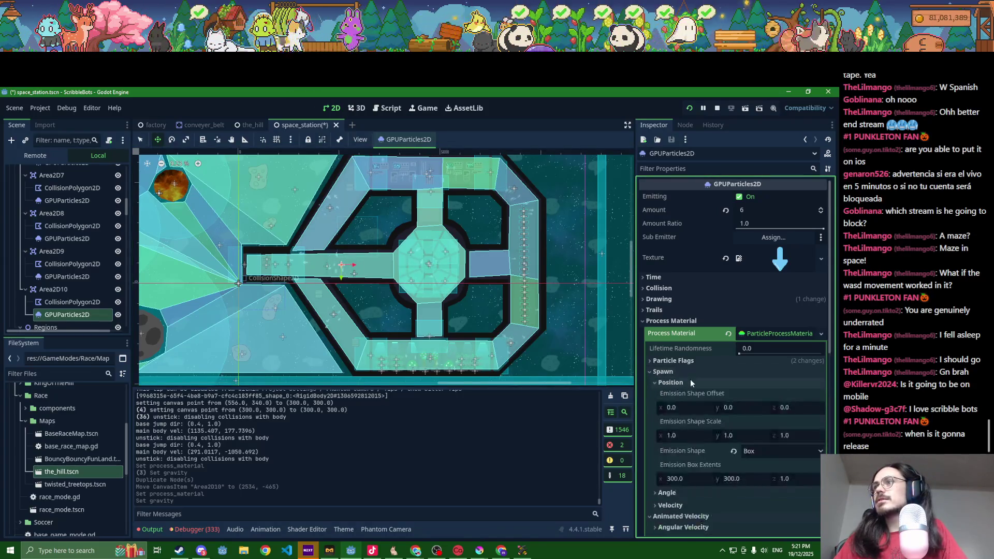
scroll(694, 414, "down", 2)
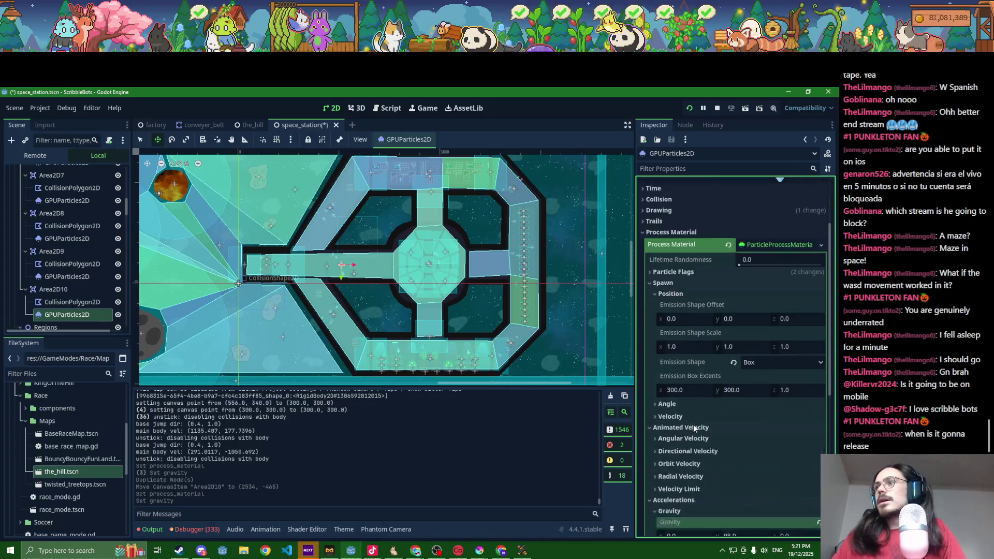
left_click(687, 391)
type("1000")
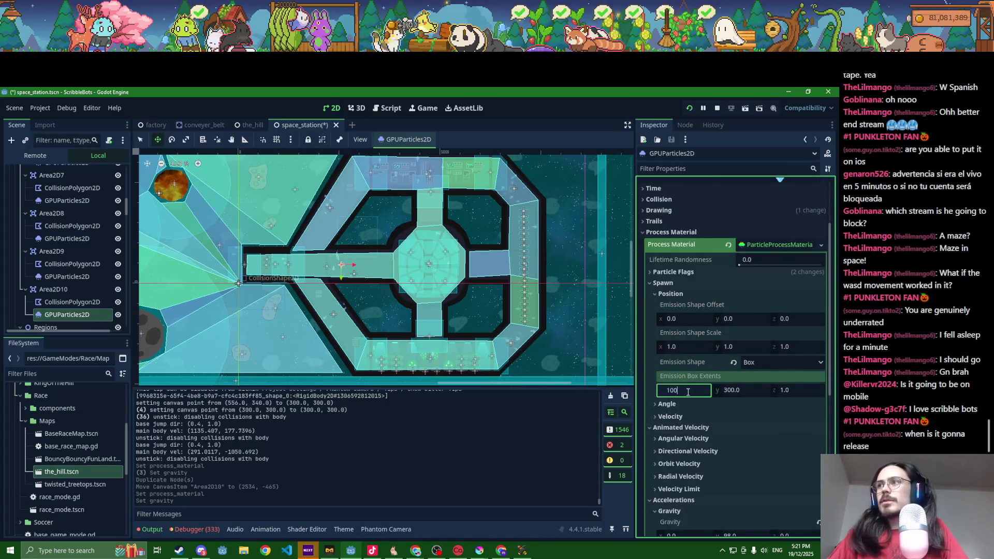
key("Return")
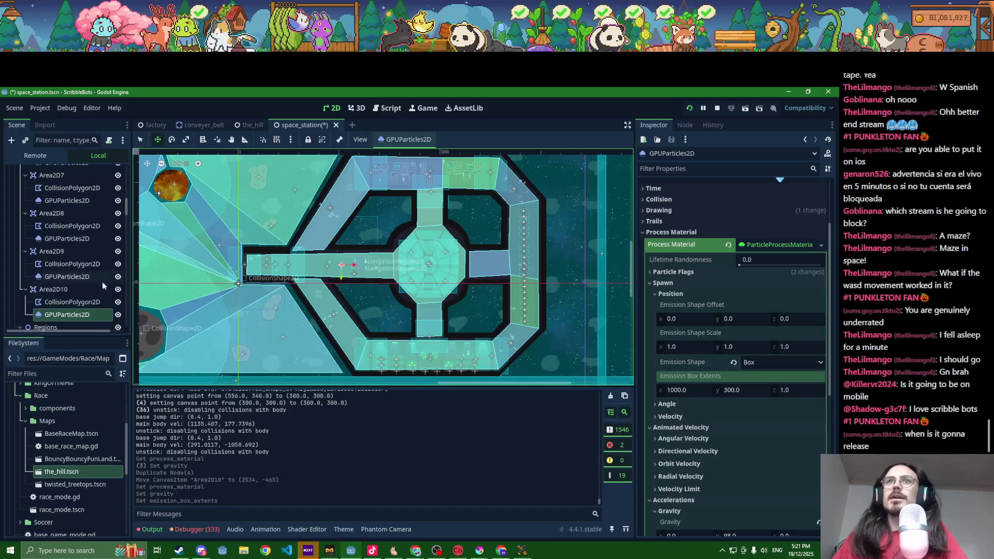
left_click(71, 303)
scroll(274, 239, "up", 2)
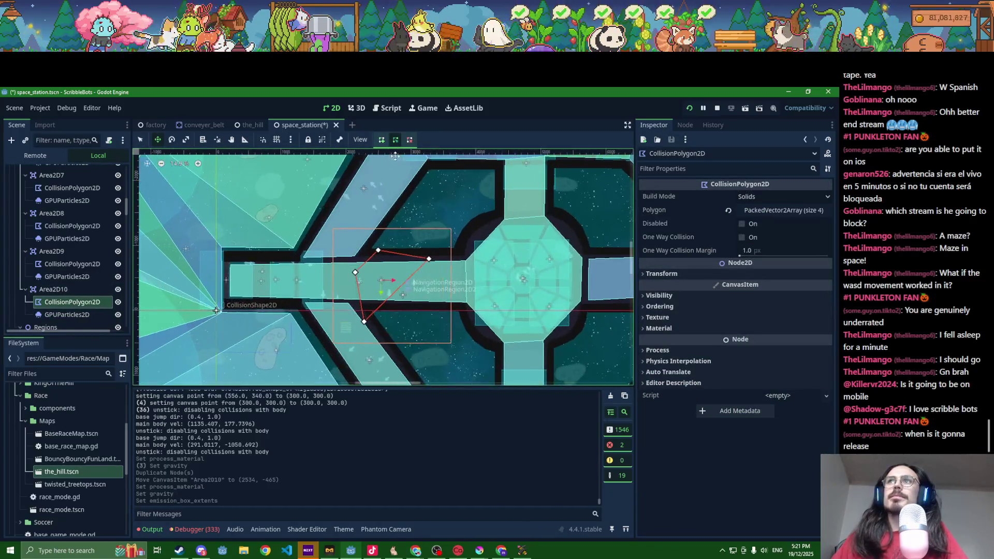
- Redraw Area2D10's collision polygon as a four-point box over the corridor
scroll(306, 280, "up", 2)
key("q")
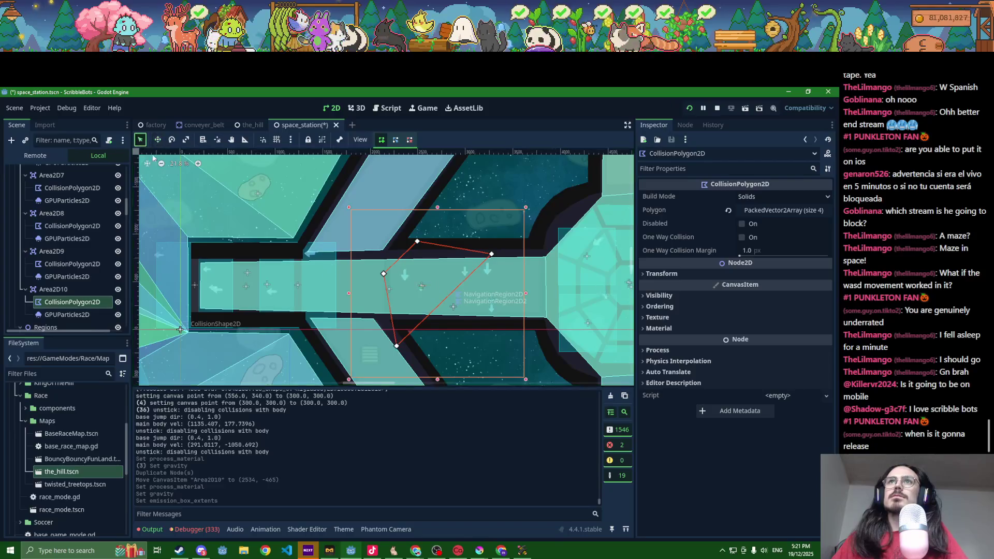
scroll(324, 300, "up", 1)
left_click(343, 318)
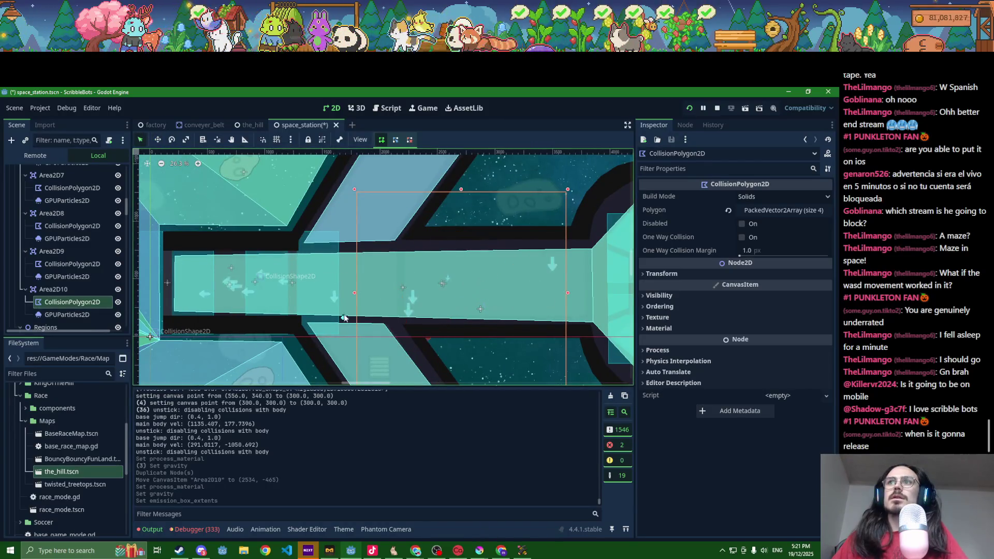
left_click(343, 245)
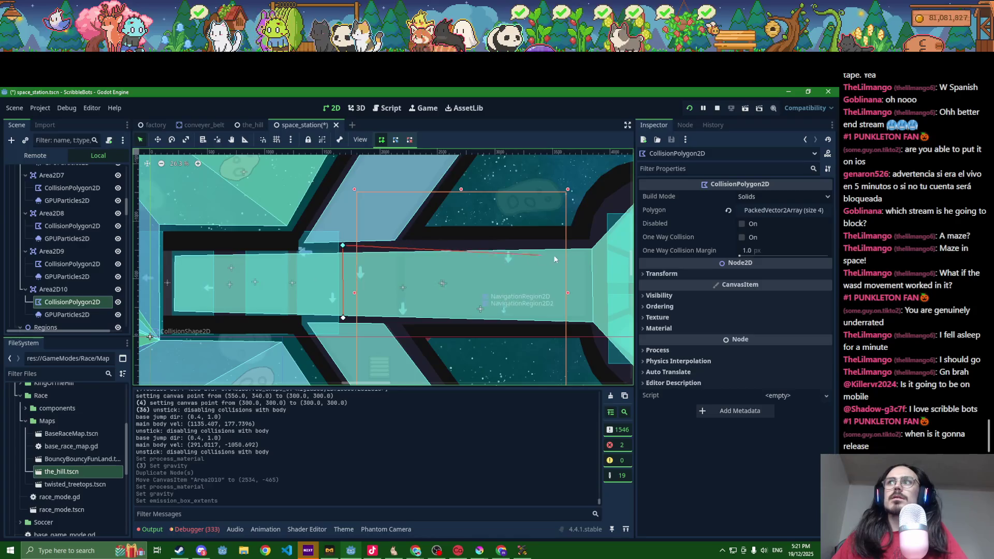
left_click(582, 245)
left_click(584, 322)
left_click(343, 318)
- Pull the polygon's left corners further left into the corridor and save the scene
left_click_drag(343, 318, 302, 315)
left_click_drag(343, 245, 304, 253)
key("ctrl+s")
scroll(339, 262, "down", 6)
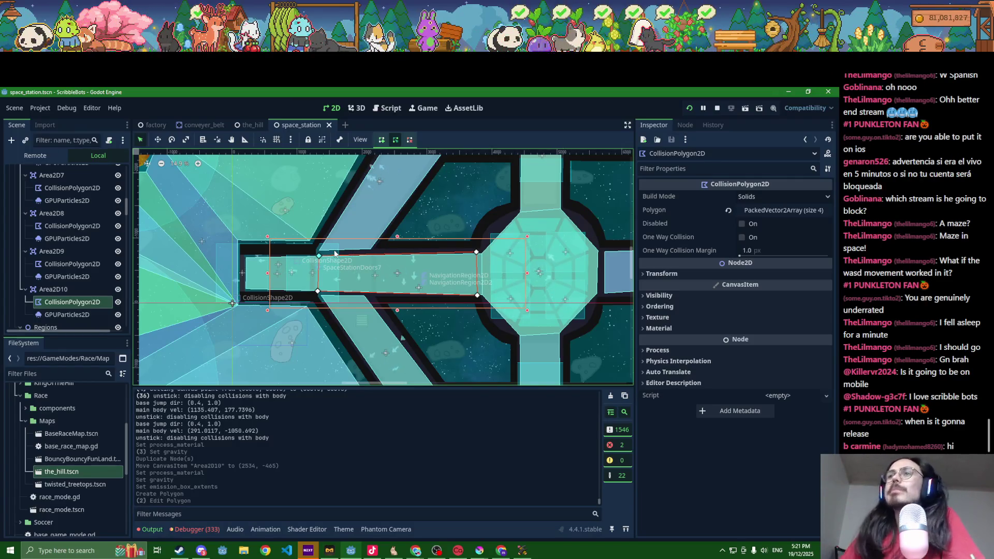
scroll(334, 254, "down", 5)
scroll(344, 312, "up", 5)
- Inspect the neighbouring gravity areas, including Area2D8's gravity settings
scroll(344, 312, "up", 1)
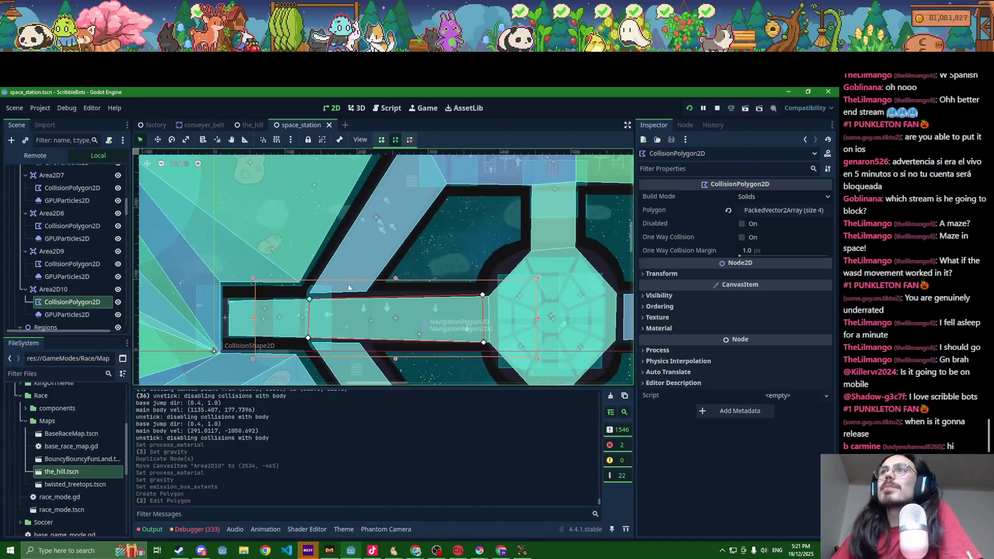
left_click(61, 253)
scroll(61, 250, "up", 2)
left_click(57, 234)
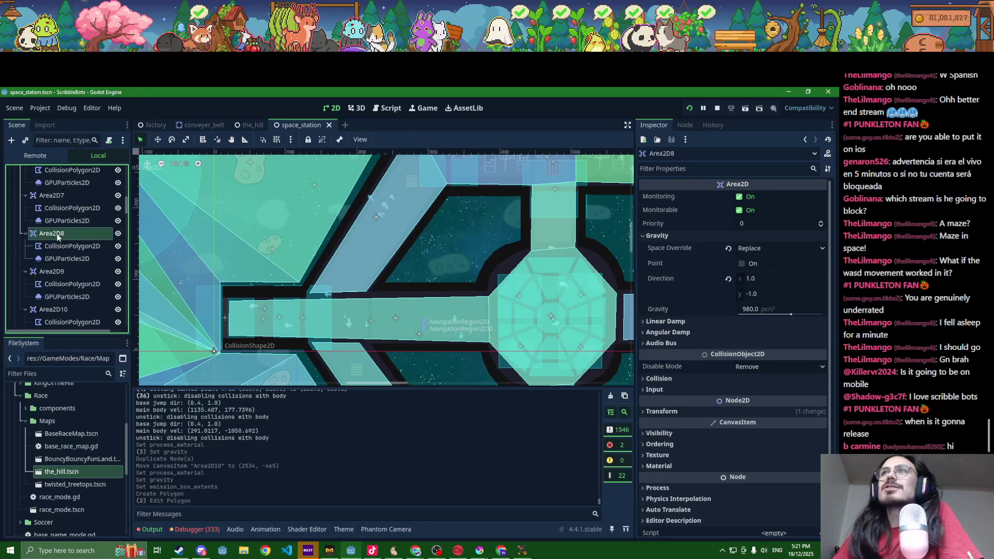
- Set Area2D7's particle emission box extents to 600 × 400 and save
left_click(67, 220)
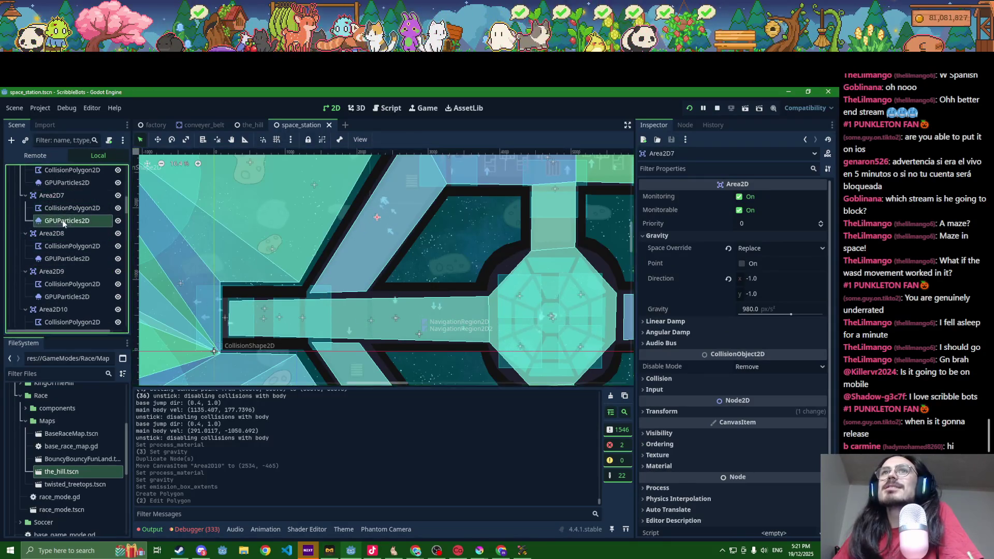
left_click(673, 275)
left_click(674, 291)
left_click(677, 316)
left_click(668, 325)
left_click(683, 335)
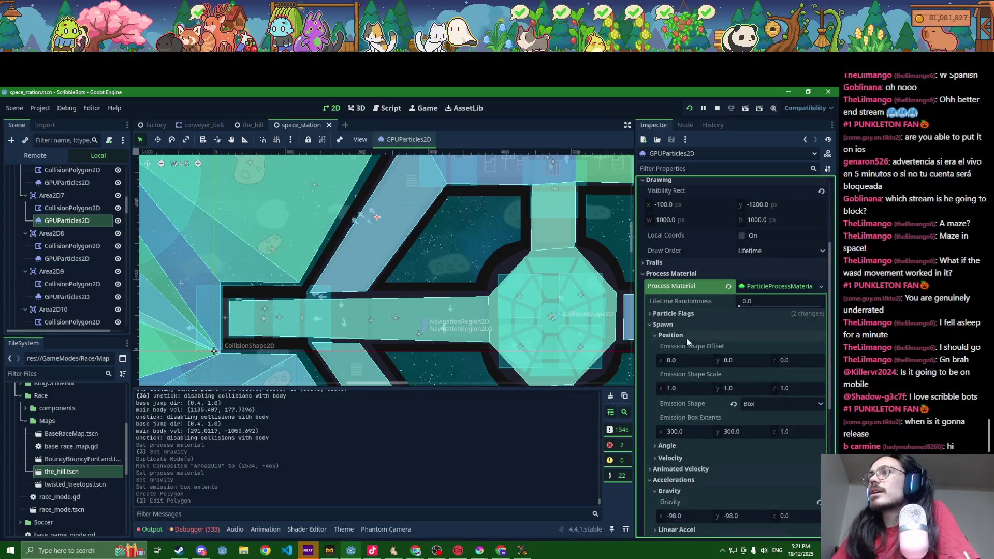
left_click(681, 432)
type("600")
key("Tab")
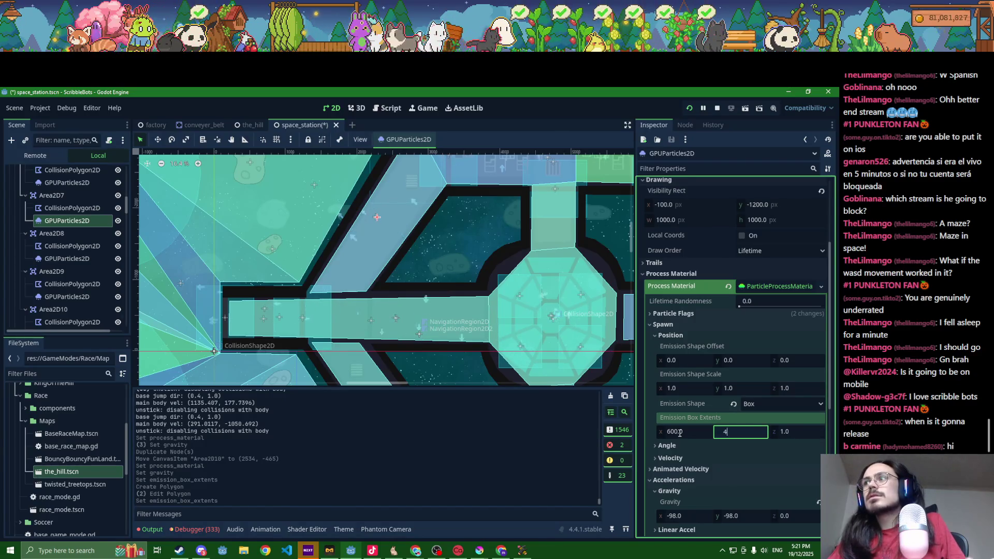
type("00")
key("Return")
key("ctrl+s")
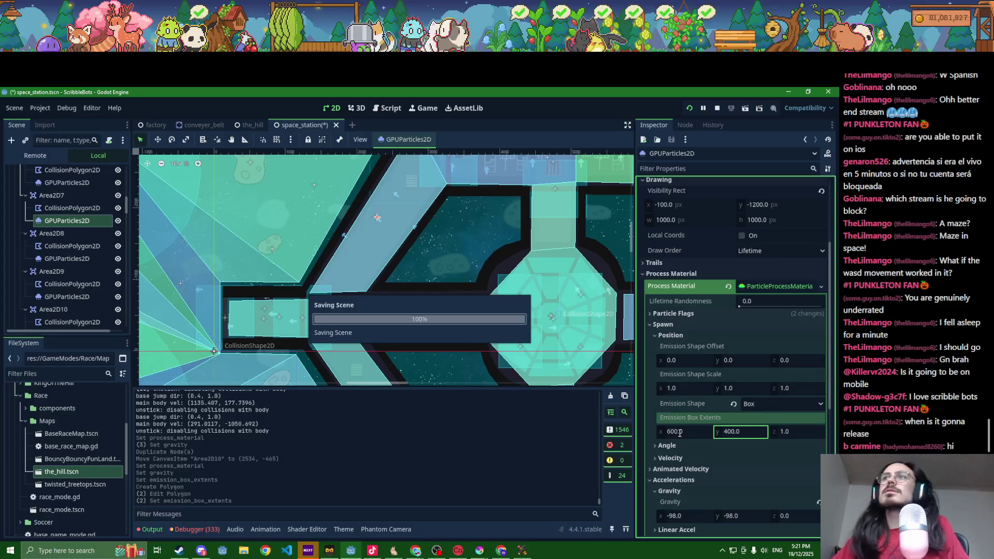
- Set Area2D6's emission box extents to 600 × 700, save, and launch the game
scroll(491, 336, "down", 1)
scroll(491, 337, "down", 4)
mouse_move(482, 331)
left_mouse_down()
mouse_move(492, 295)
mouse_move(460, 280)
mouse_move(453, 256)
left_mouse_up()
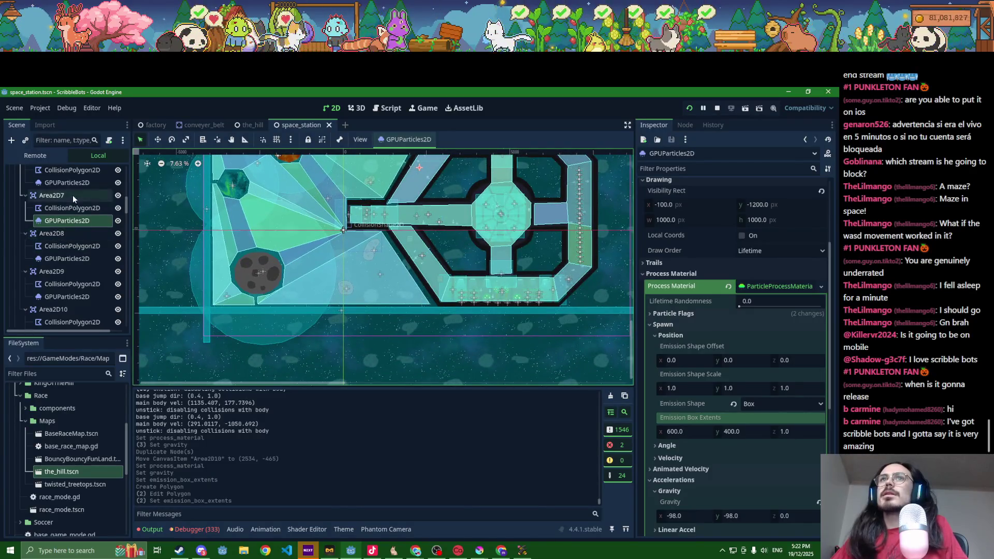
scroll(71, 202, "up", 1)
left_click(69, 224)
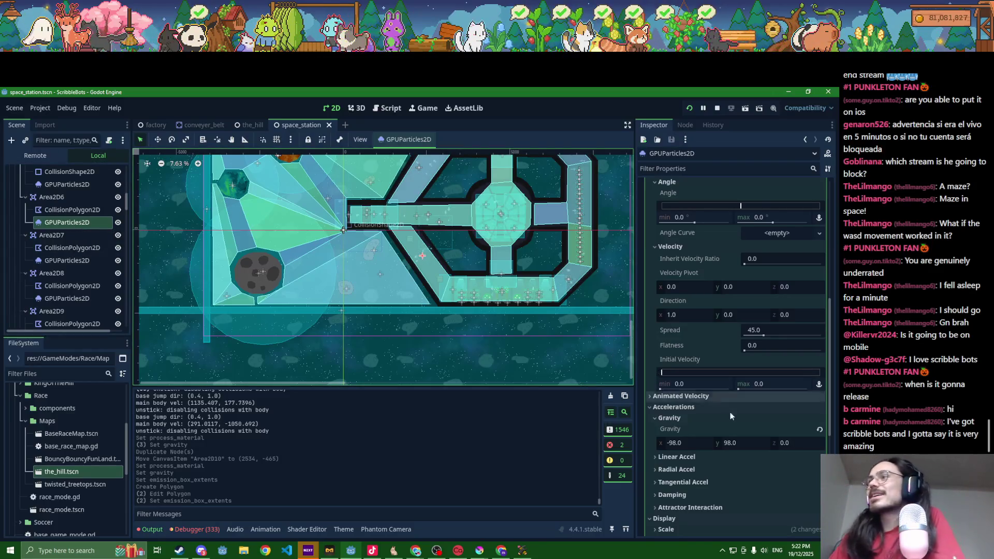
scroll(694, 424, "up", 3)
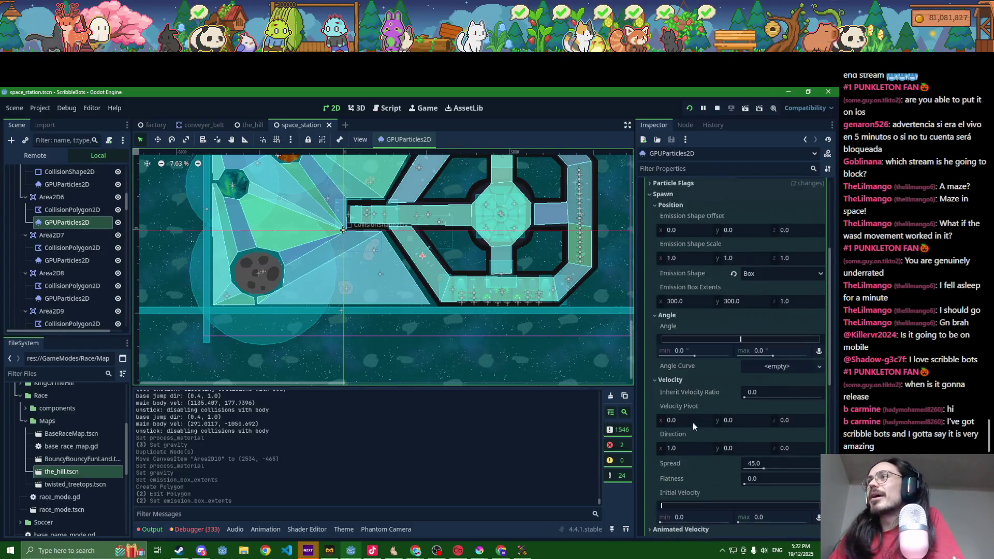
left_click(674, 302)
type("600")
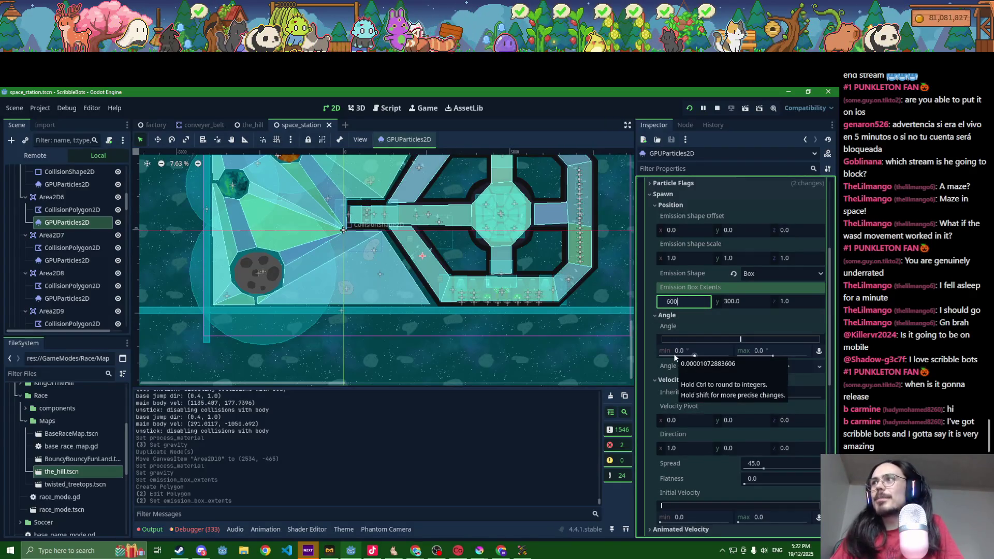
key("Tab")
key("Return")
key("ctrl+s")
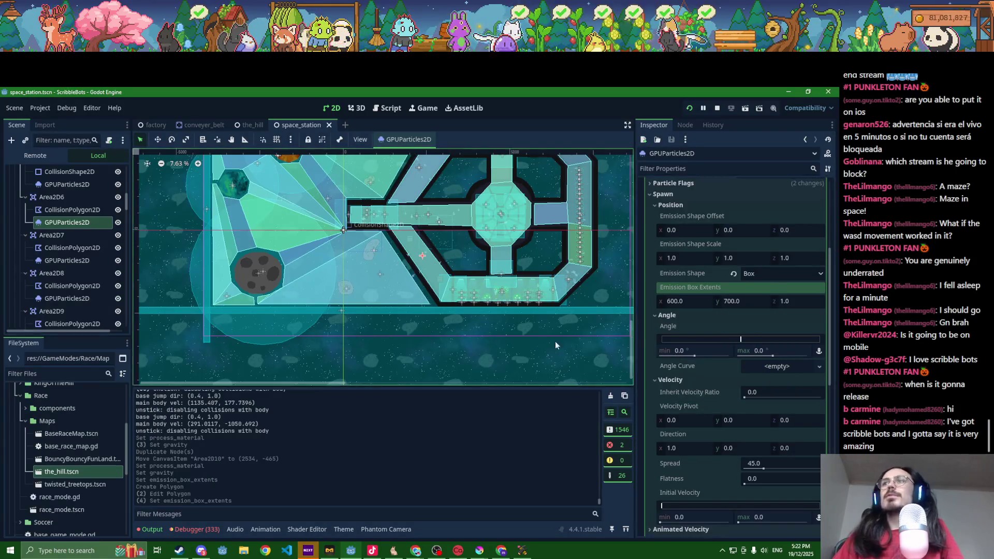
key("alt+Tab")
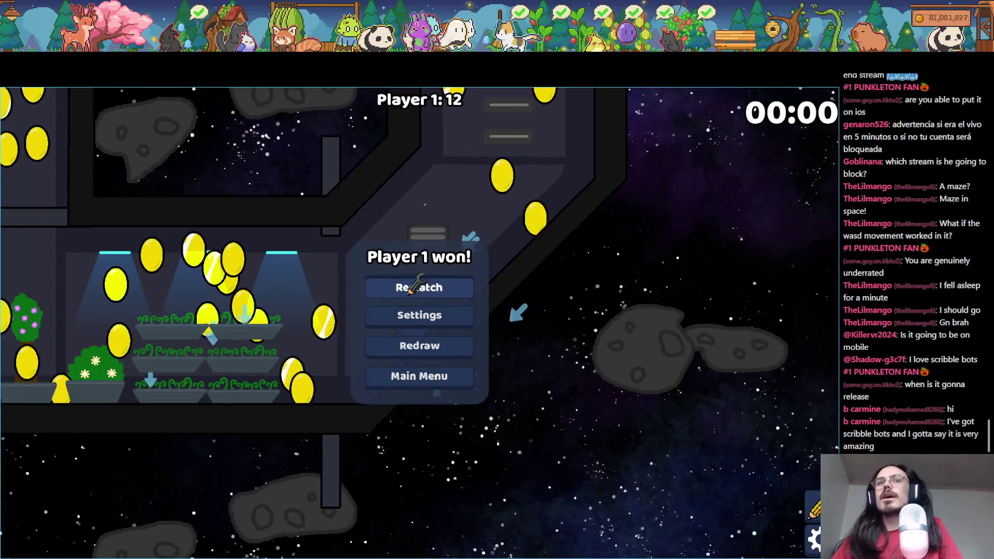
- Start a rematch, drive the bot through the corridors collecting coins to 9, then close the game
left_click(410, 293)
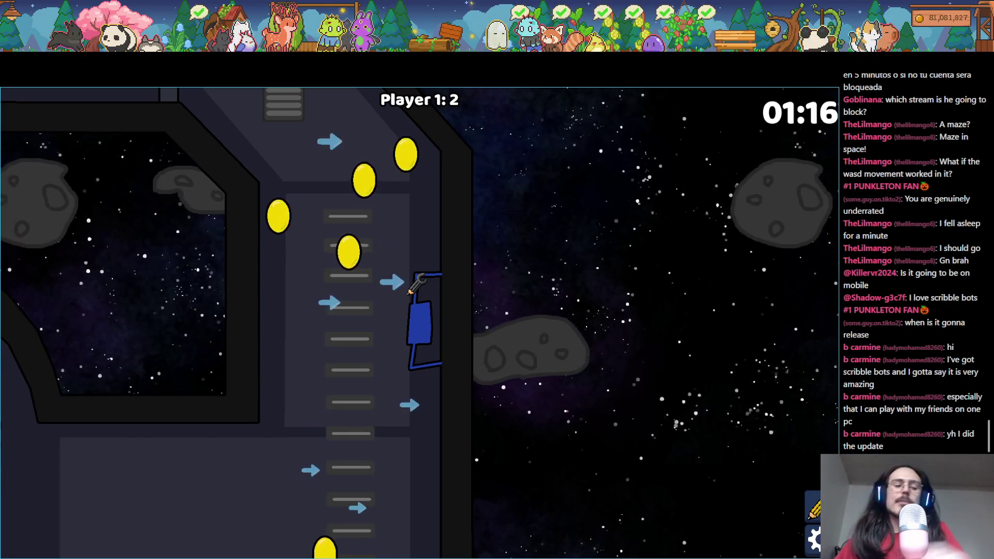
key("a")
key("d")
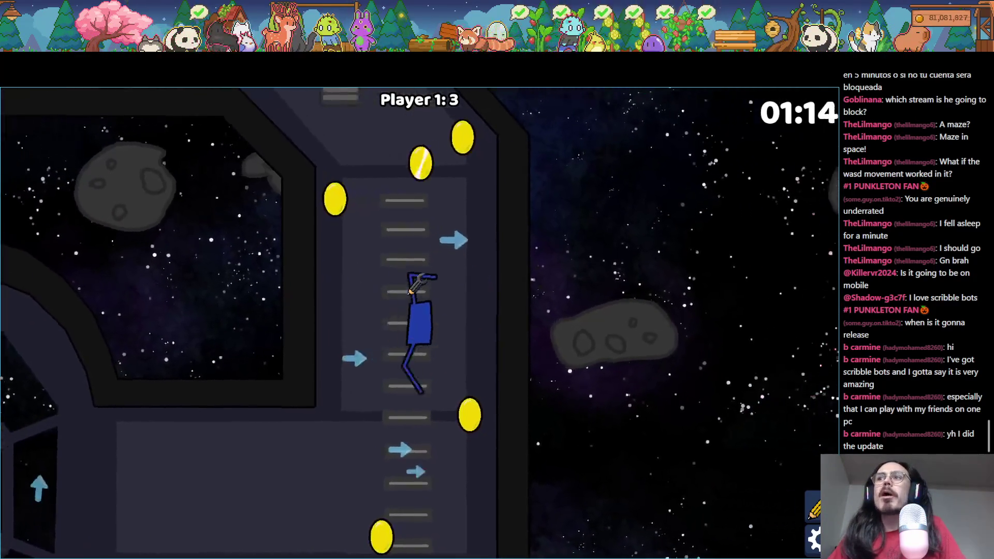
key("w")
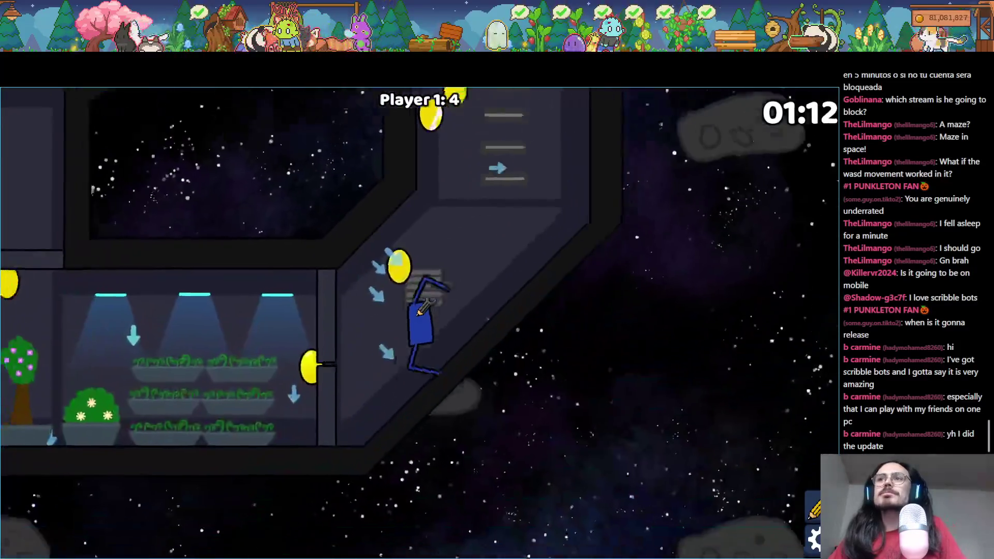
key("a")
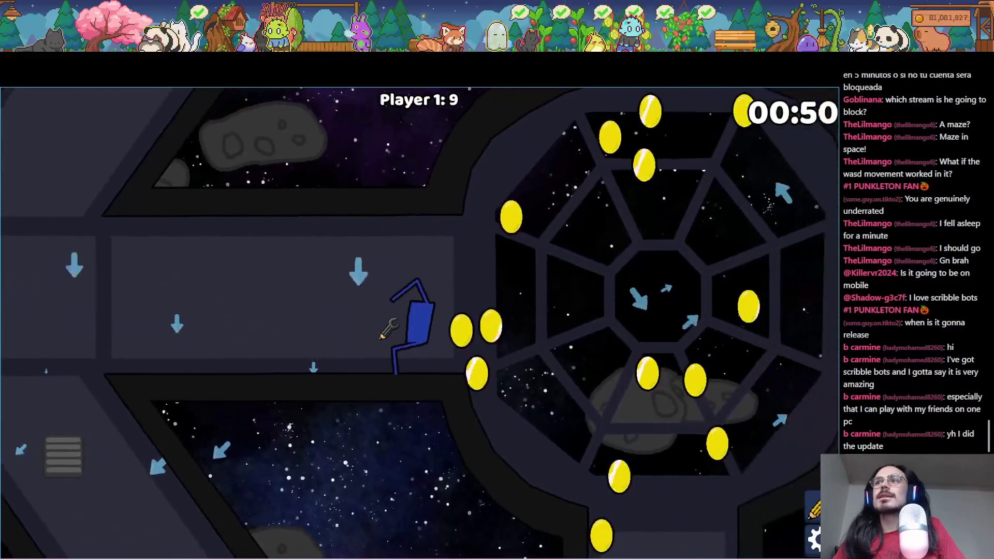
key("F8")
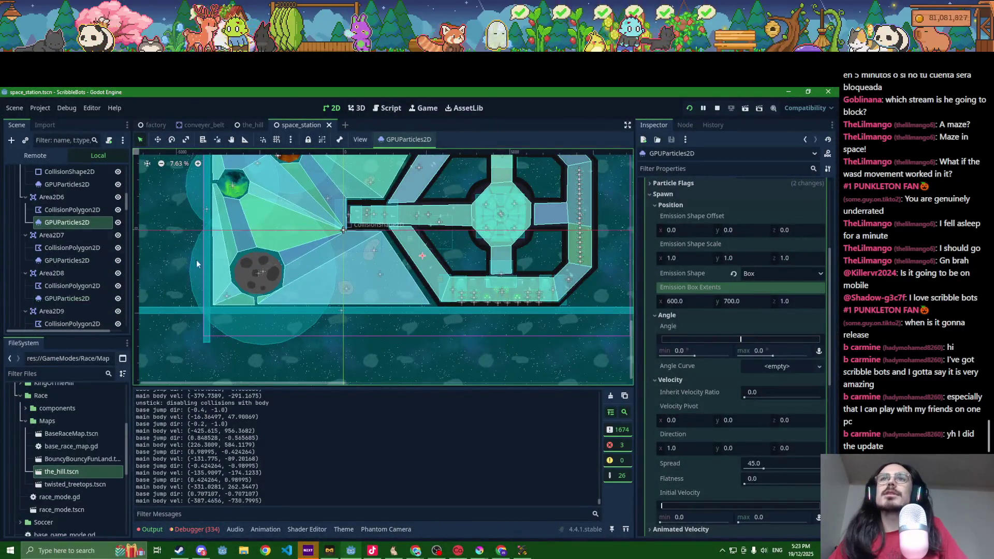
scroll(395, 221, "up", 5)
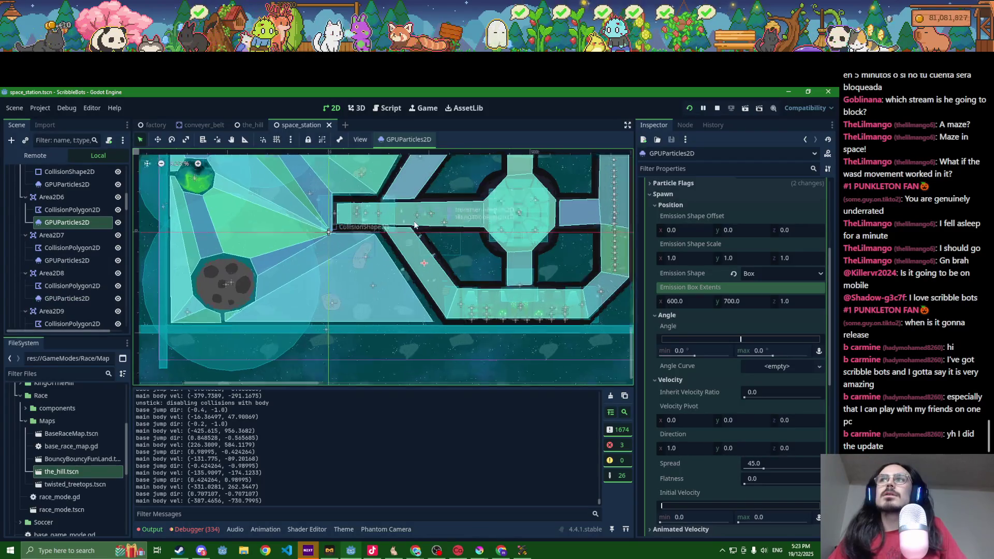
- Set Area2D10's gravity direction x to 0, save, and run the game to test it
scroll(189, 238, "down", 2)
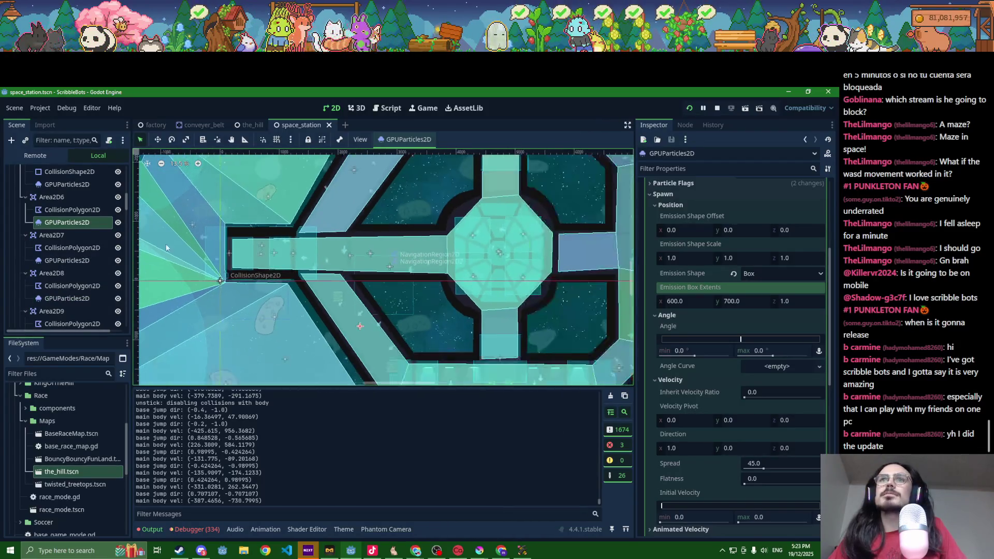
scroll(83, 250, "down", 3)
left_click(67, 250)
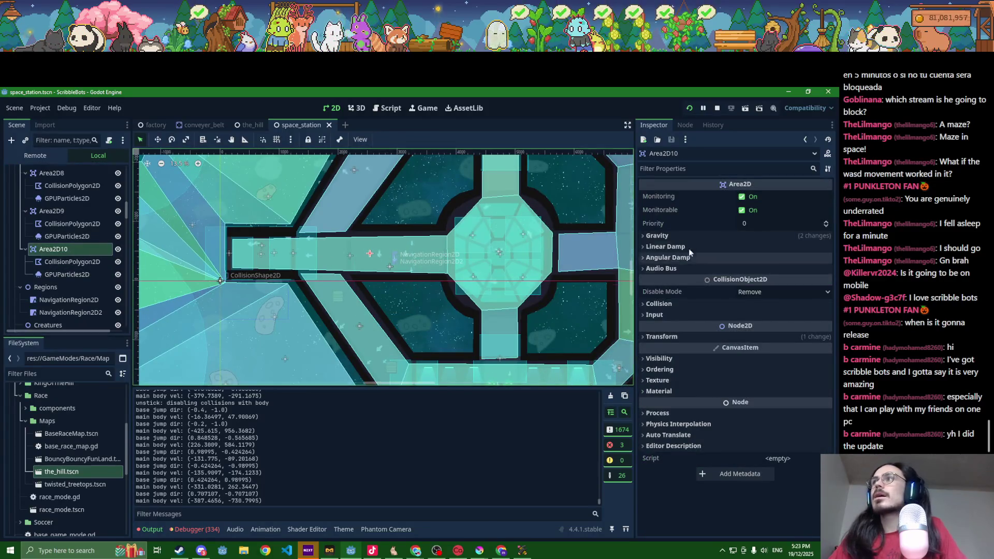
left_click(679, 236)
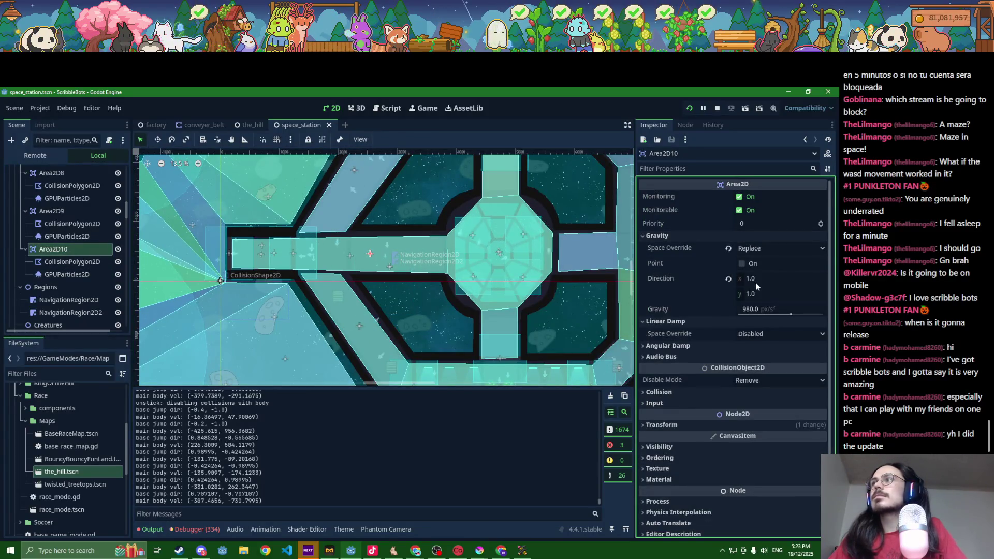
type("0")
key("Return")
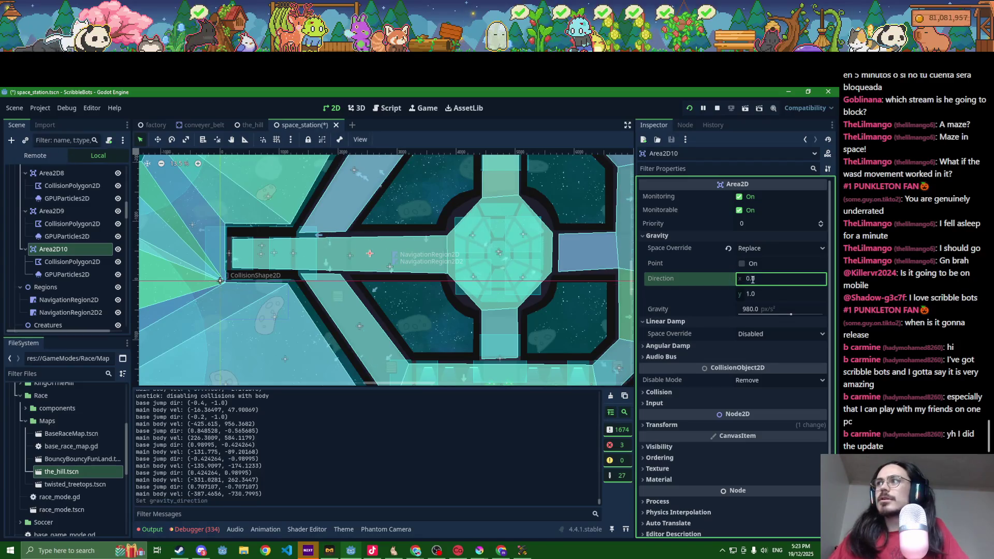
key("ctrl+s")
key("F6")
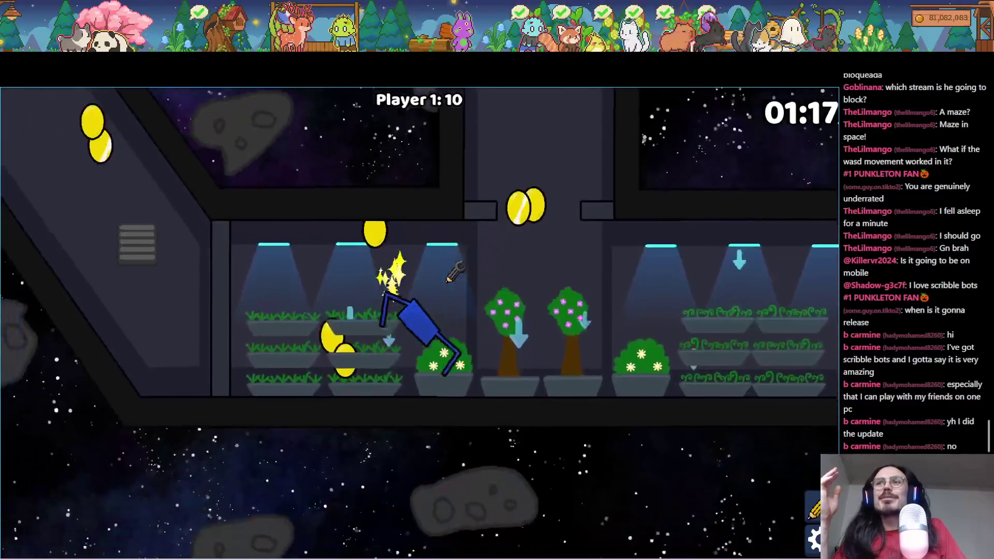
- Switch from the running ScribbleBots round back to the Godot editor
key("alt+Tab")
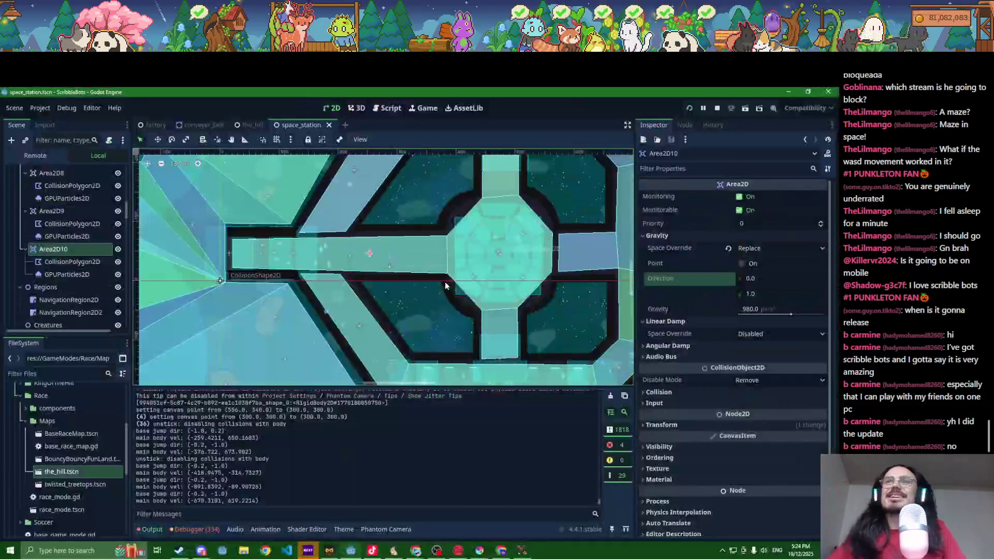
- Pan and zoom the 2D viewport around the station to bring the garden room into view
scroll(73, 275, "down", 10)
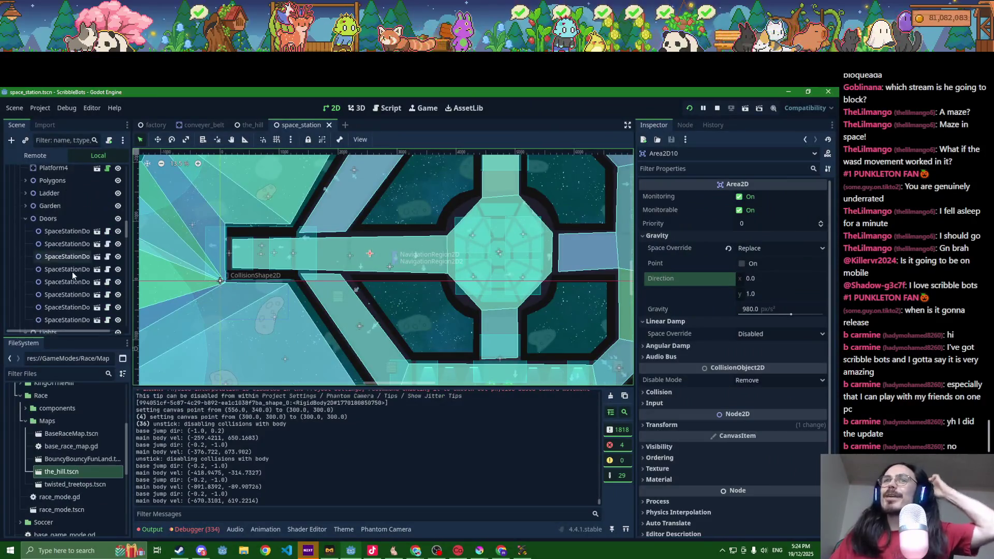
scroll(73, 273, "down", 2)
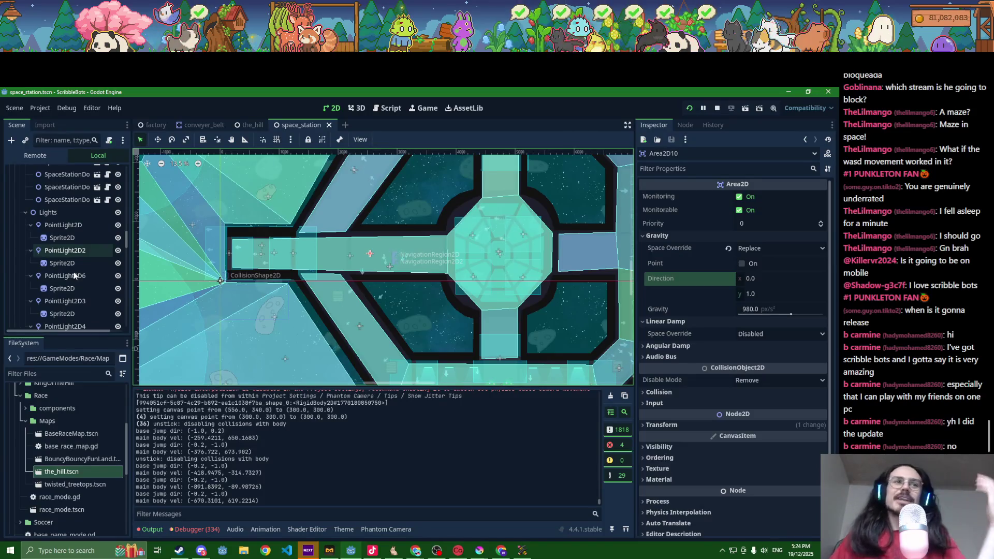
scroll(74, 279, "down", 10)
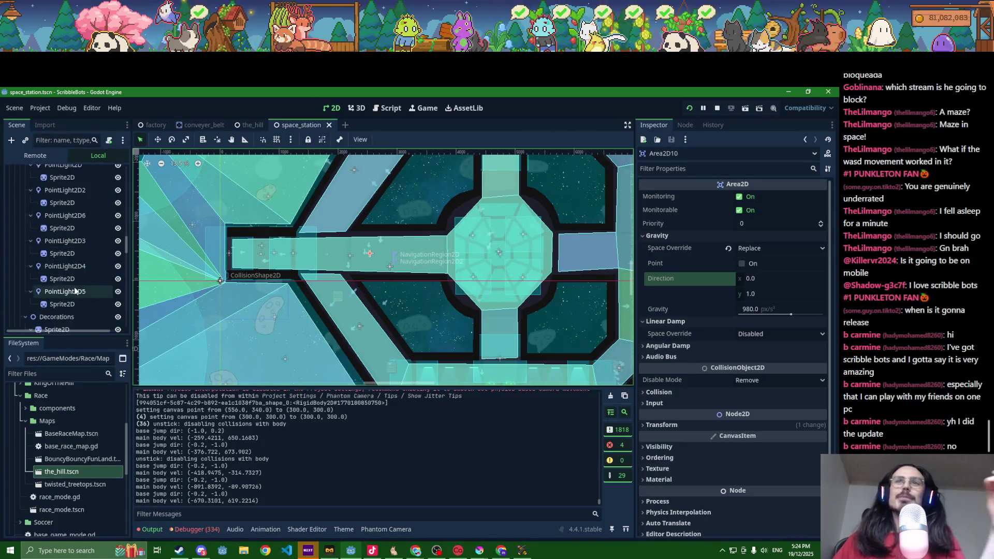
scroll(80, 272, "down", 10)
scroll(78, 275, "down", 8)
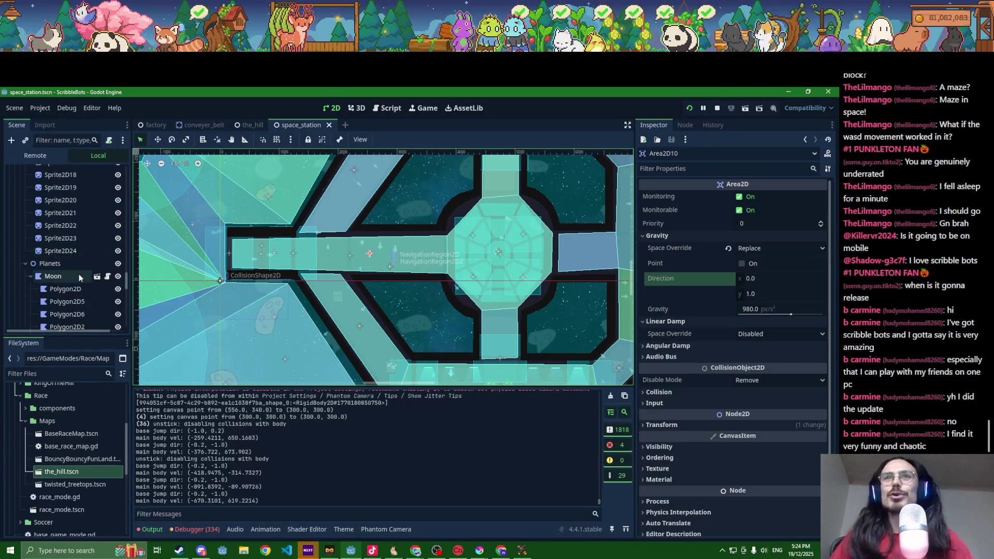
scroll(76, 280, "down", 3)
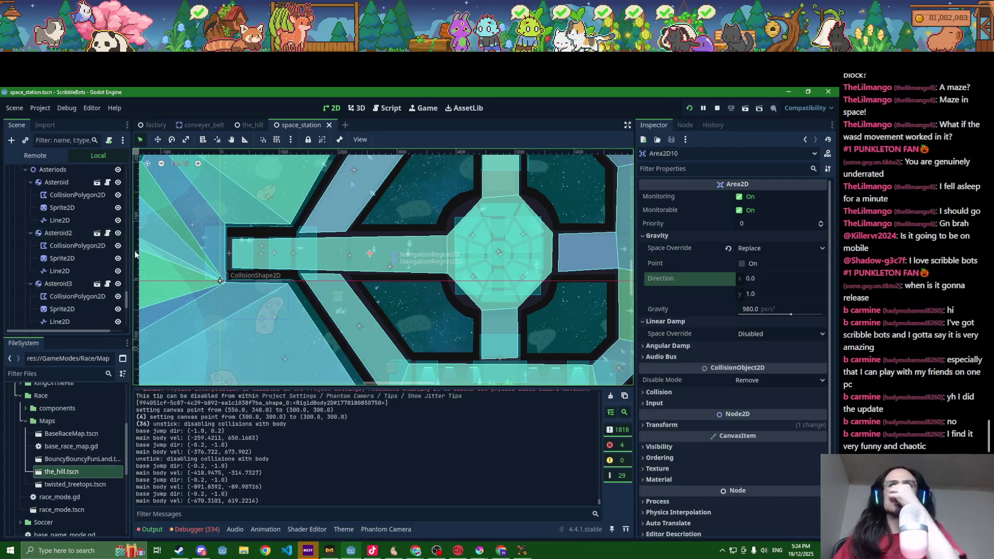
left_click_drag(132, 252, 183, 257)
scroll(59, 283, "down", 5)
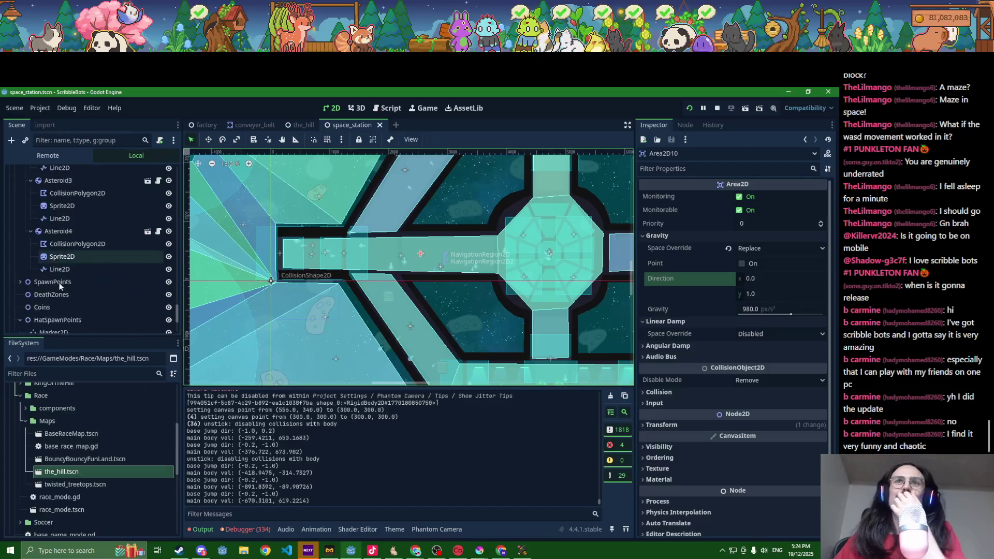
scroll(59, 285, "up", 10)
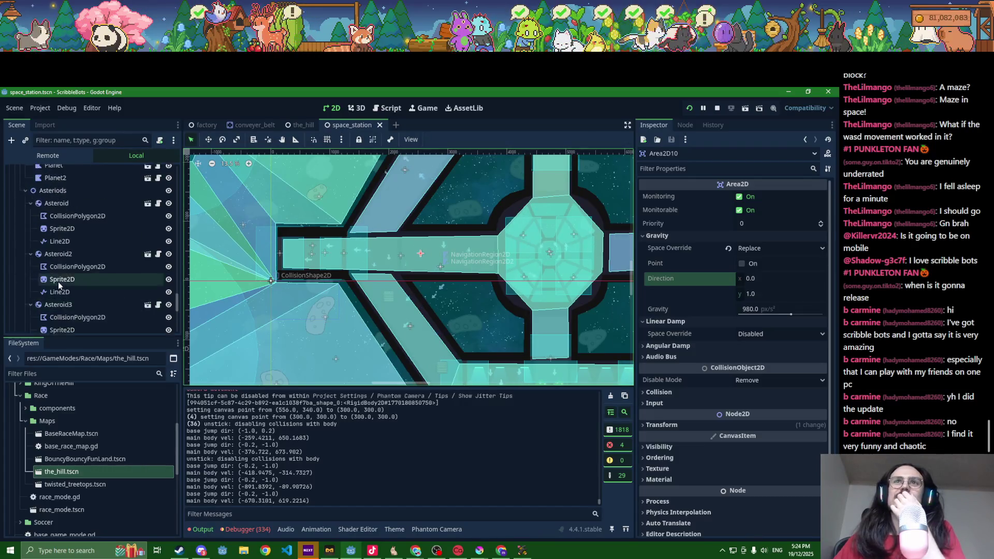
scroll(58, 282, "up", 3)
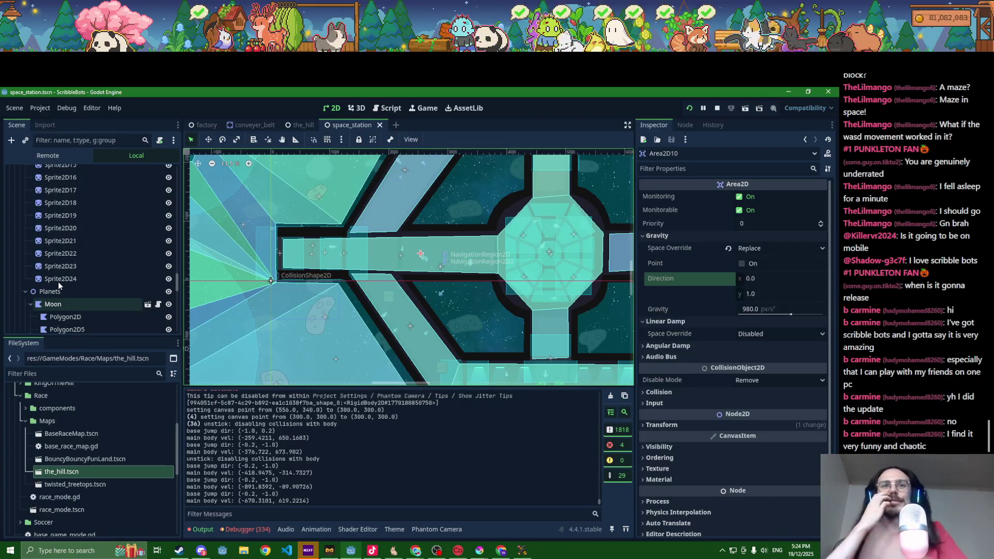
scroll(61, 285, "down", 5)
scroll(61, 286, "down", 2)
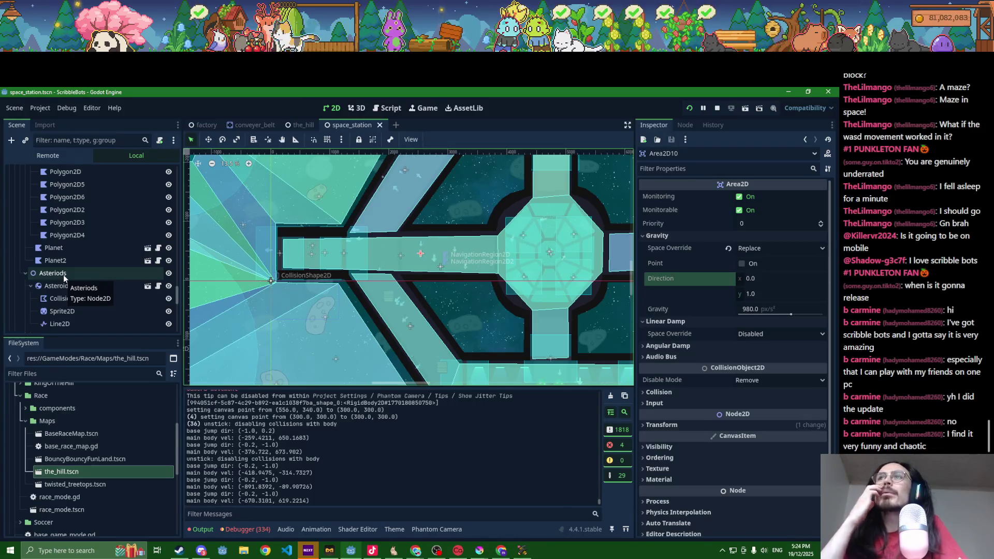
scroll(60, 275, "down", 5)
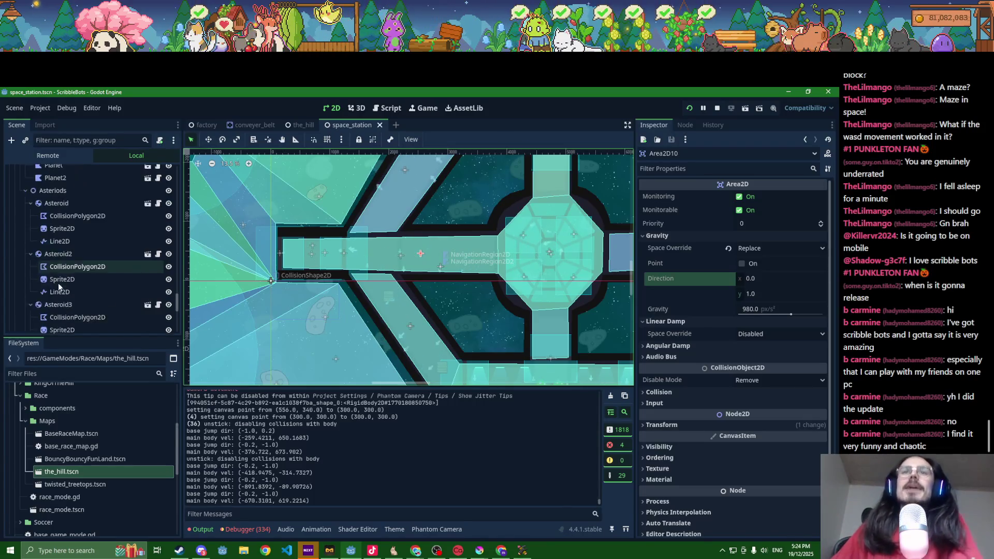
scroll(116, 243, "down", 8)
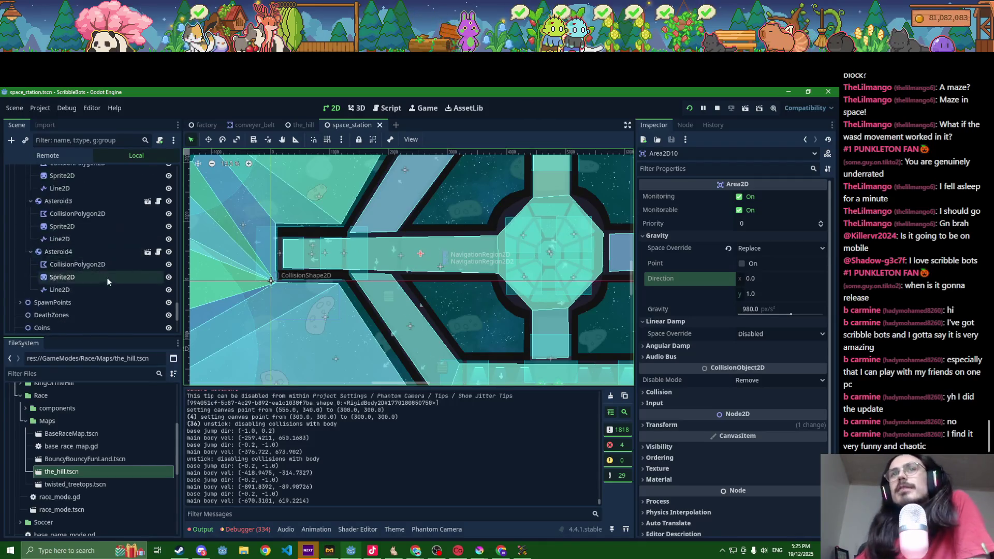
scroll(69, 288, "up", 10)
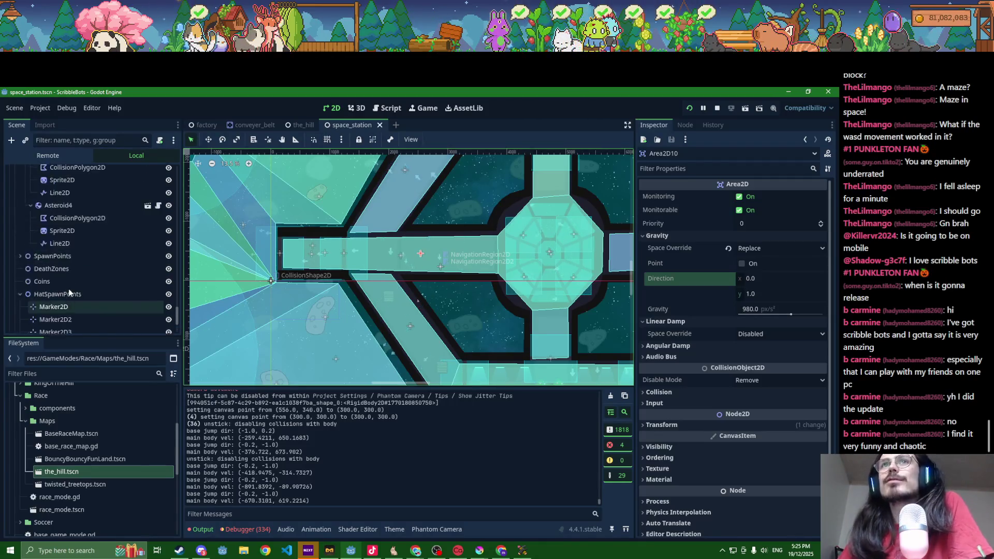
scroll(57, 281, "up", 10)
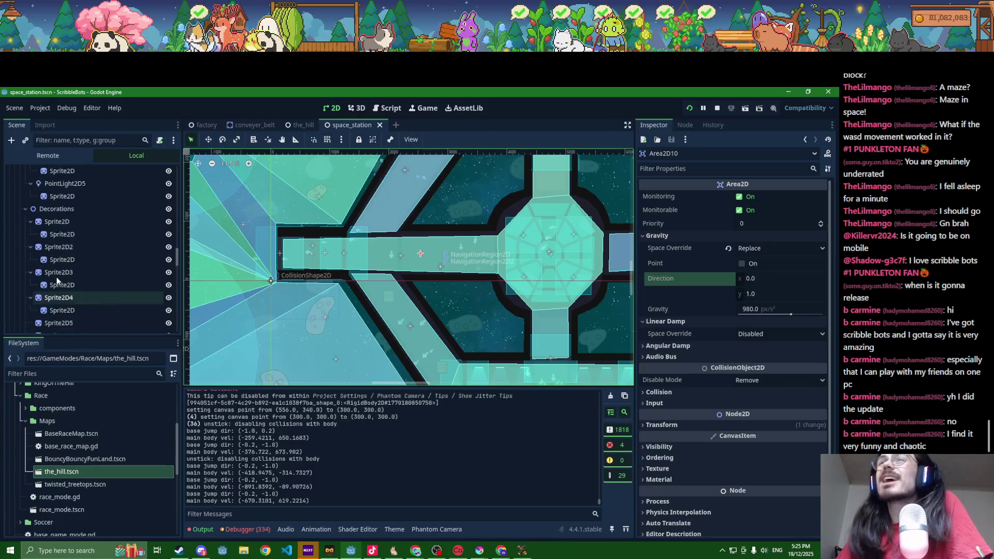
scroll(57, 280, "up", 5)
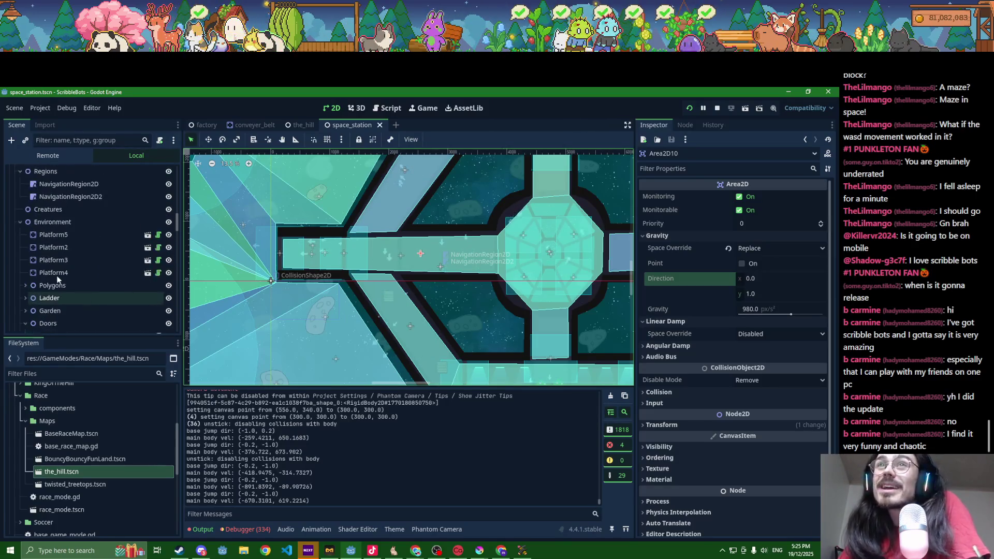
scroll(57, 275, "up", 10)
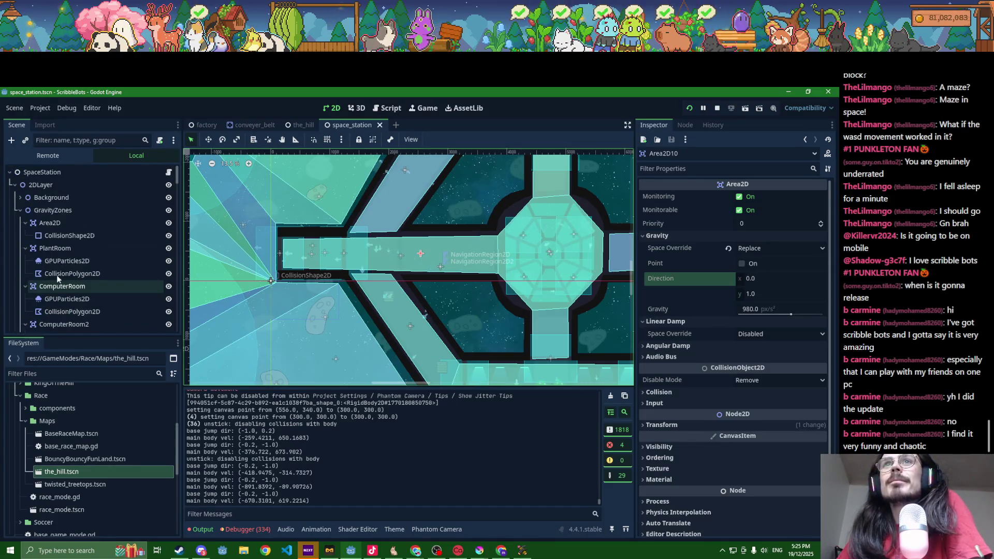
scroll(45, 274, "down", 4)
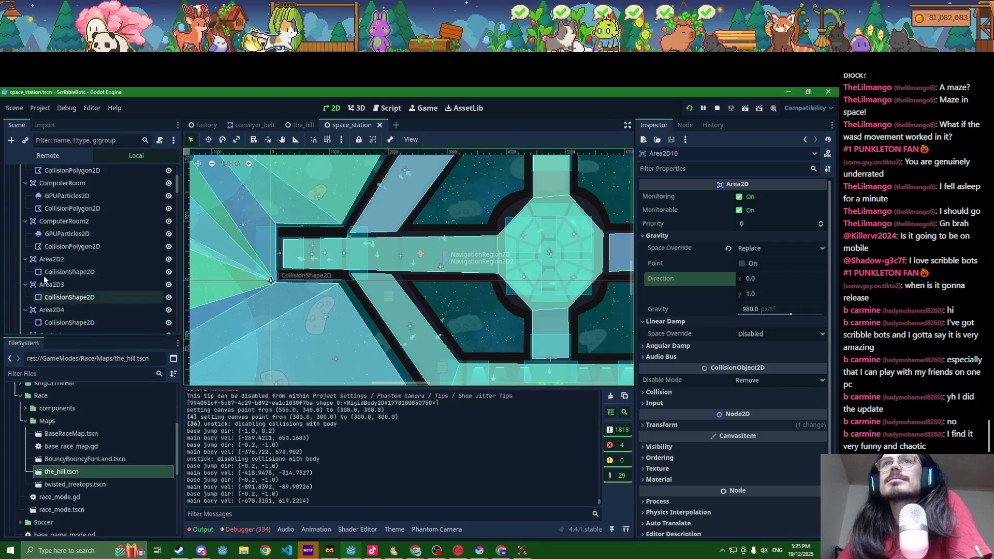
scroll(43, 276, "up", 4)
- Fold GravityZones and expand Environment, Garden and PlanterBox to list the planter sprites
left_click(20, 210)
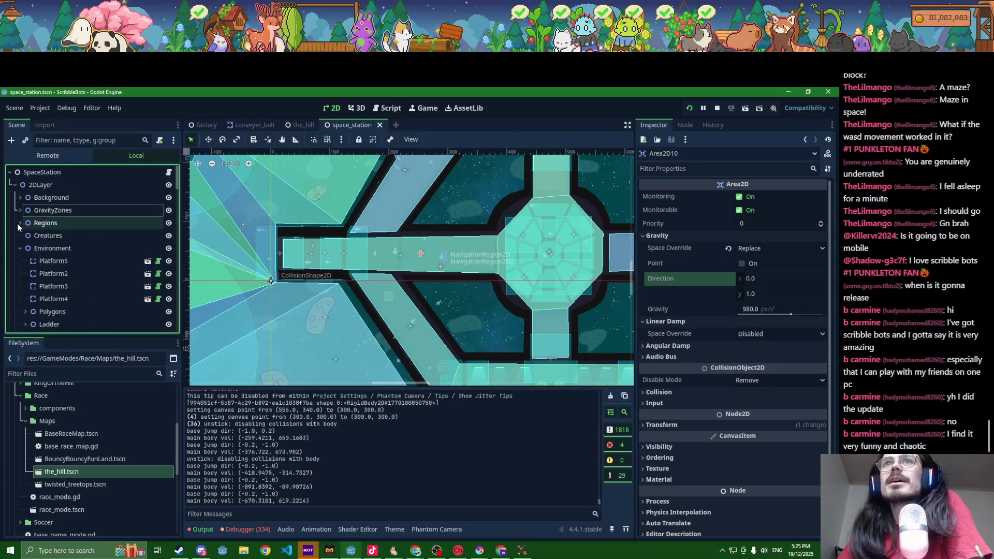
left_click(20, 248)
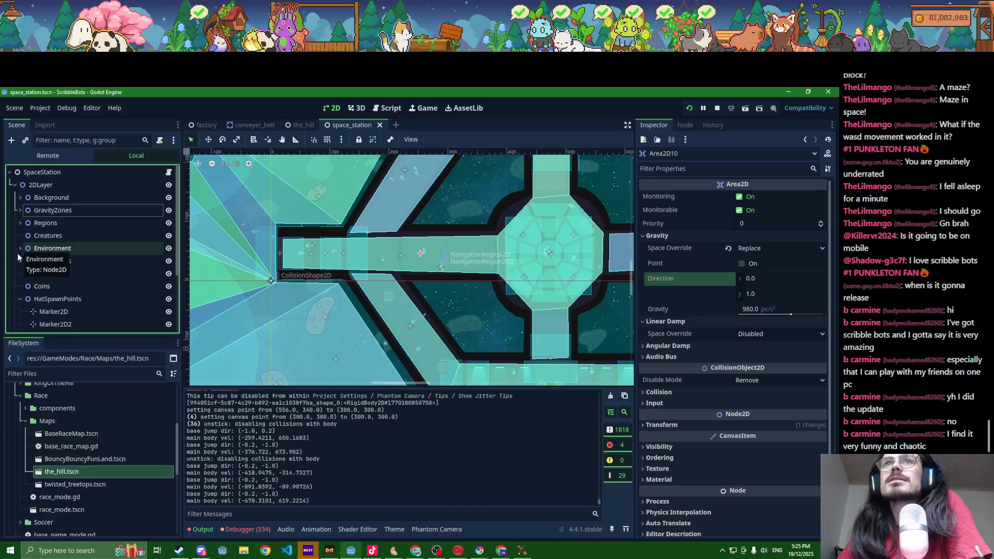
left_click(20, 248)
scroll(21, 270, "down", 2)
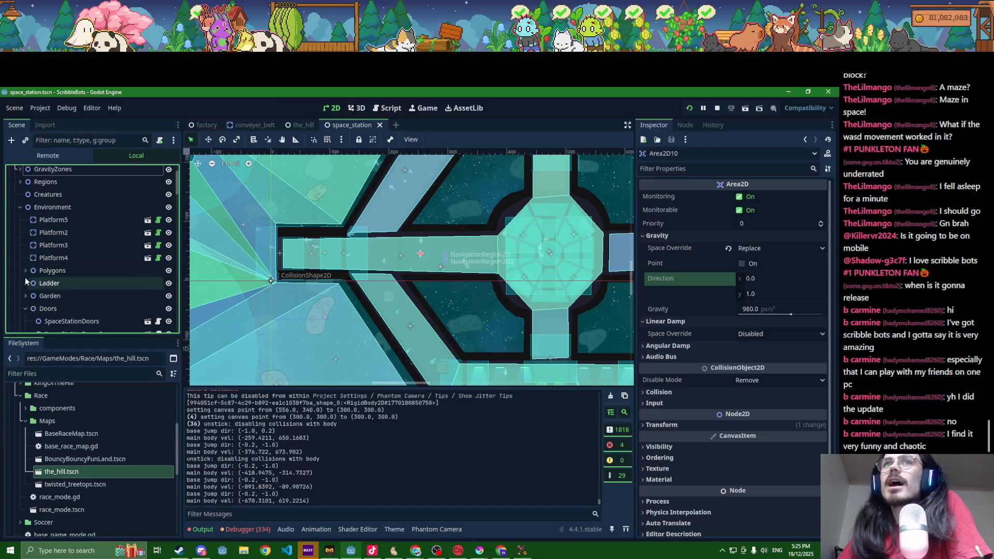
scroll(23, 285, "down", 1)
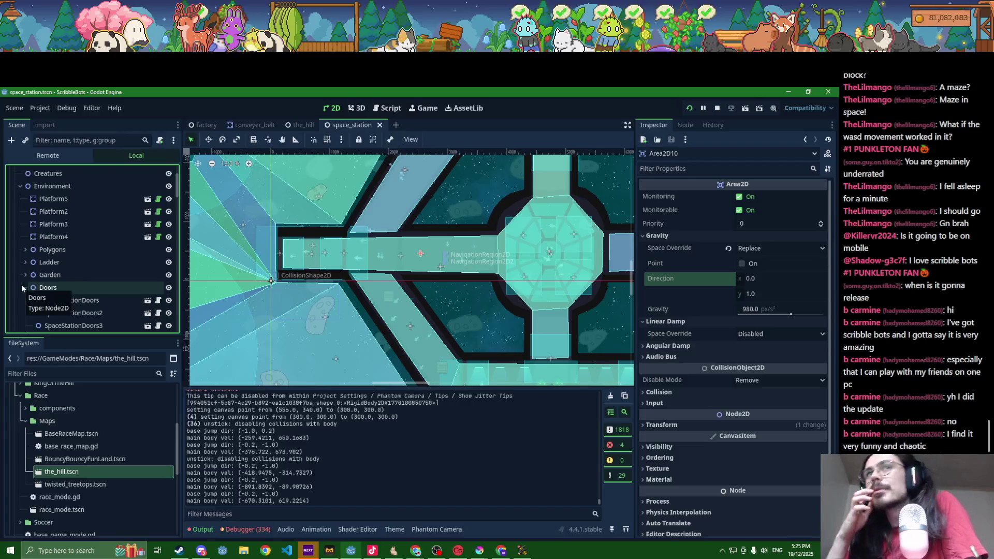
left_click(23, 276)
scroll(26, 269, "down", 3)
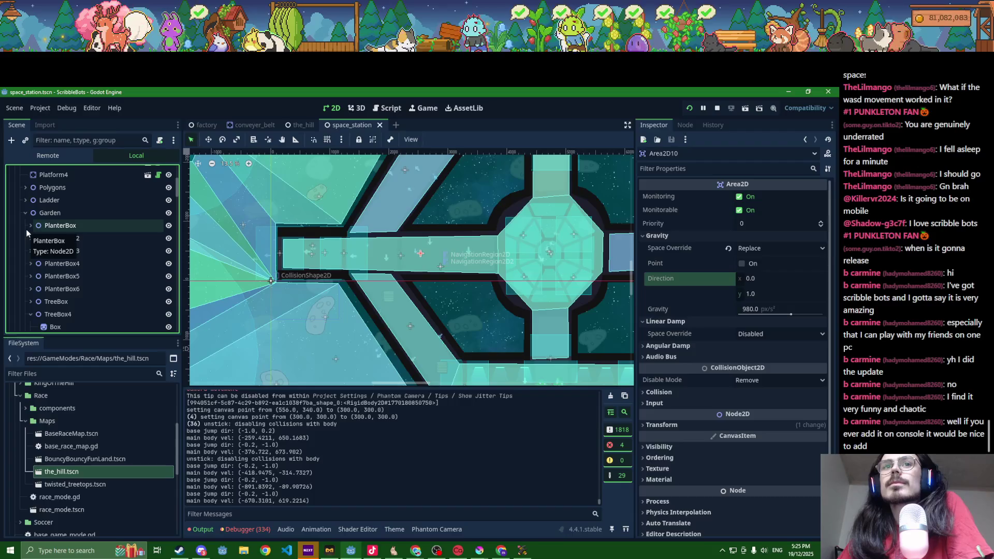
left_click(27, 229)
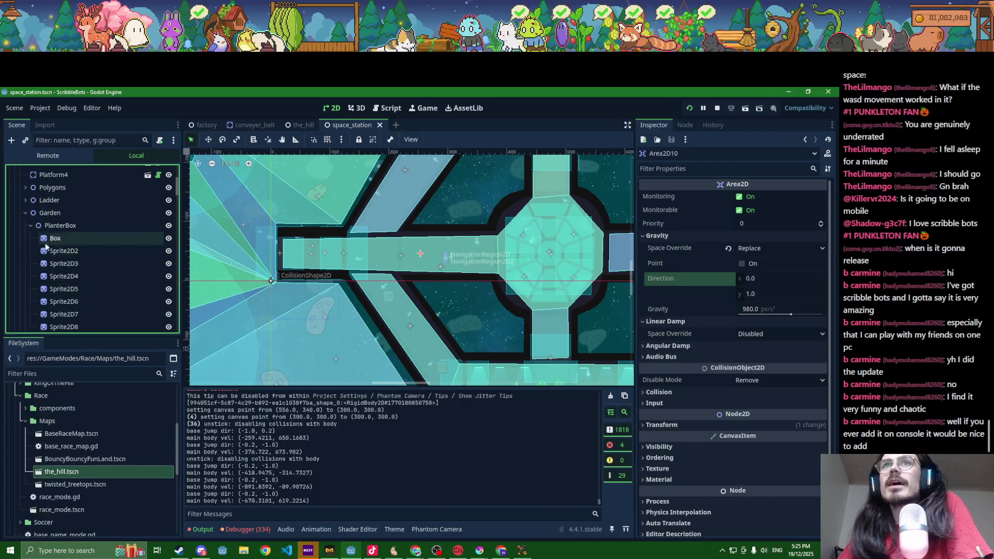
scroll(383, 222, "up", 5)
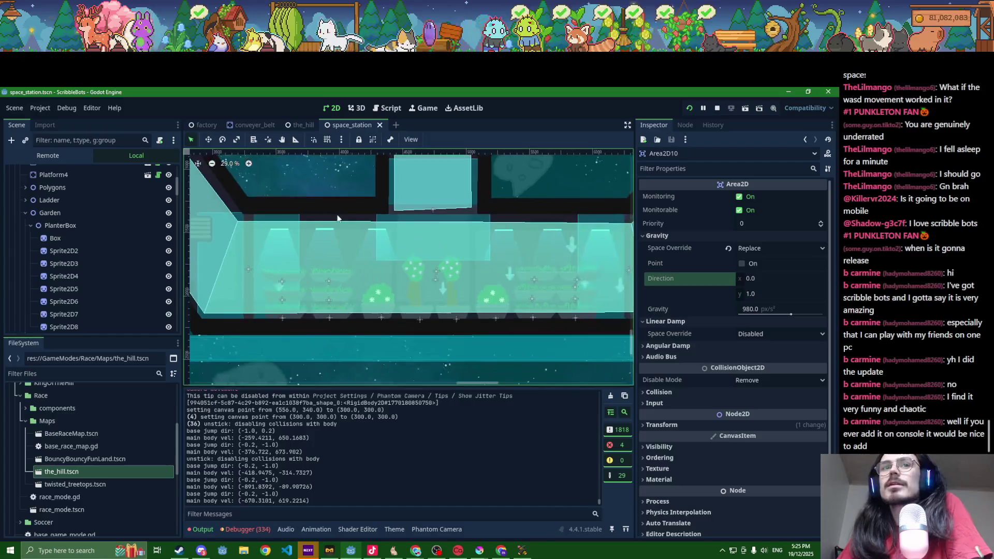
- Inspect the Box sprite and its Sprite2D2 and Sprite2D3 siblings under PlanterBox
scroll(337, 218, "down", 2)
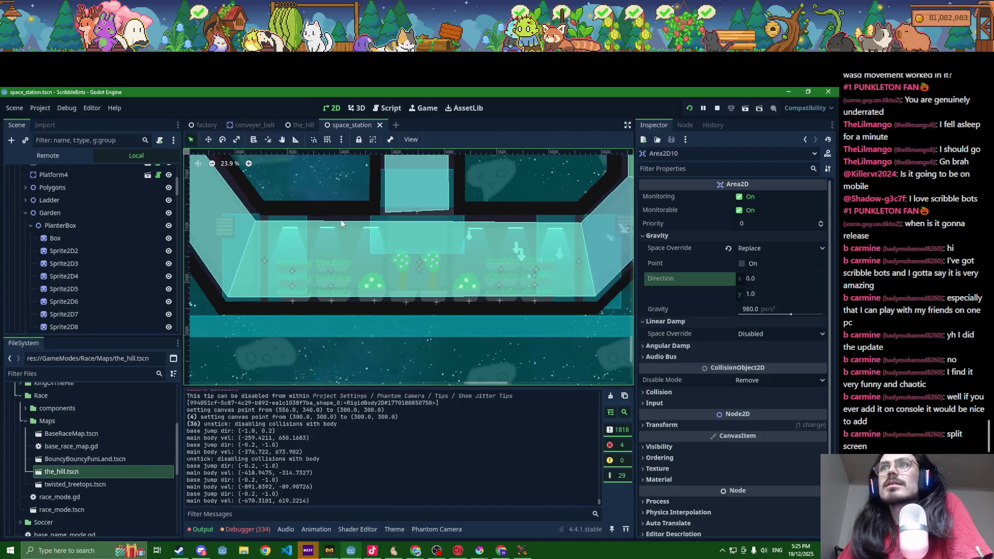
left_click(56, 242)
left_click(61, 253)
left_click(62, 265)
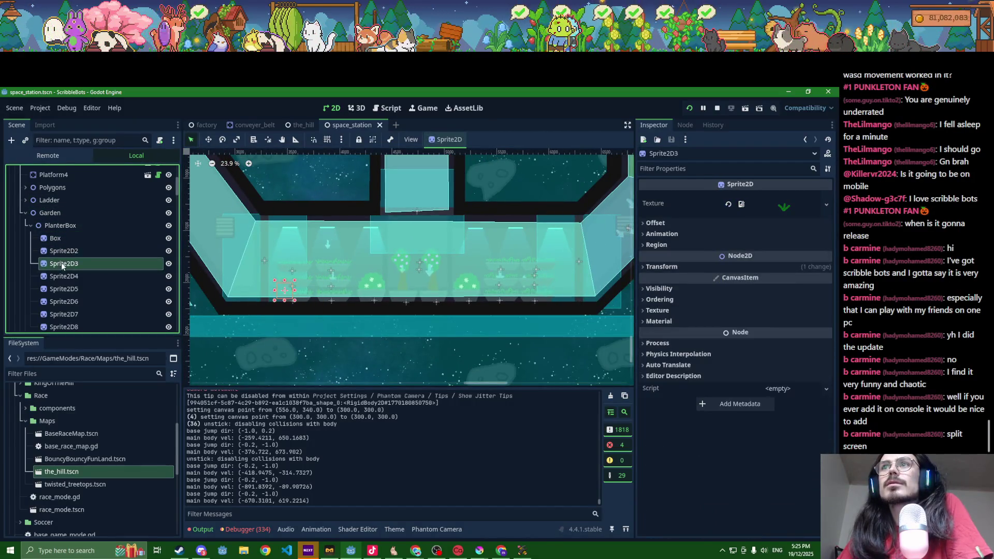
left_click(68, 238)
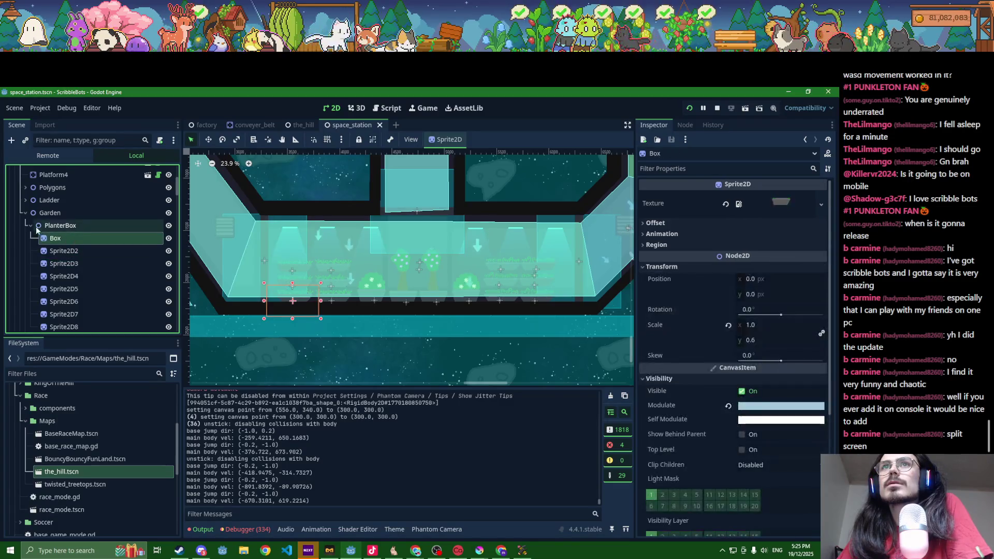
left_click(29, 226)
left_click(29, 225)
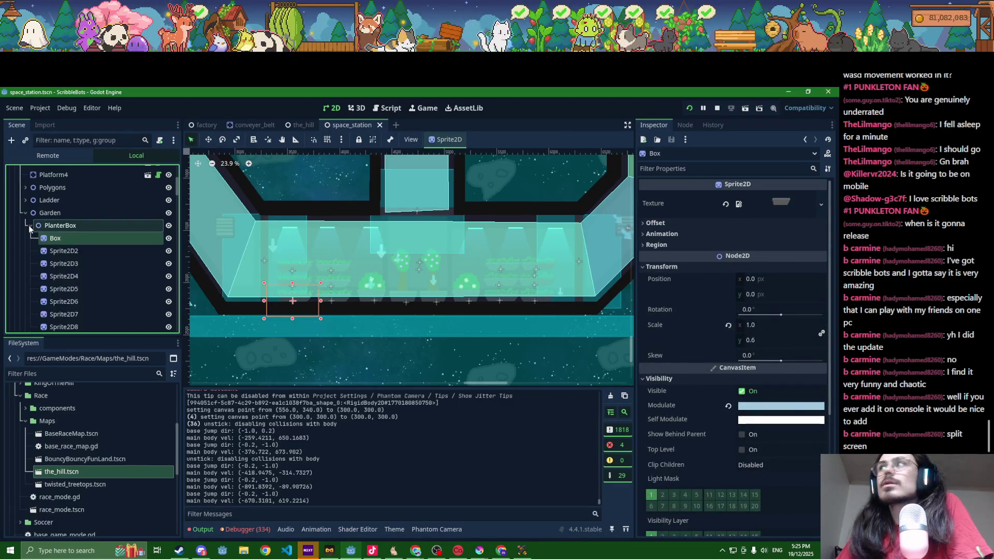
- Compare the PlanterBox and Garden transform positions, then bring forward the game's 'Player 1 won!' screen
scroll(669, 355, "down", 5)
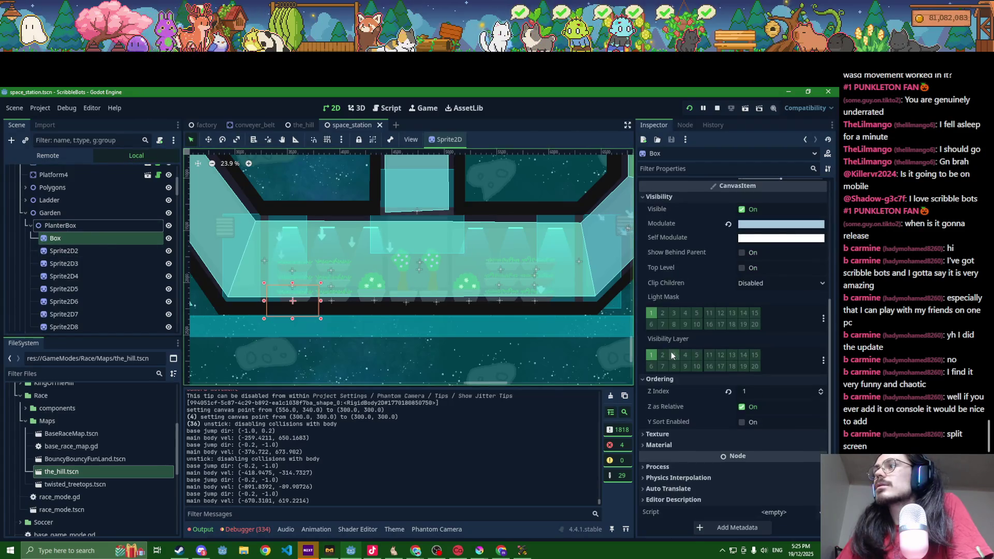
key("Up")
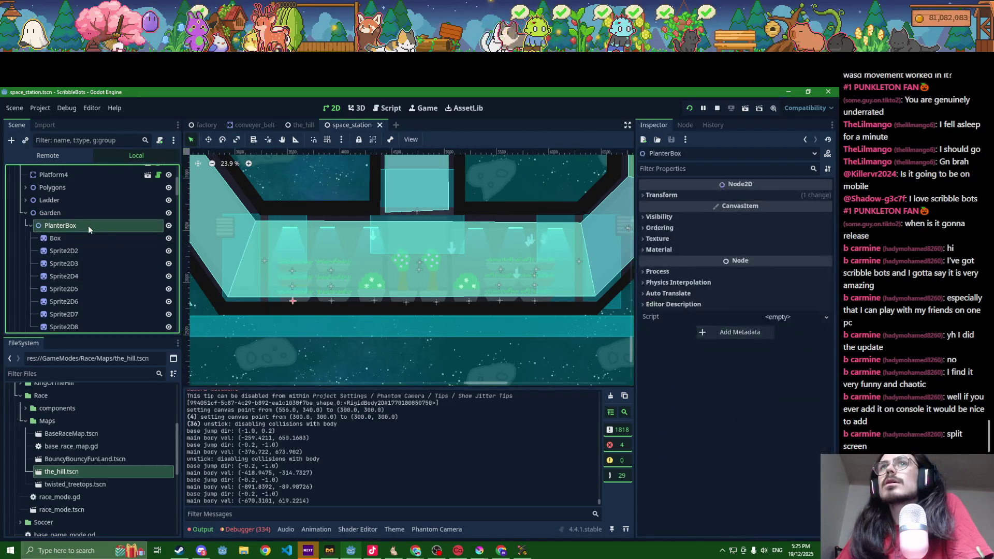
left_click(695, 195)
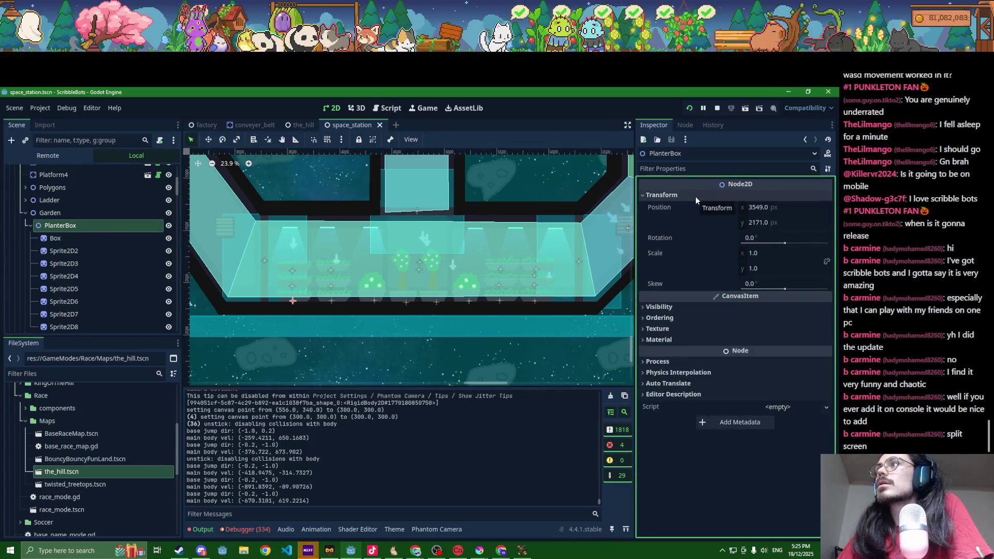
left_click(682, 318)
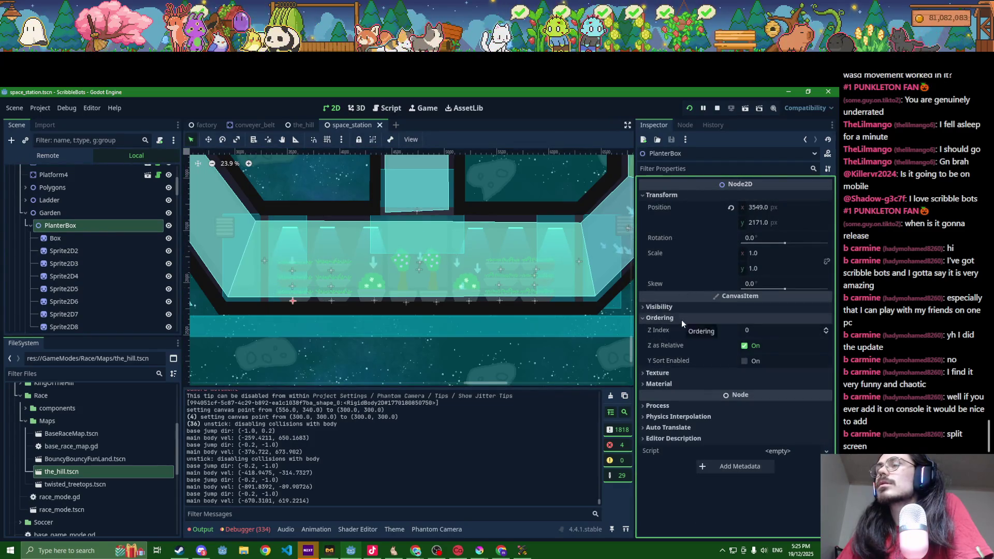
left_click(681, 319)
left_click(82, 215)
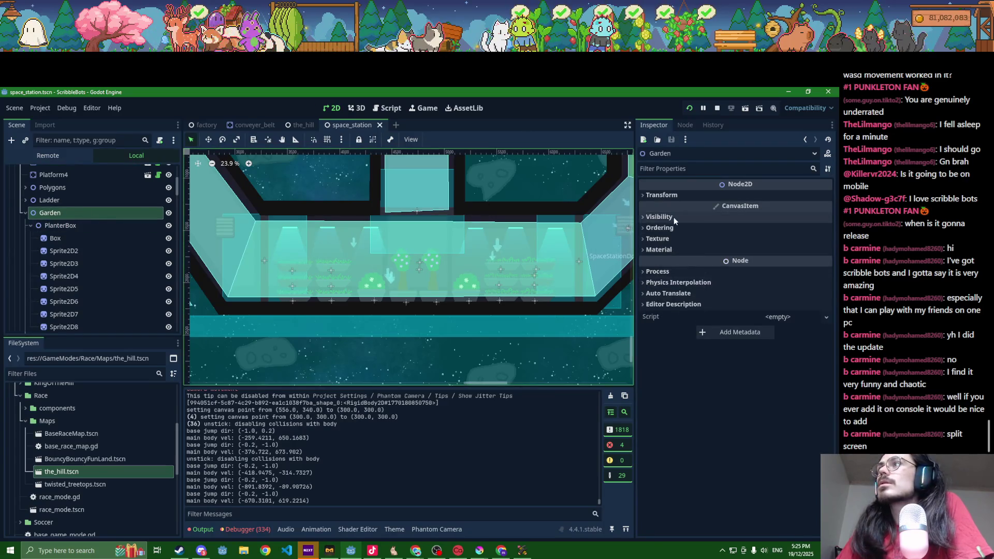
left_click(668, 195)
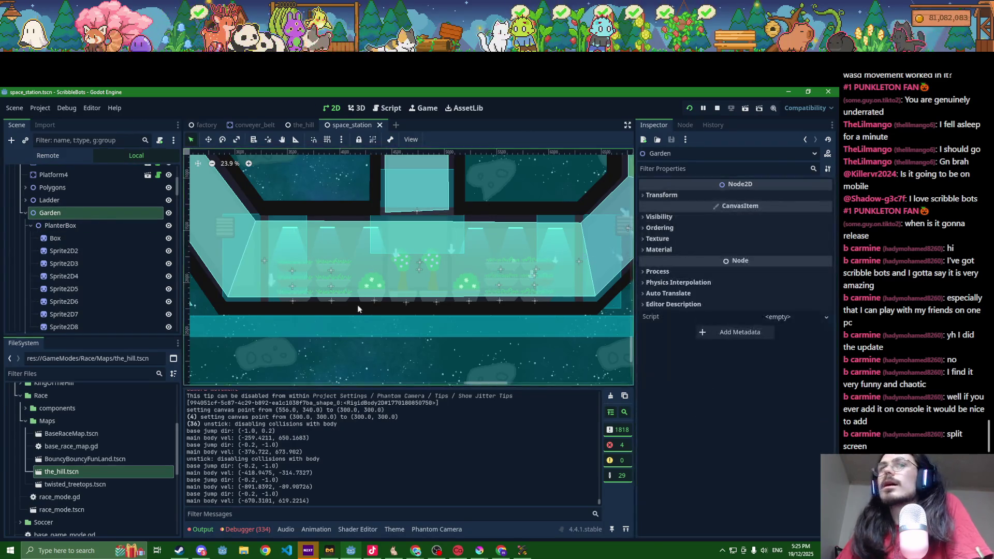
left_click(47, 226)
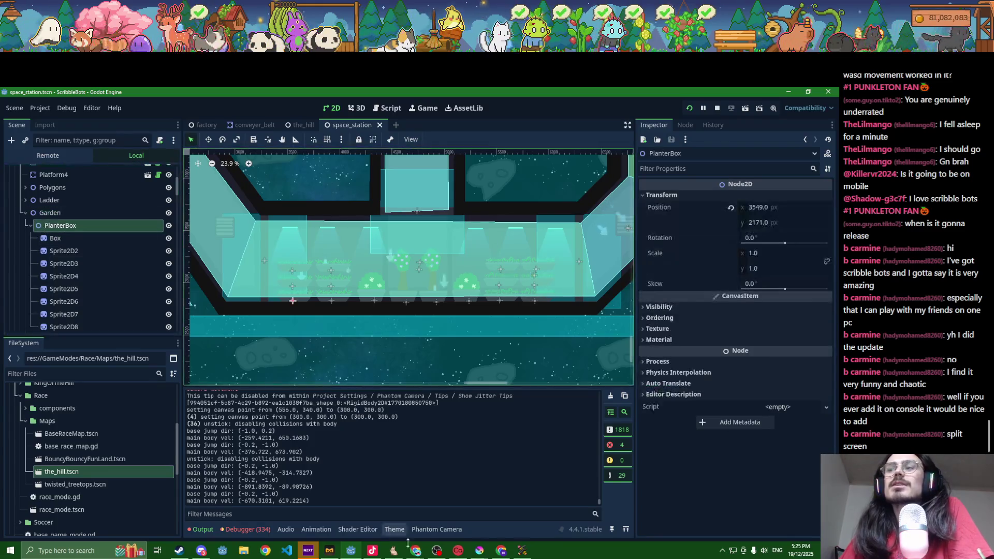
left_click(515, 552)
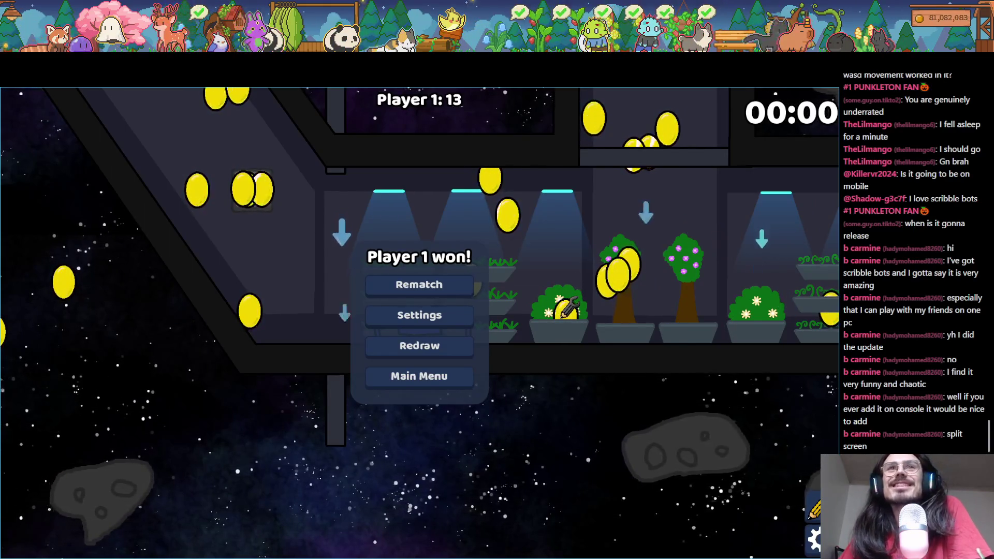
- Try Z Index -1 on all six planter boxes, then restore it to 0
key("alt+Tab")
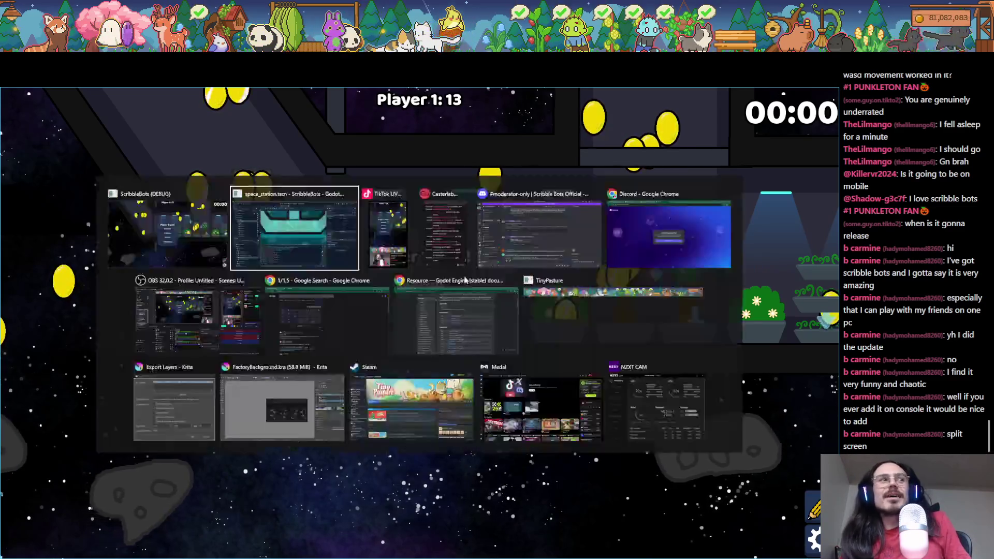
left_click(31, 226)
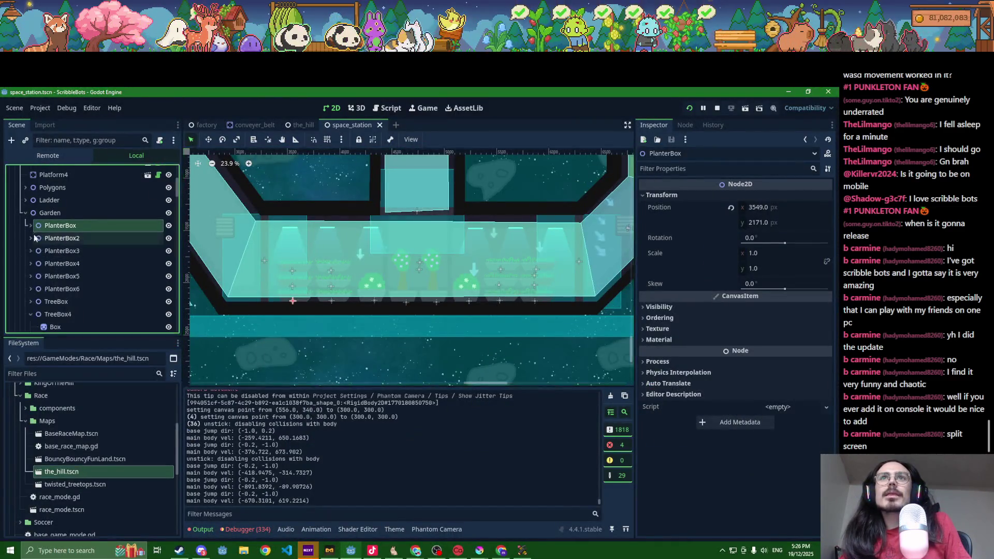
left_click(56, 289, "shift")
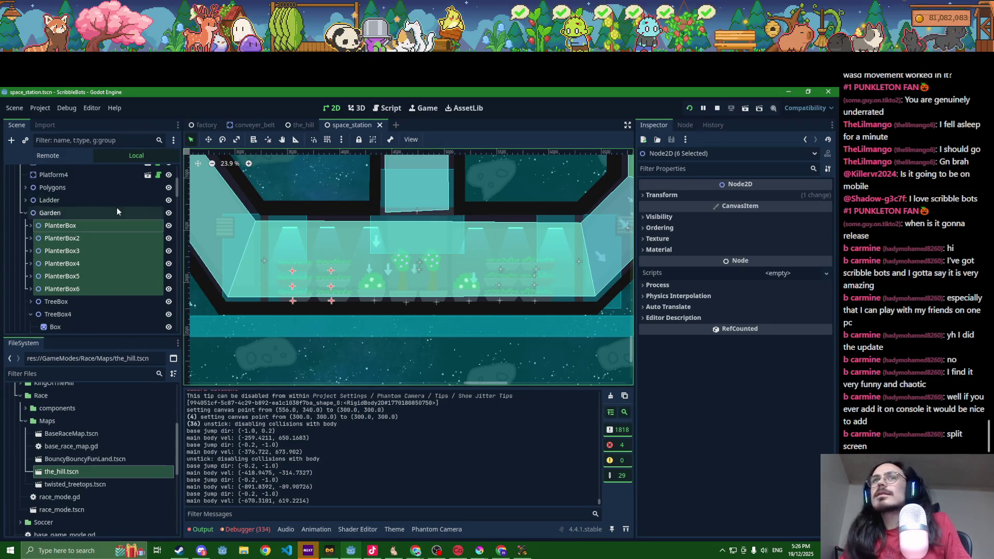
left_click(666, 229)
left_click(828, 242)
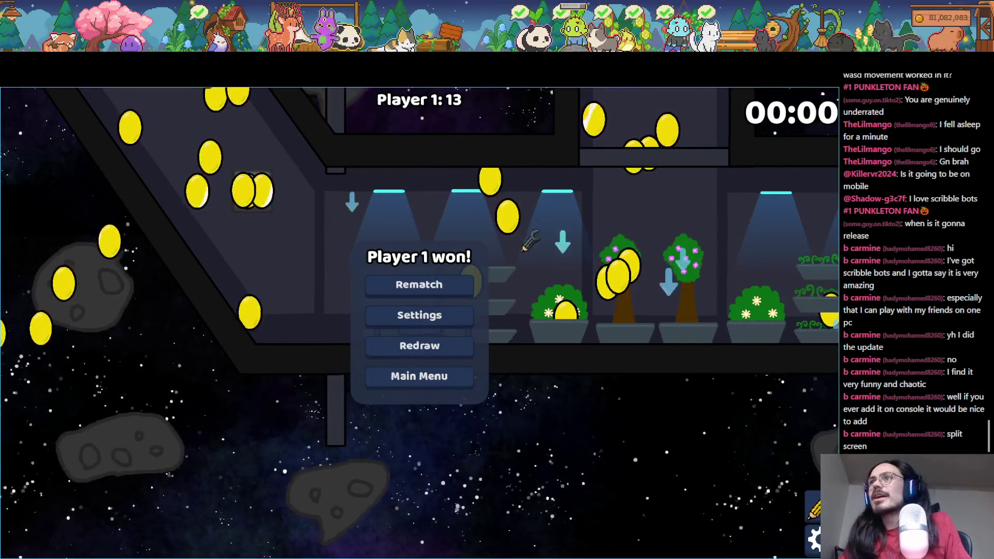
key("alt+Tab")
left_click(827, 237)
- Save the space_station scene and quick-search project files for 'coin'
key("ctrl+s")
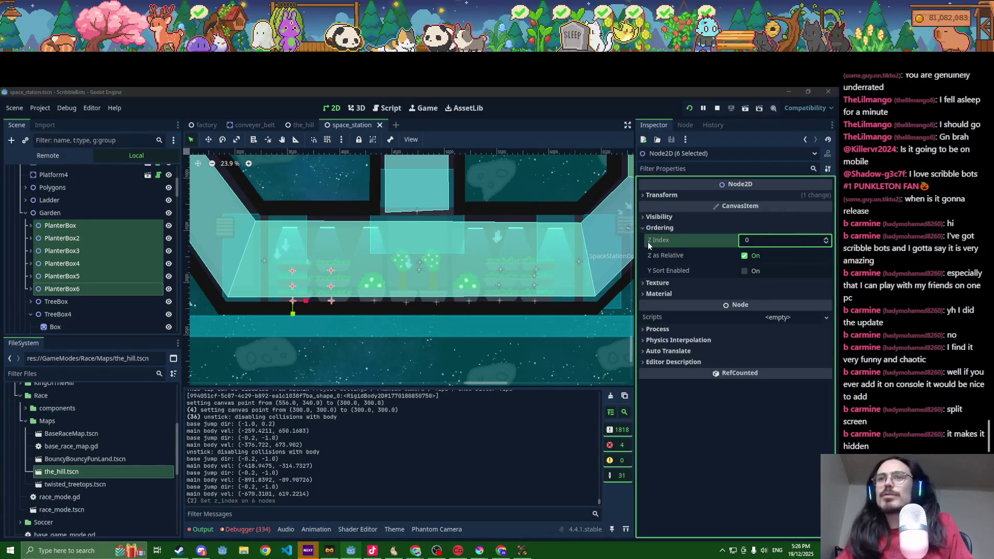
key("alt+shift+o")
type("coin")
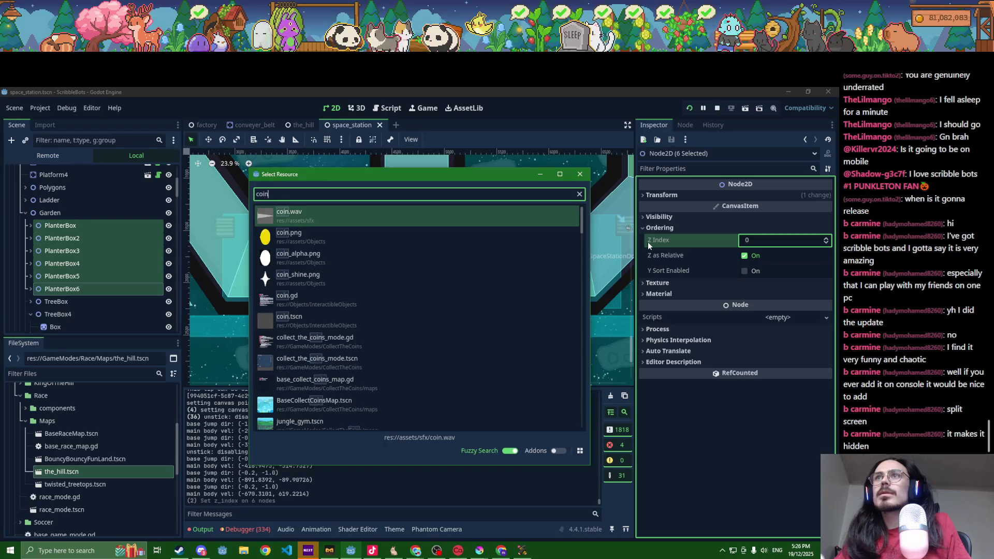
key("Down")
key("Down")
key("Down")
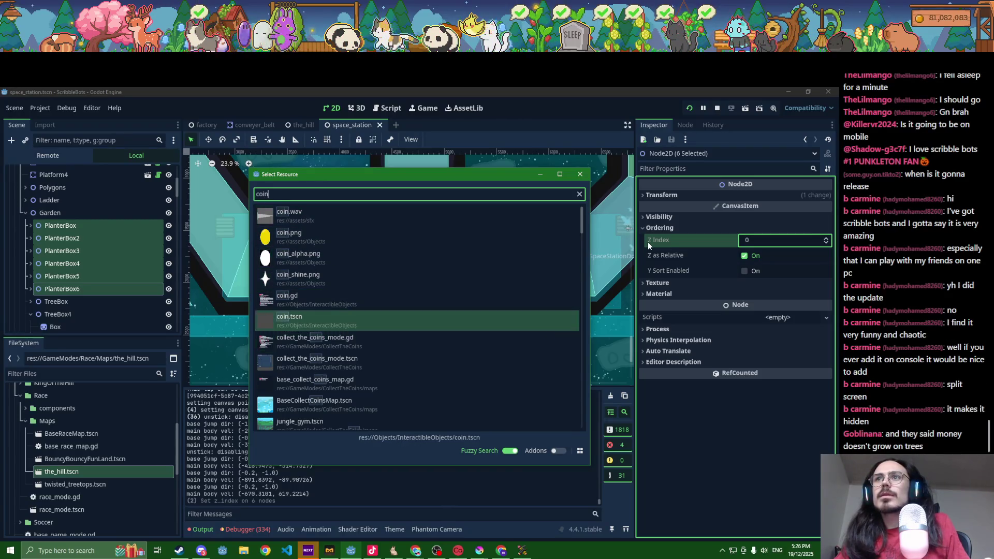
- Open coin.tscn, raise the Coin root's Z Index to 2, and save the scene
key("Return")
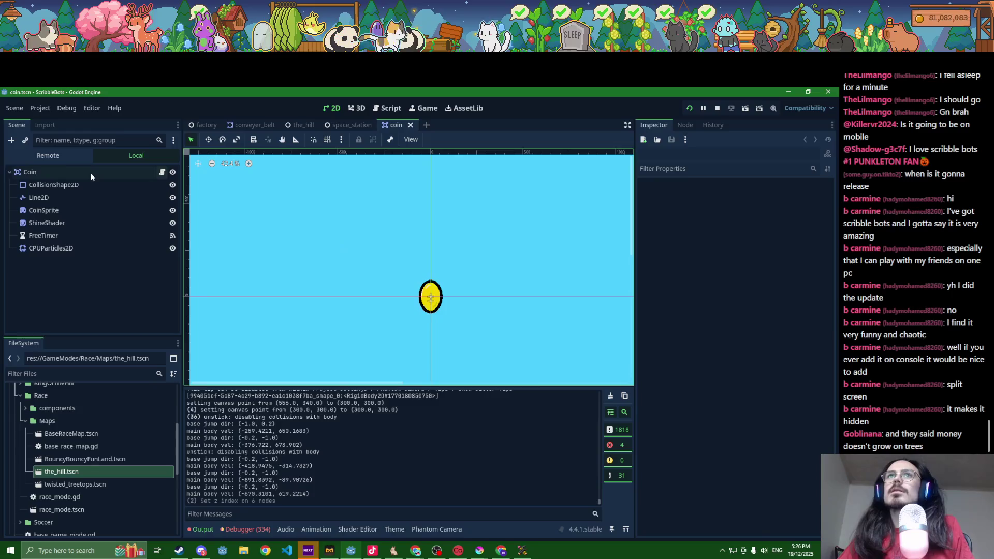
left_click(91, 176)
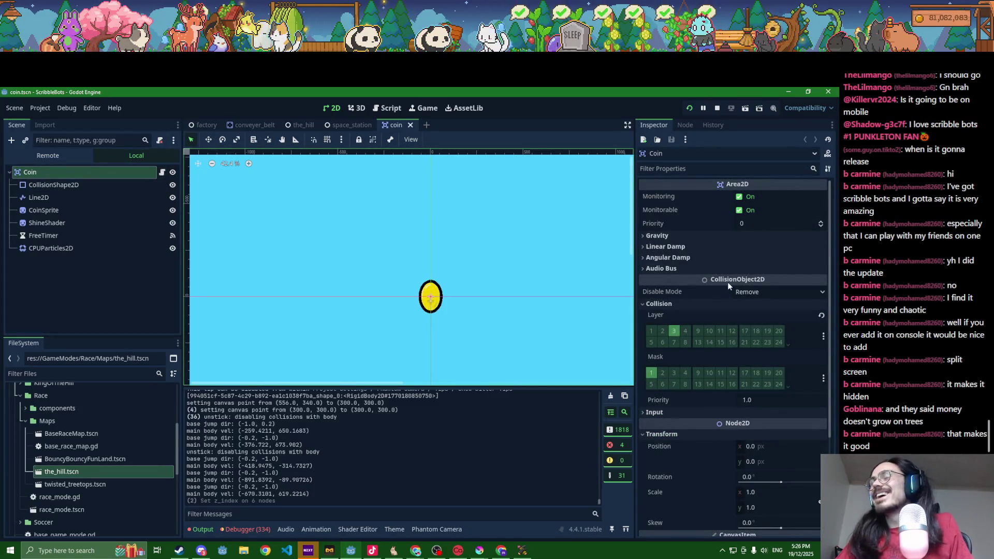
scroll(738, 357, "down", 3)
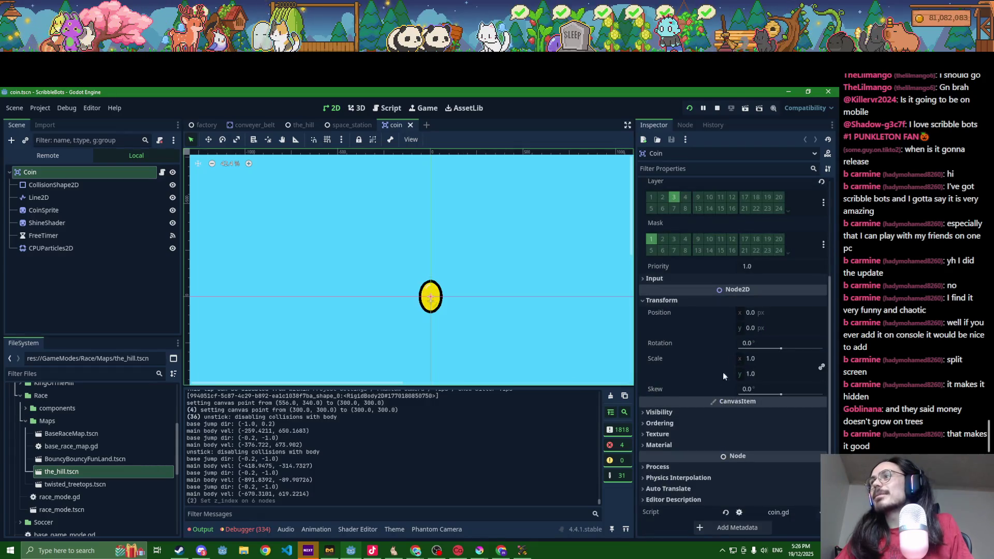
left_click(694, 425)
left_click(818, 435)
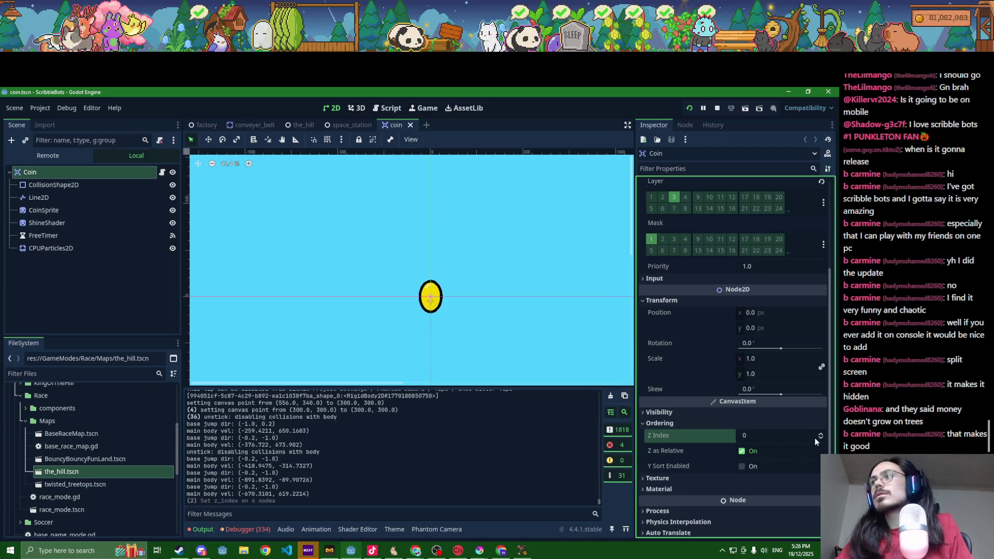
left_click(820, 434)
left_click(820, 434)
key("ctrl+s")
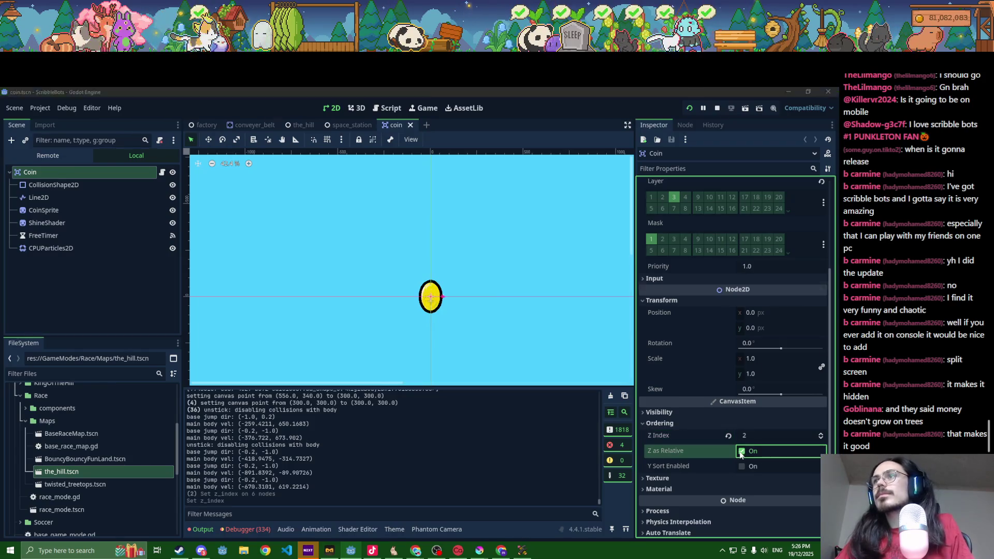
key("alt+Tab")
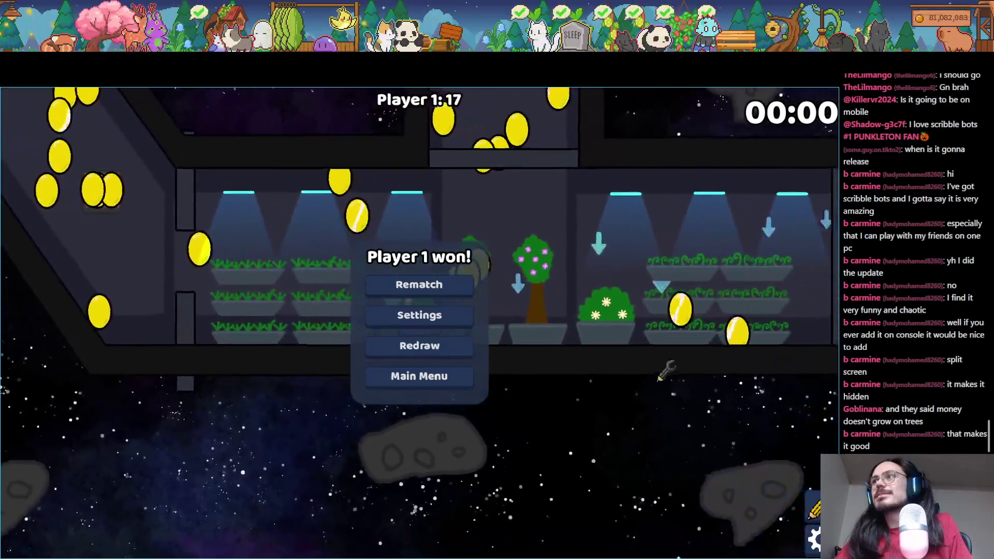
- Save the coin scene in the editor and start a rematch in the game
key("alt+Tab")
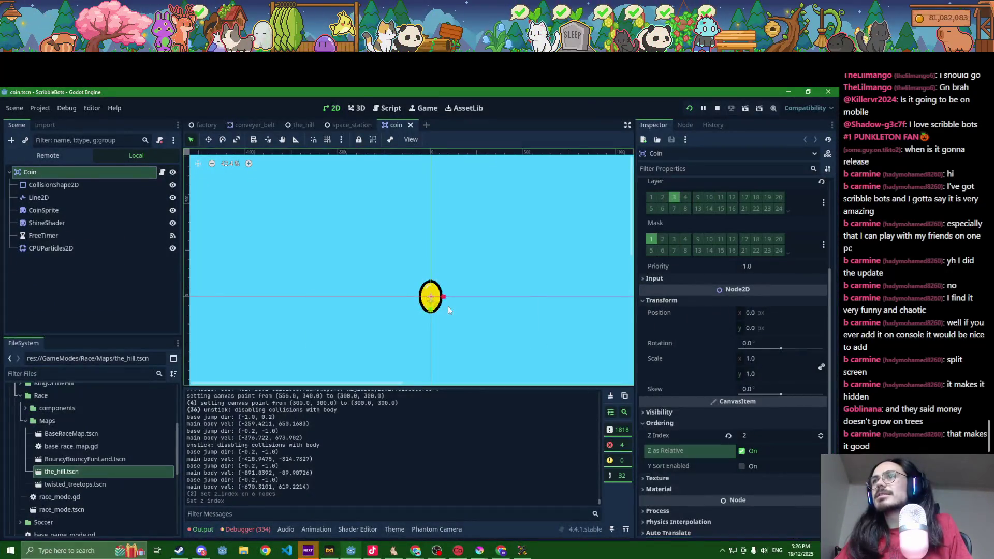
key("ctrl+s")
key("alt+Tab")
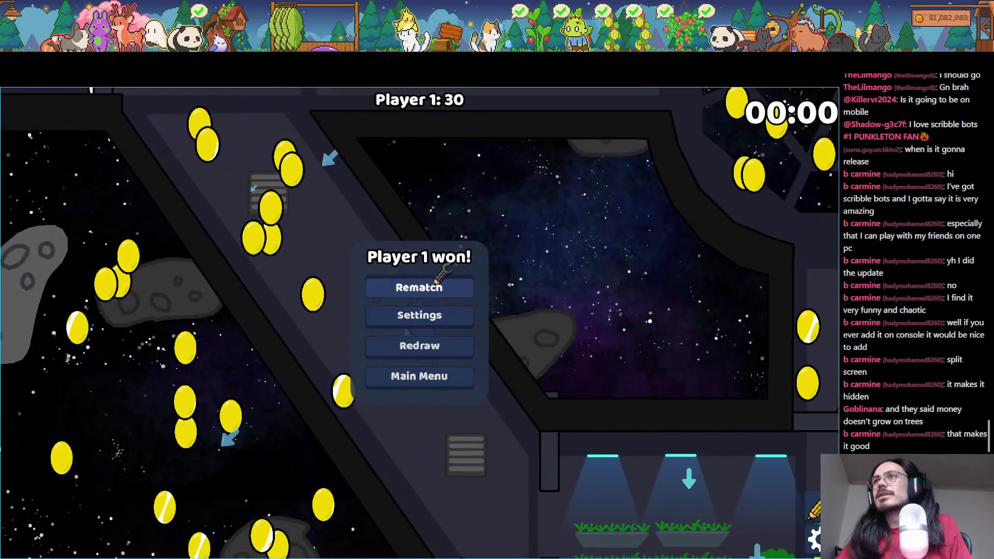
left_click(437, 285)
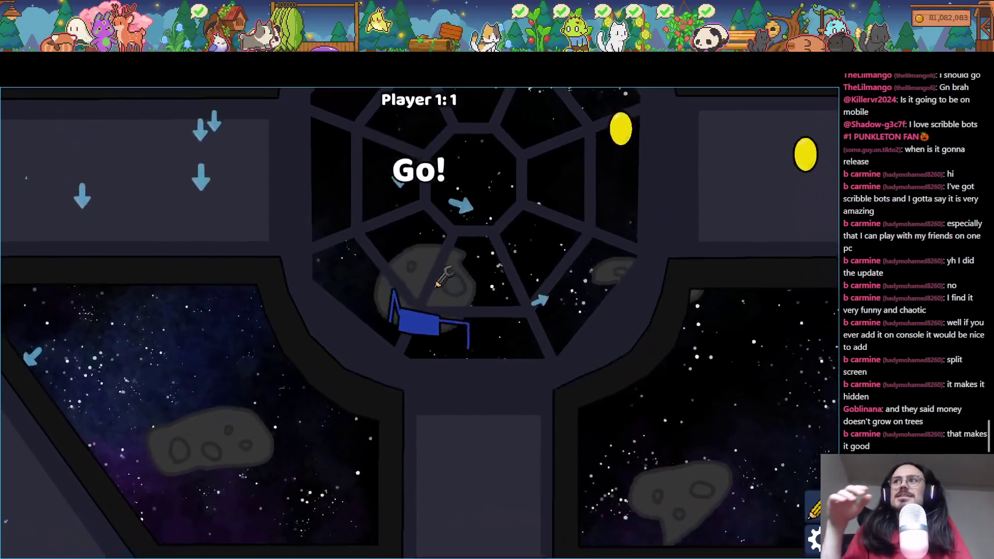
key("d")
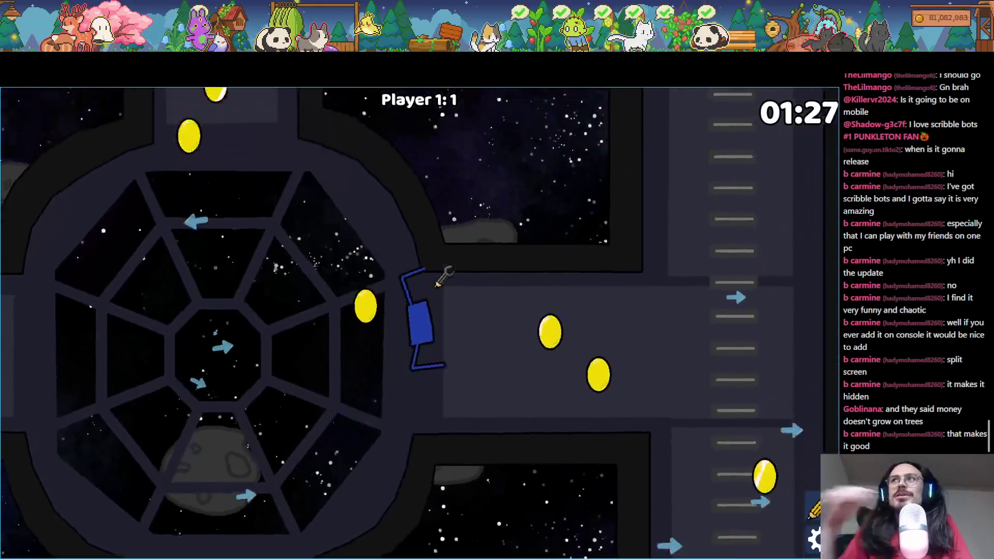
- Quit to the lobby, review Game Mode Settings, pick the Space Station map and start
key("Escape")
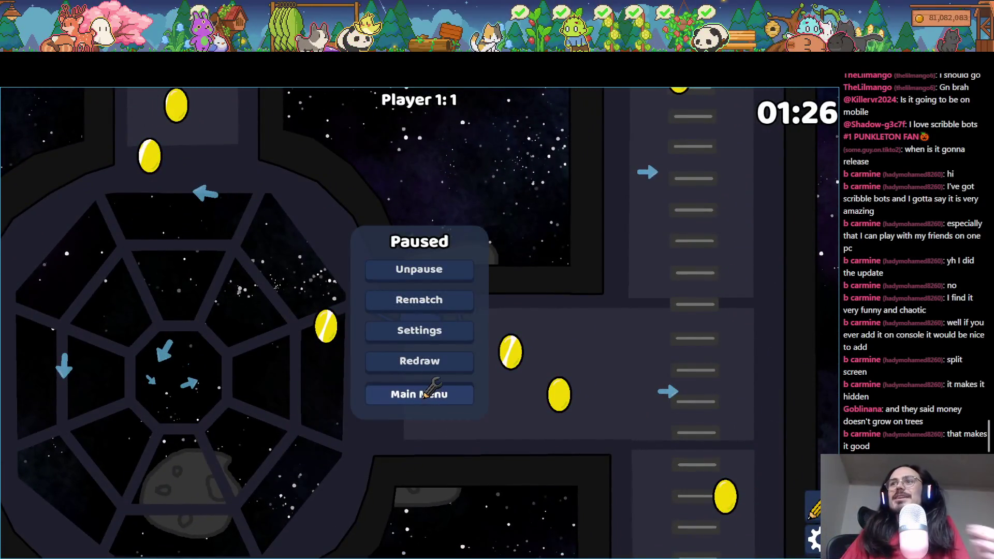
left_click(424, 395)
left_click(425, 400)
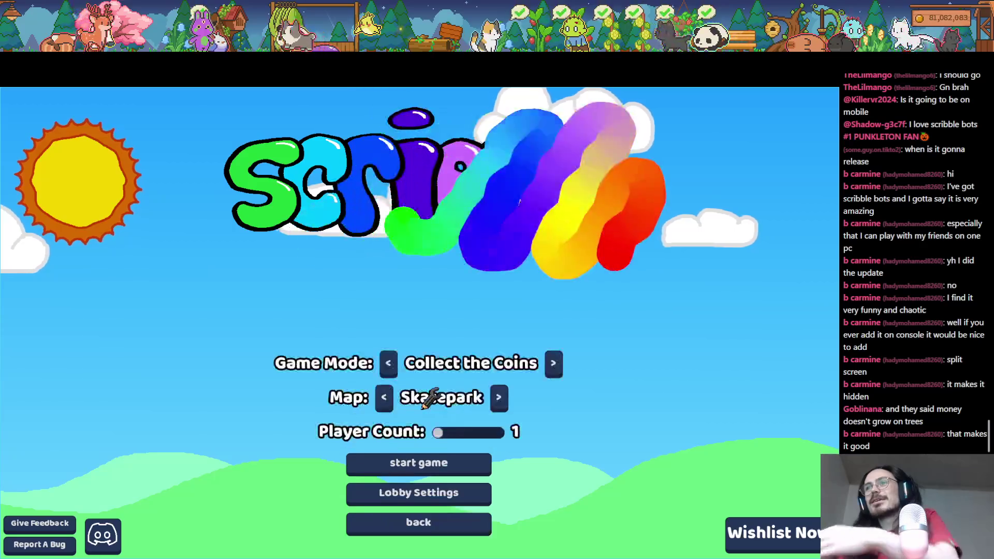
left_click(418, 493)
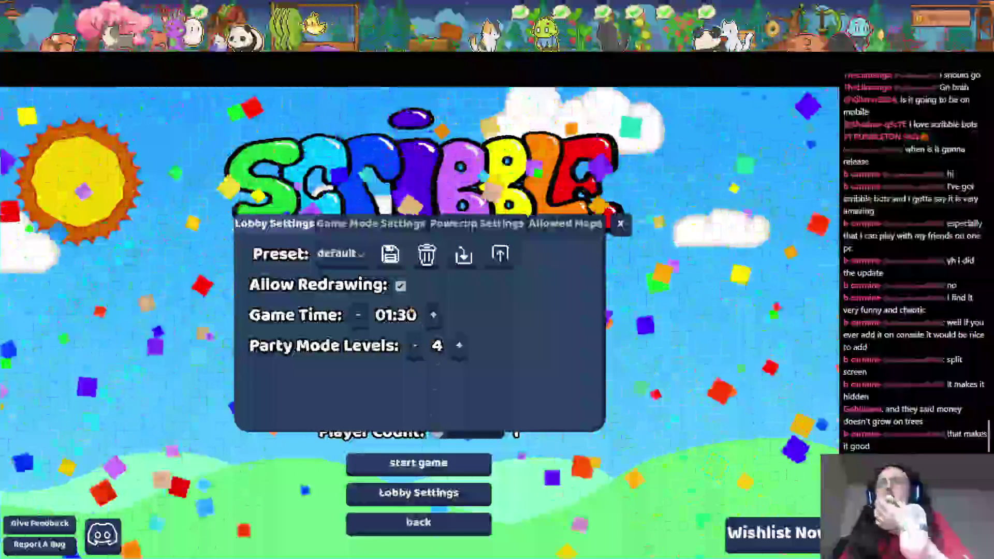
left_click(373, 223)
scroll(368, 319, "down", 4)
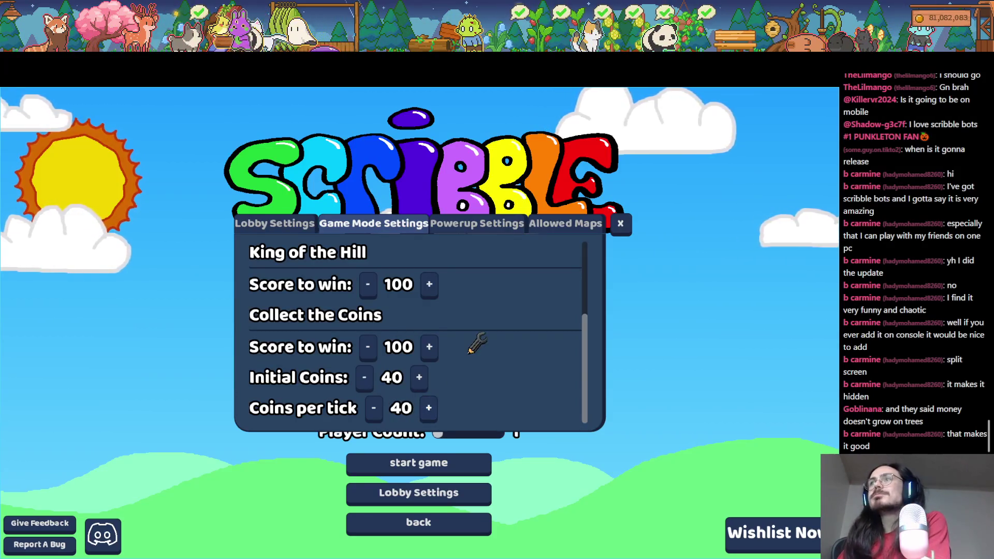
left_click(622, 229)
left_click(386, 395)
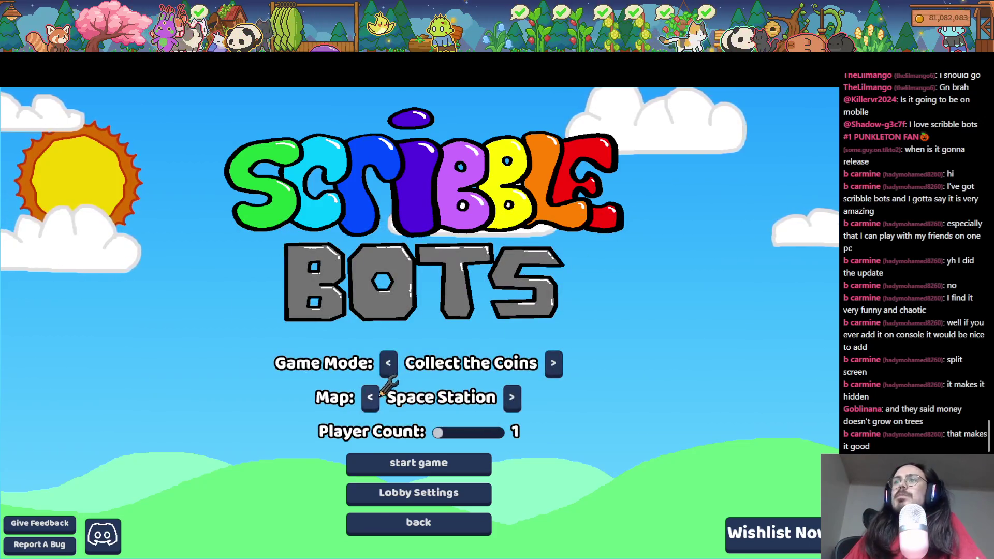
left_click(415, 461)
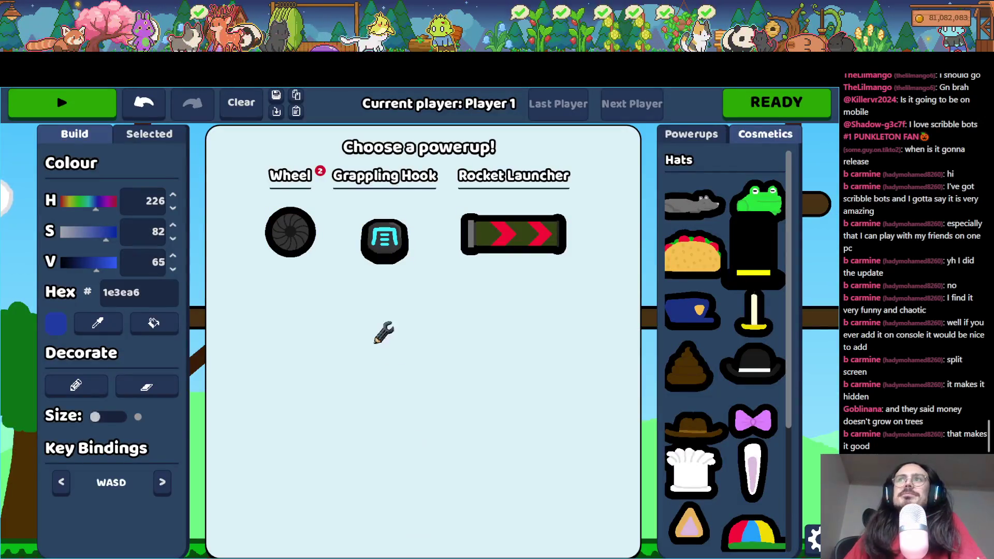
- Draw a blue bot body with two legs, play the Space Station coin round, then return to Godot
left_click_drag(501, 325, 316, 362)
left_click_drag(443, 356, 448, 321)
left_click_drag(317, 337, 277, 482)
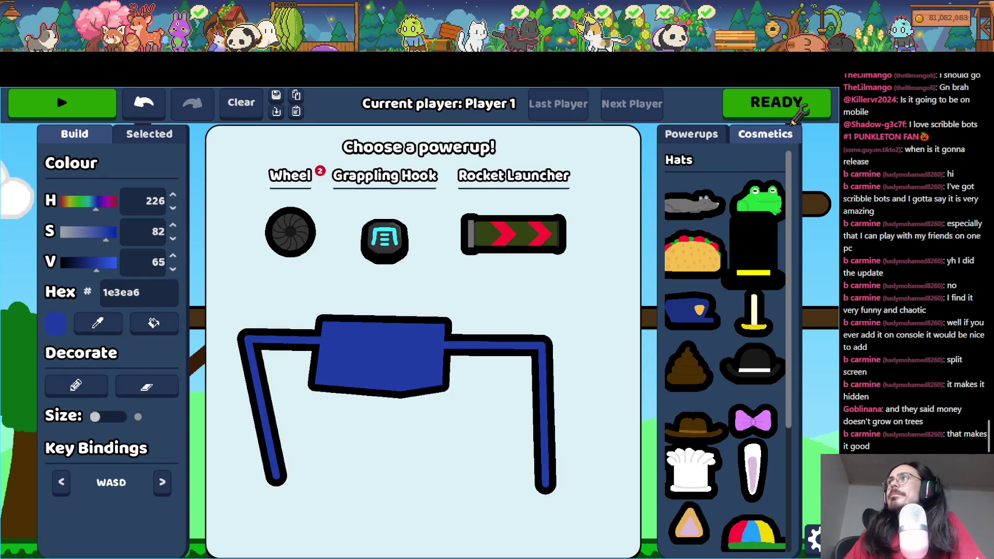
left_click(795, 111)
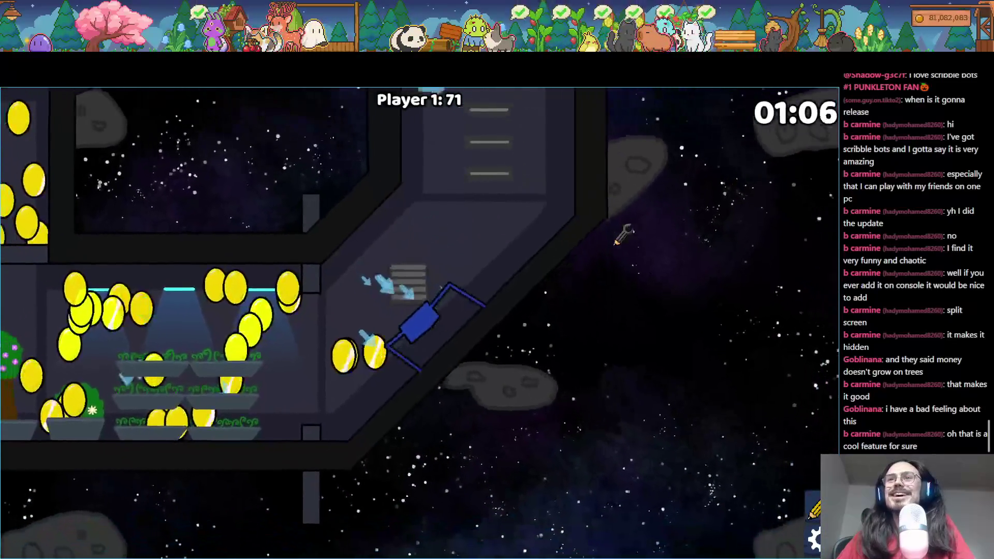
key("F8")
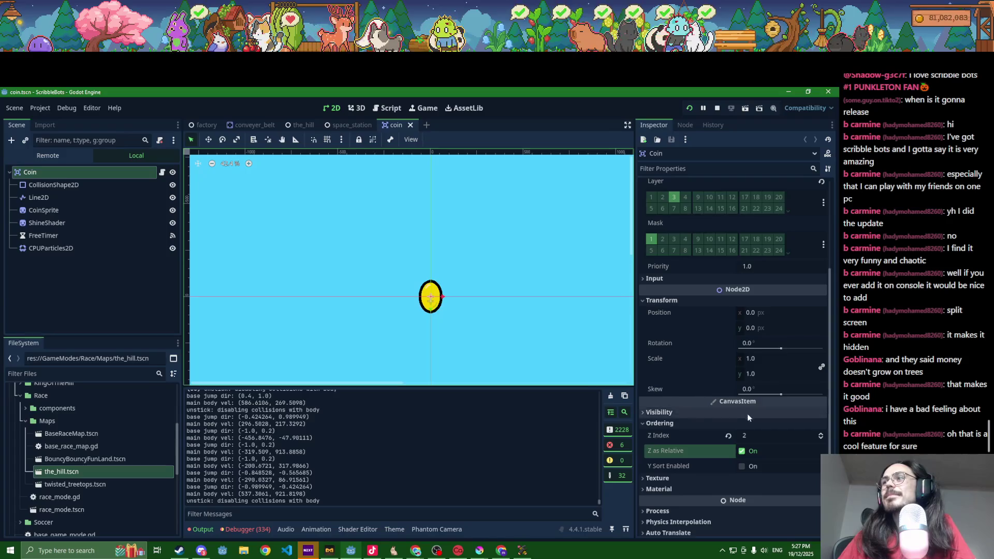
- Inspect the coin scene's script, CoinSprite ordering and ShineShader nodes
left_click(161, 176)
left_click(161, 177)
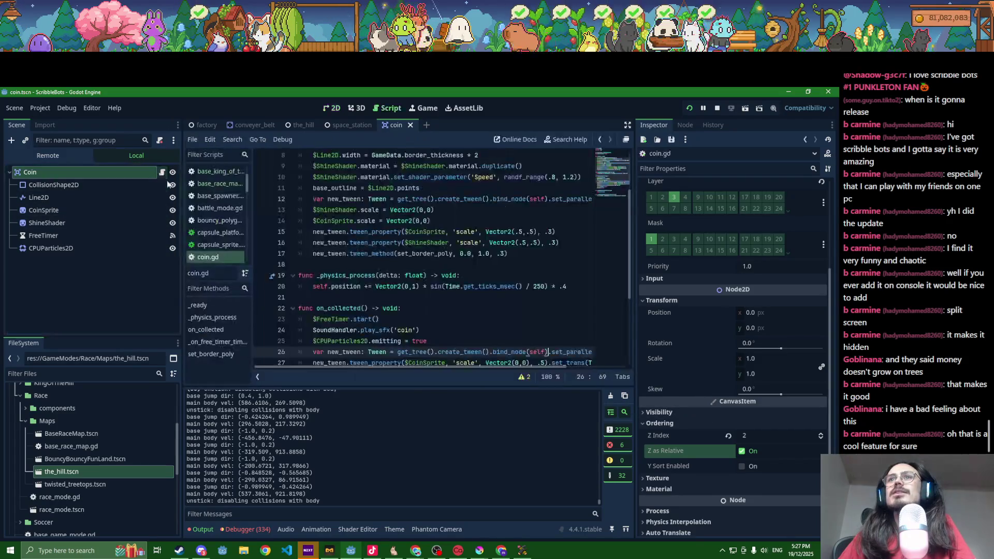
scroll(311, 286, "down", 2)
left_click(91, 209)
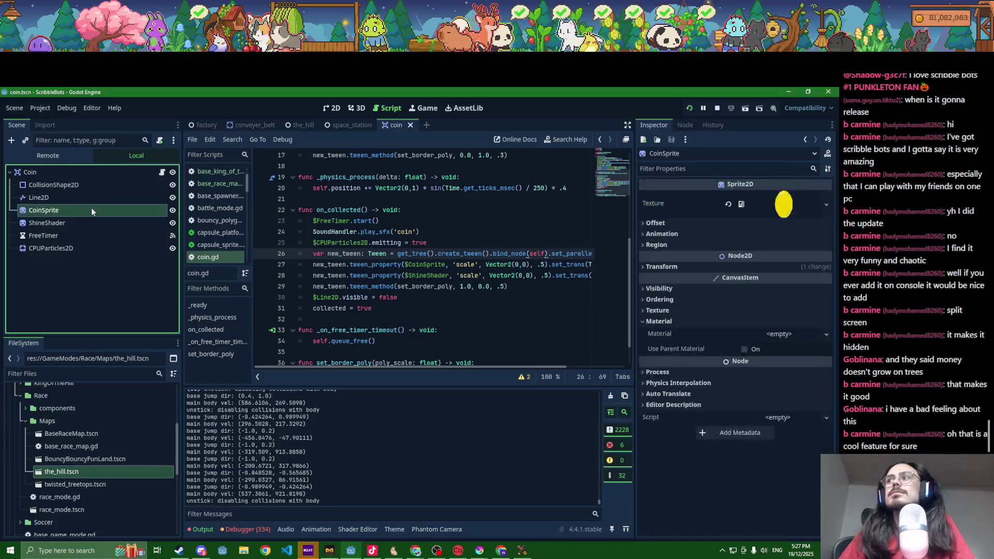
left_click(683, 306)
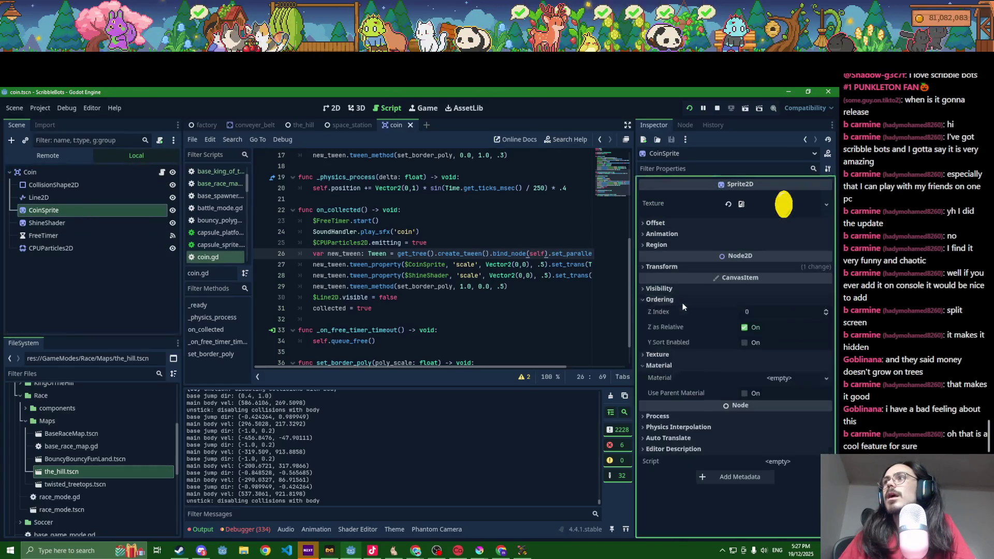
left_click(41, 224)
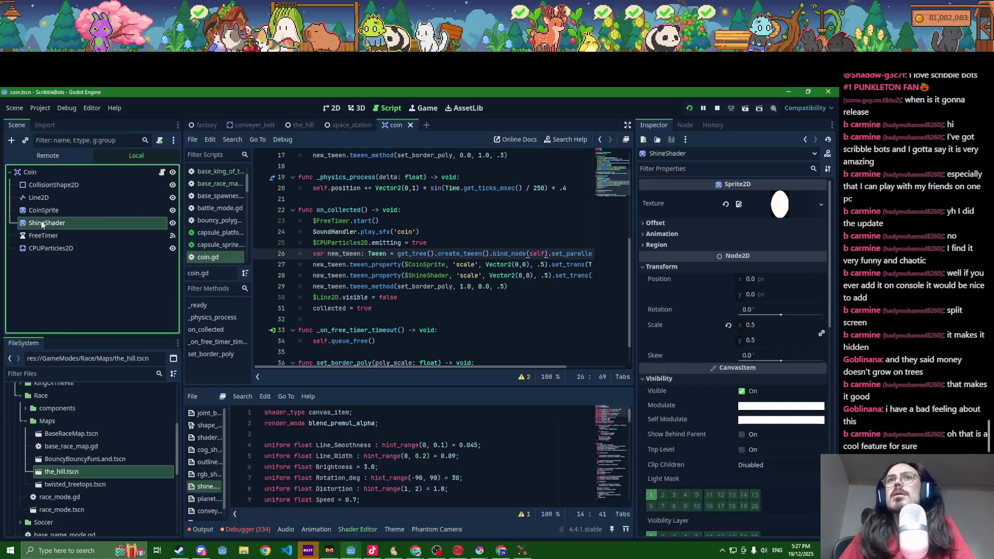
scroll(687, 350, "down", 5)
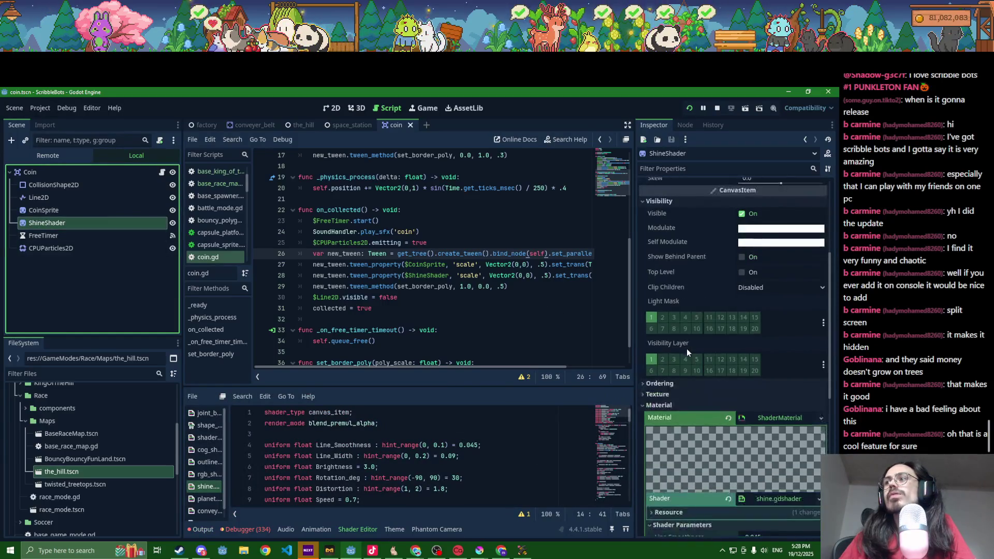
- Set the Coin root's Z Index to 10, save, and bring the running game forward
left_click(163, 173)
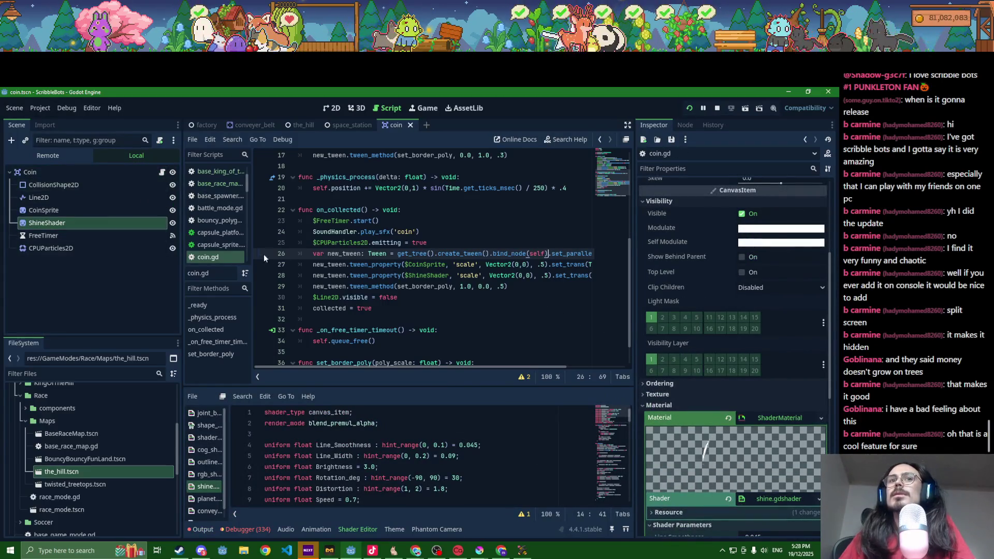
left_click(104, 172)
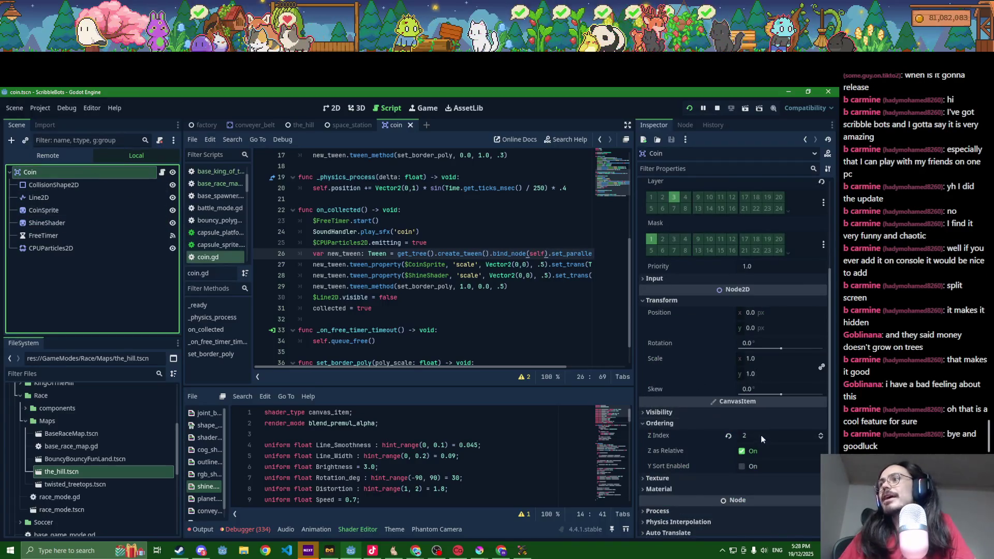
left_click(762, 436)
type("10")
key("ctrl+s")
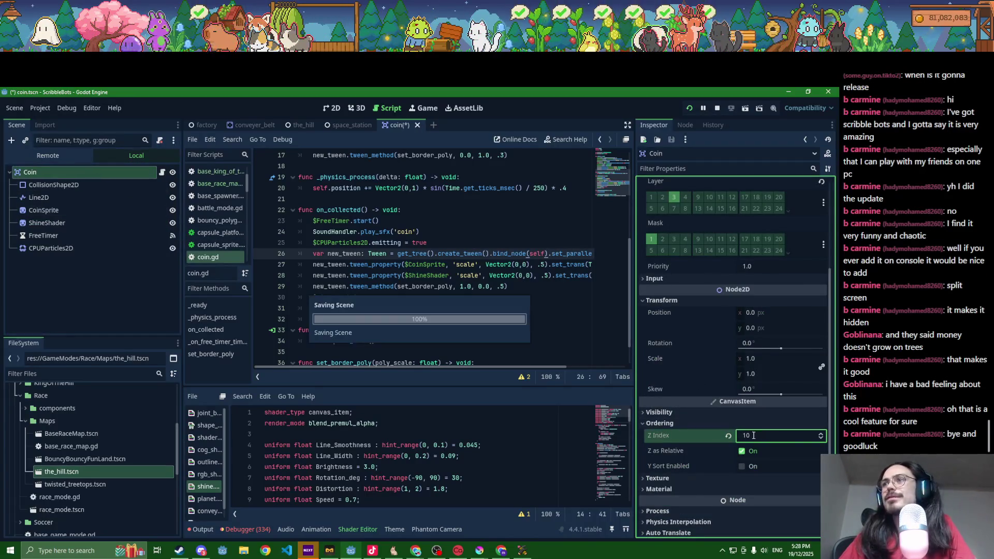
key("Tab")
left_click(505, 552)
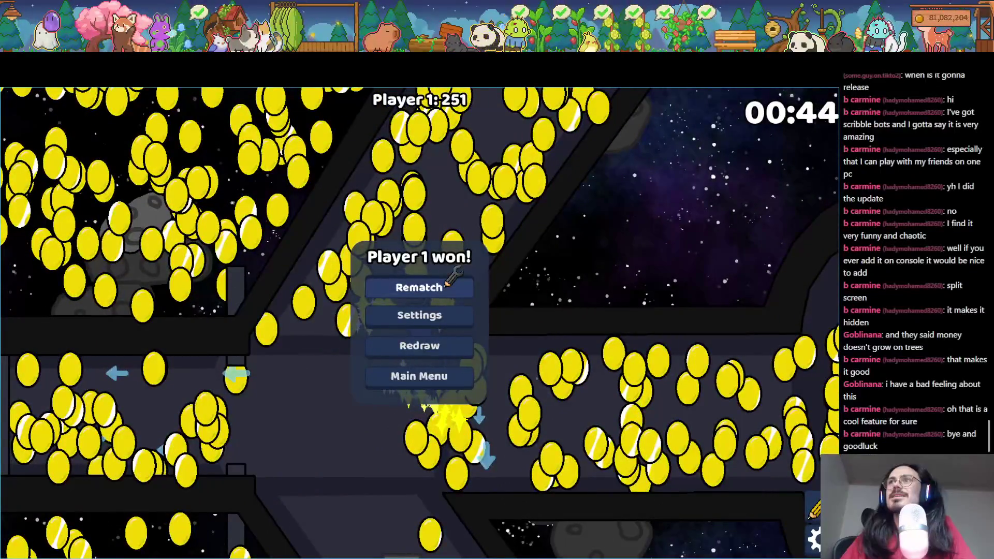
- Rematch, go to the lobby's Game Mode Settings and lower Collect the Coins' score to win twice
left_click(446, 286)
key("Escape")
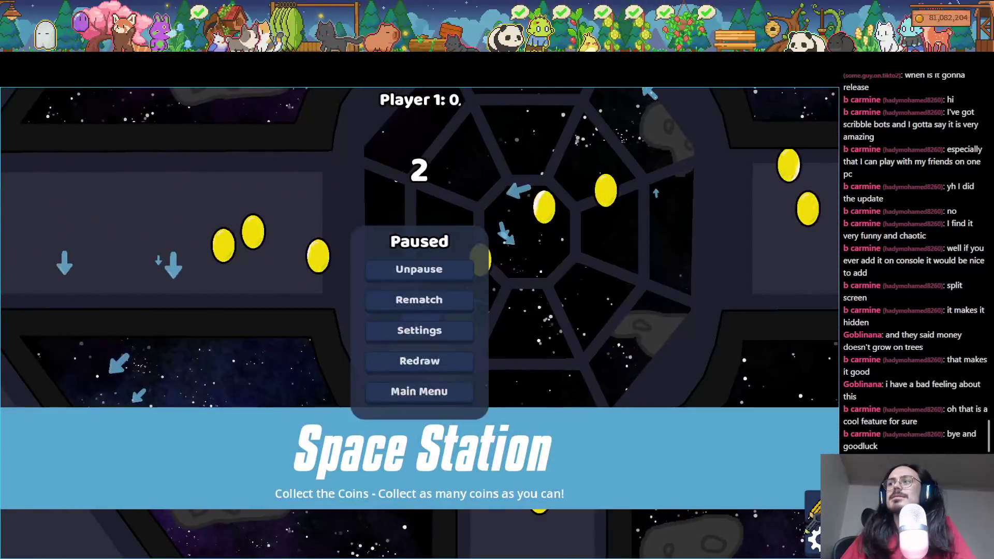
left_click(441, 388)
left_click(433, 396)
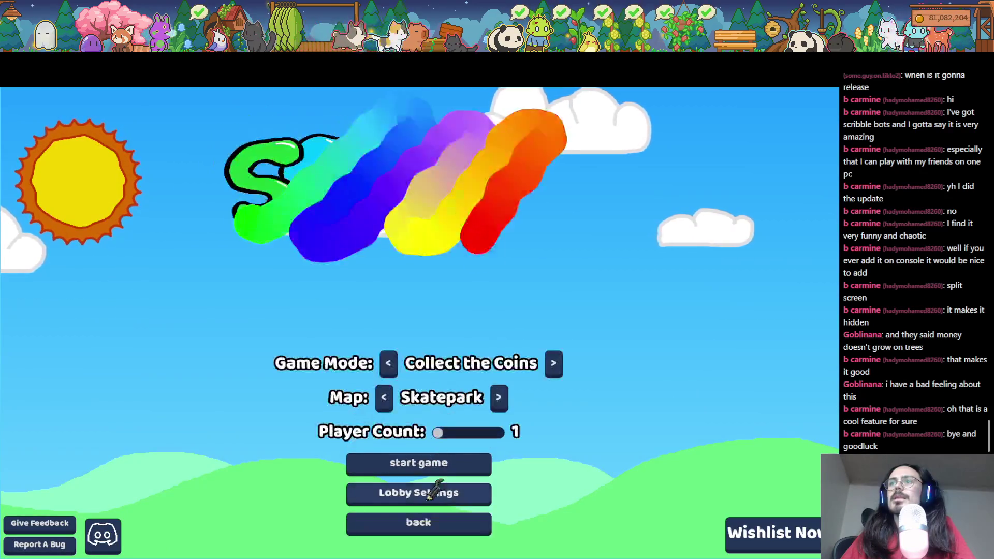
left_click(444, 493)
left_click(371, 223)
scroll(369, 356, "down", 3)
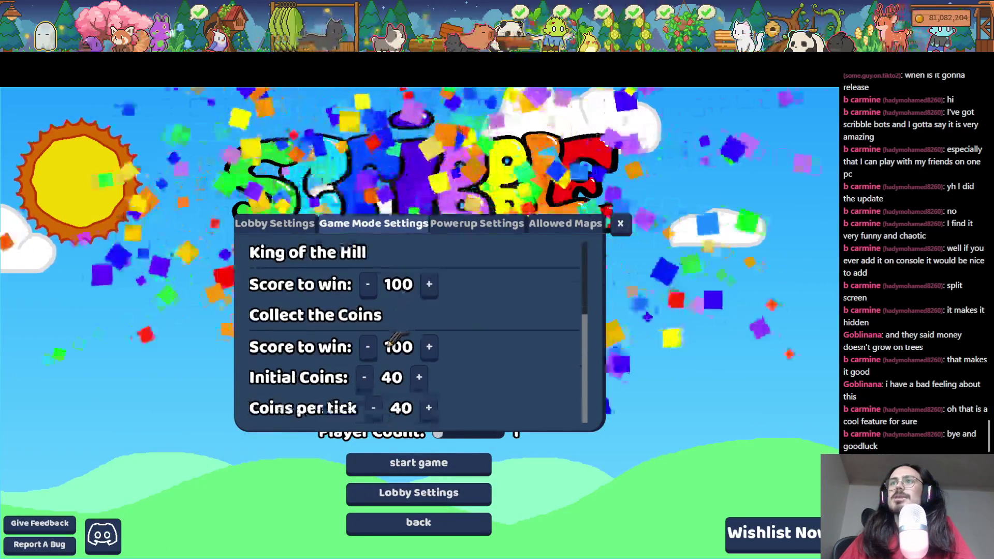
left_click(368, 348)
left_click(368, 348)
left_click(368, 348)
left_click(368, 348)
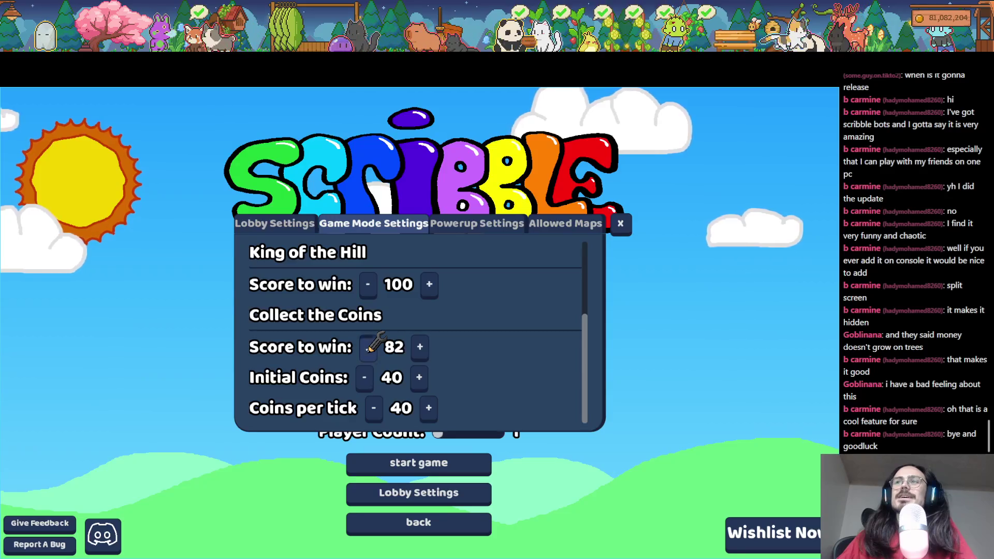
left_click(621, 224)
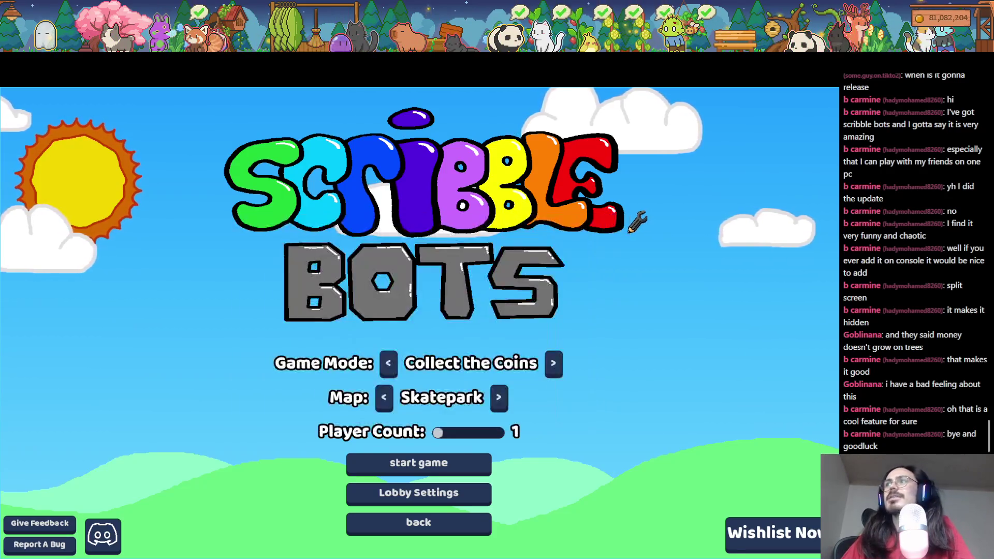
- Raise Collect the Coins' score to win twice to reach 80, then return to Godot
key("alt+Tab")
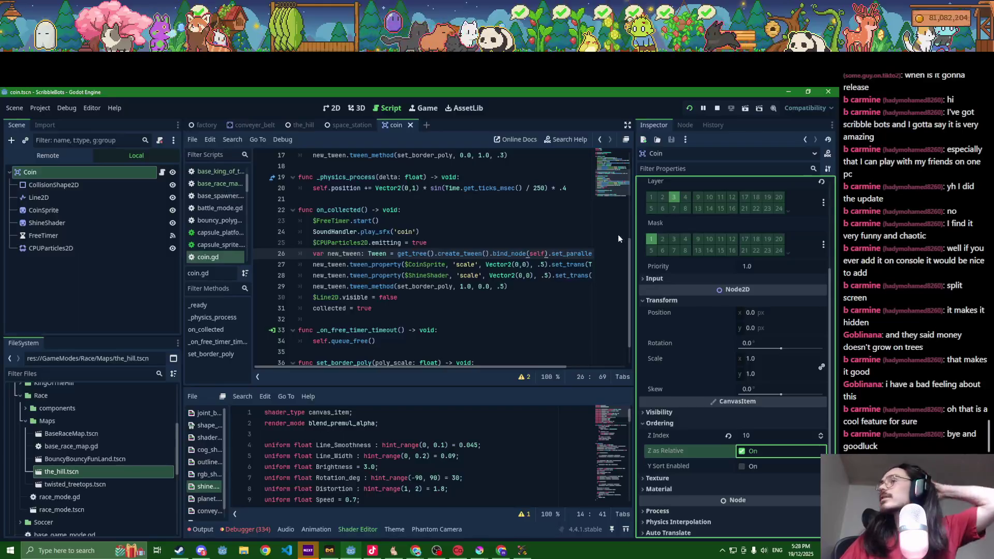
left_click(335, 108)
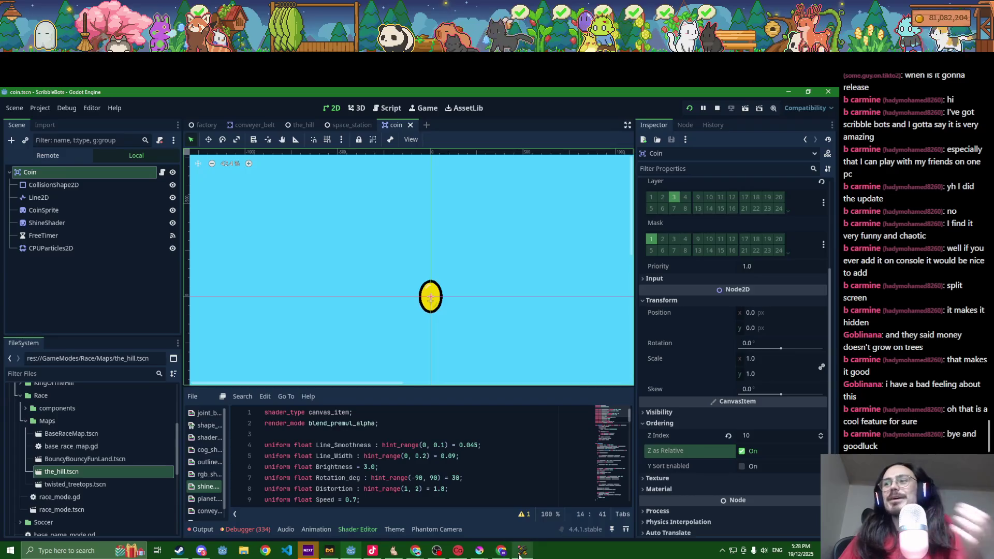
key("alt+Tab")
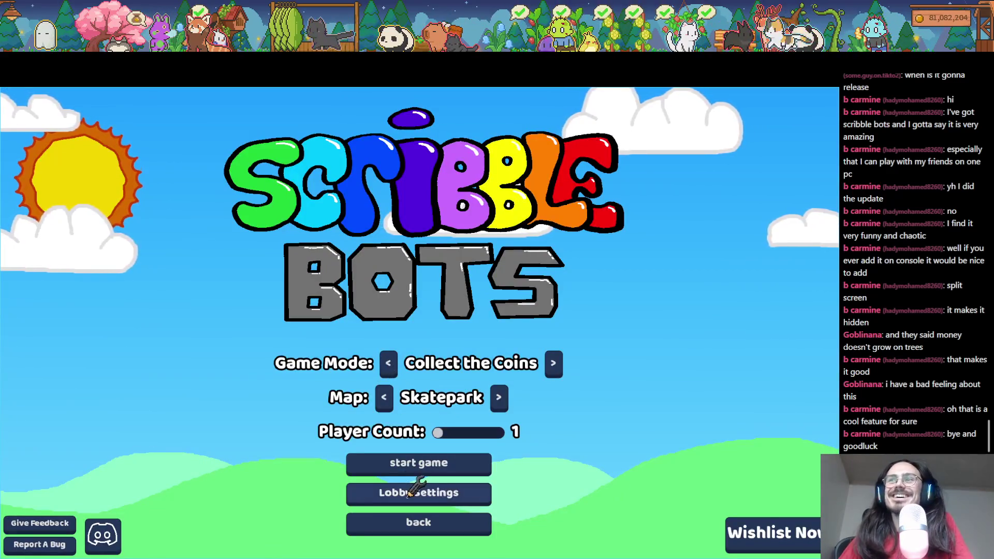
left_click(419, 491)
scroll(407, 365, "up", 3)
scroll(407, 353, "down", 3)
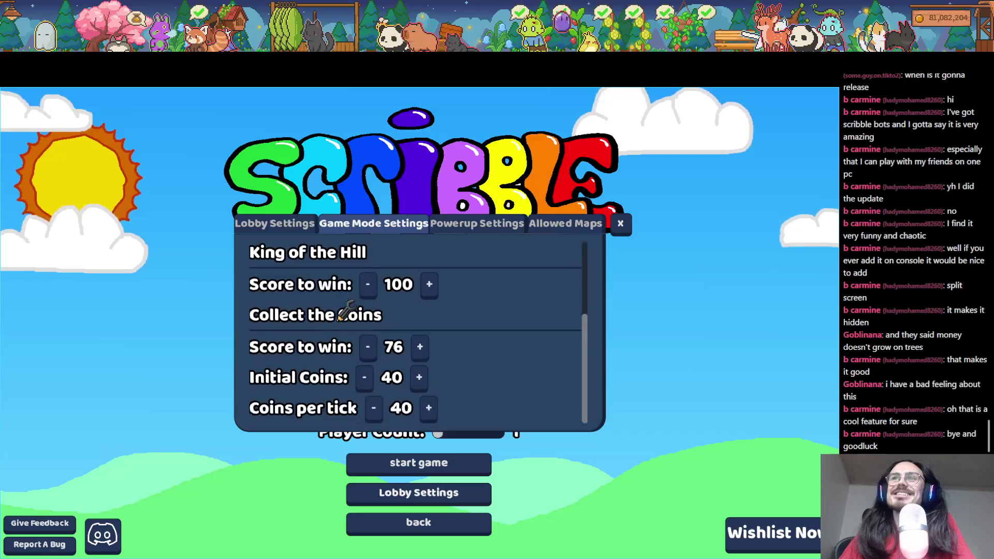
left_click(420, 346)
left_click(420, 346)
left_click(420, 346)
left_click(420, 347)
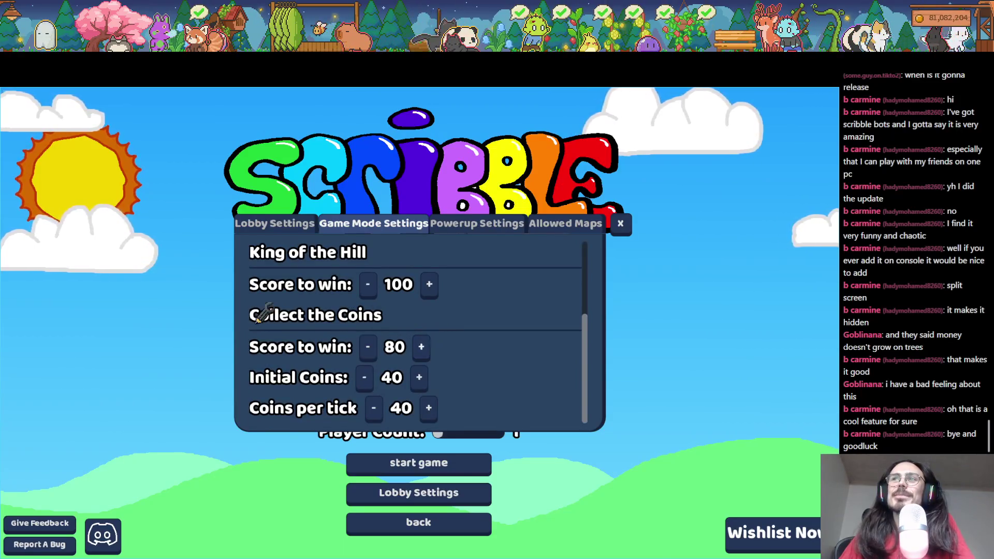
scroll(330, 337, "up", 3)
scroll(330, 337, "down", 3)
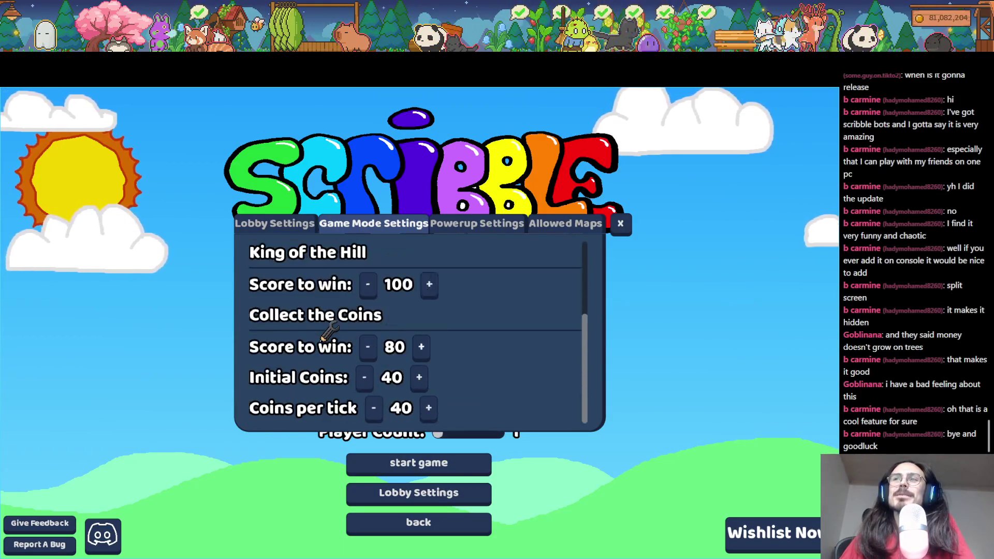
key("alt+Tab")
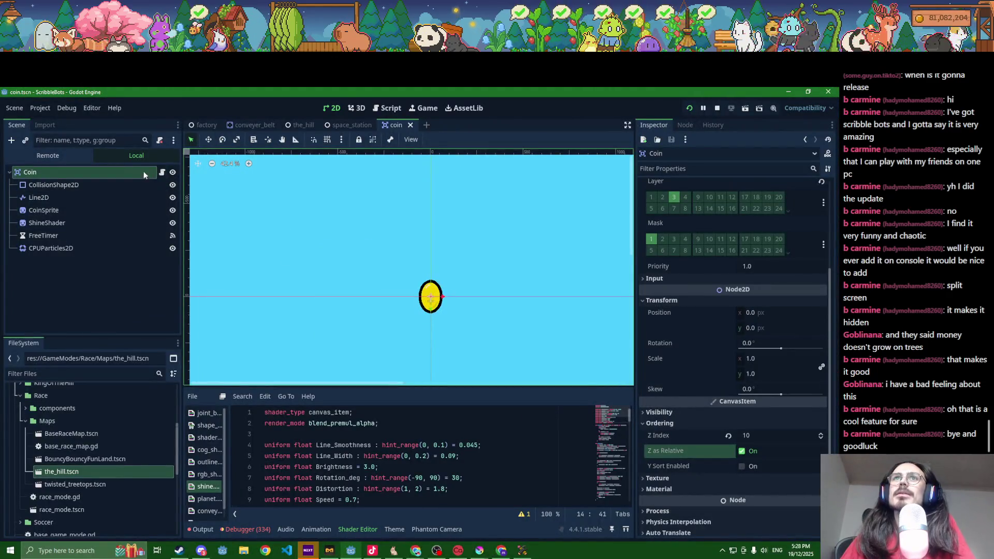
key("alt+shift+o")
- Search 'lobby' and open lobby_settings.tscn, then lobby_settings_panel.tscn
type("lobby_")
key("Down")
key("Return")
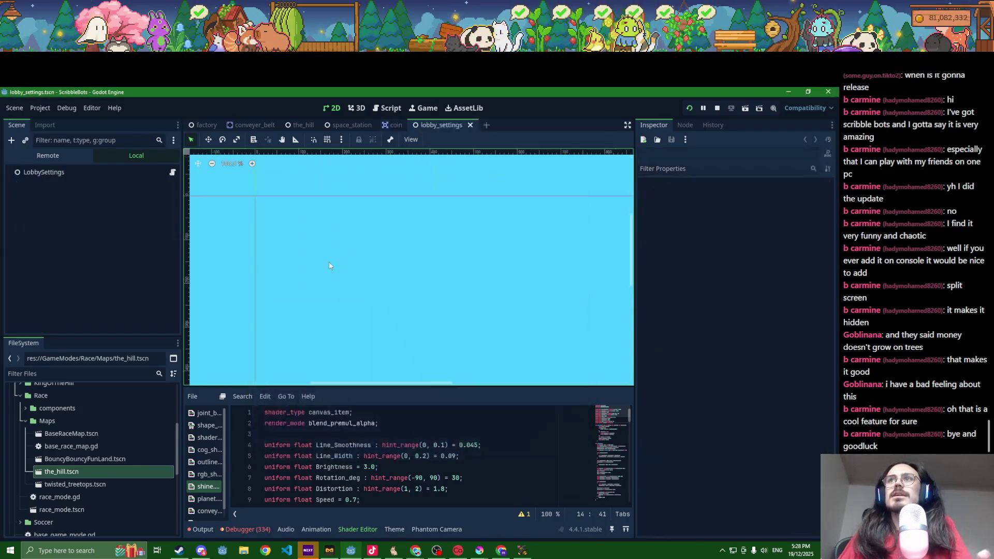
key("alt+shift+o")
type("lobby")
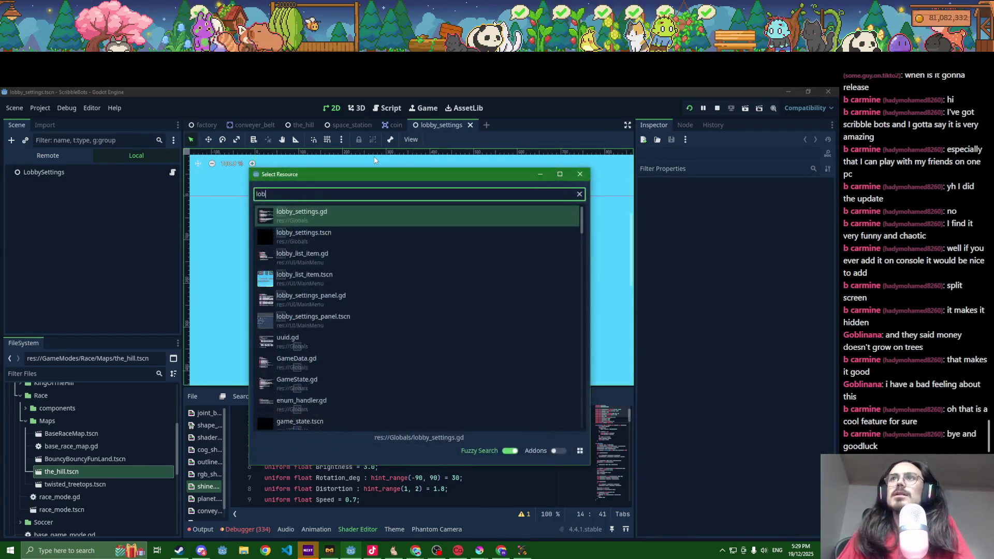
key("Down")
key("Down")
key("Down")
key("Down")
key("Return")
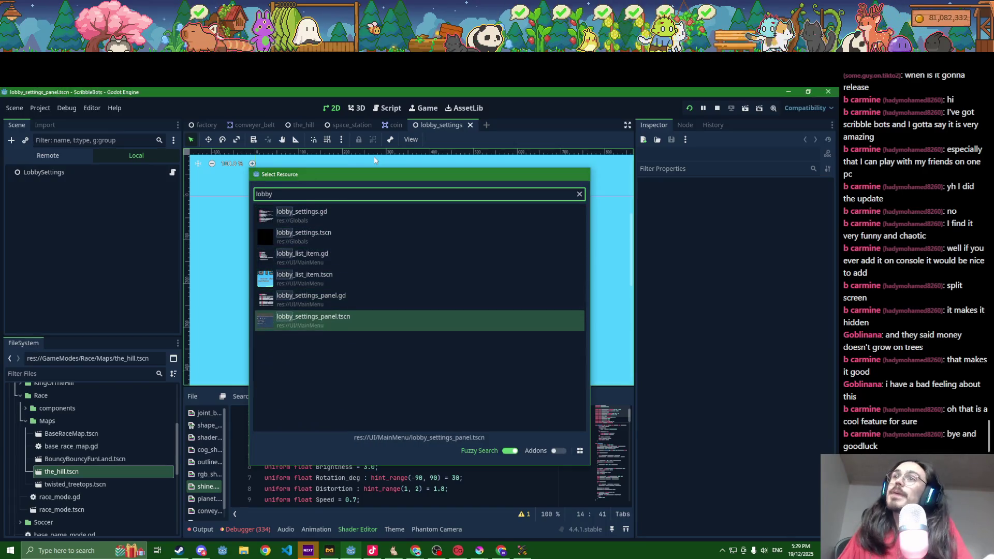
scroll(250, 248, "down", 2)
scroll(84, 285, "up", 2)
scroll(84, 288, "up", 3)
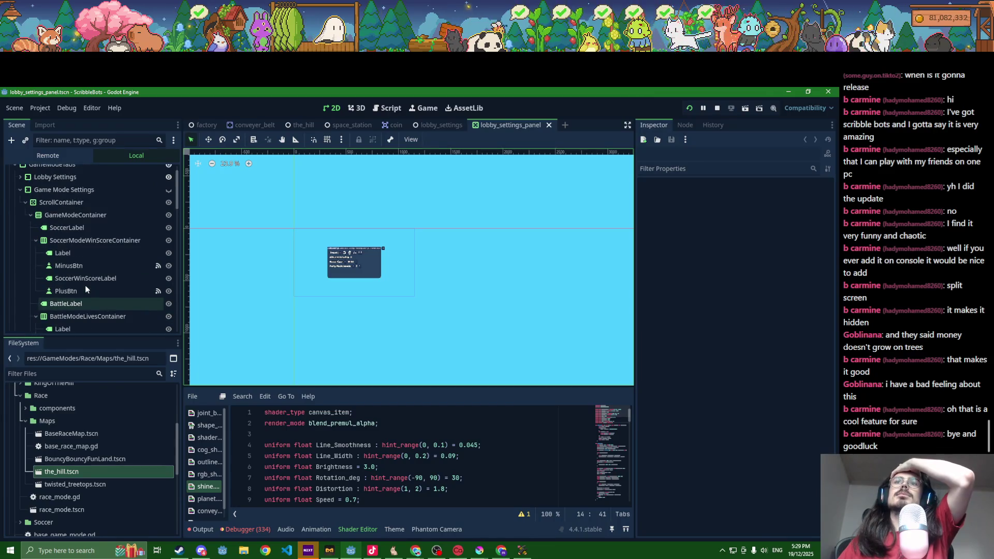
scroll(91, 285, "down", 9)
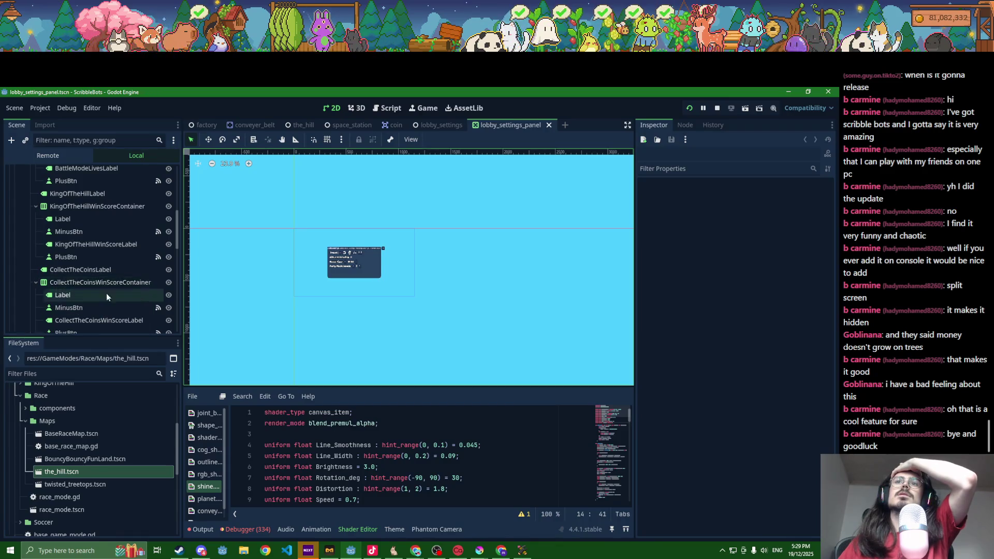
- Duplicate the Collect the Coins score row's MinusBtn and PlusBtn, labelling MinusBtn2 -10
left_click(116, 308)
scroll(114, 295, "down", 3)
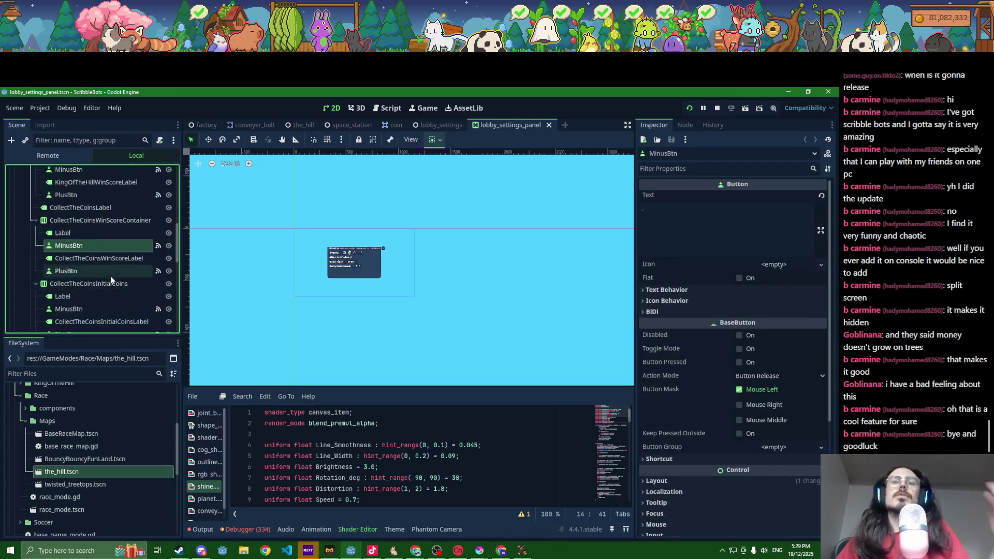
left_click(109, 273, "ctrl")
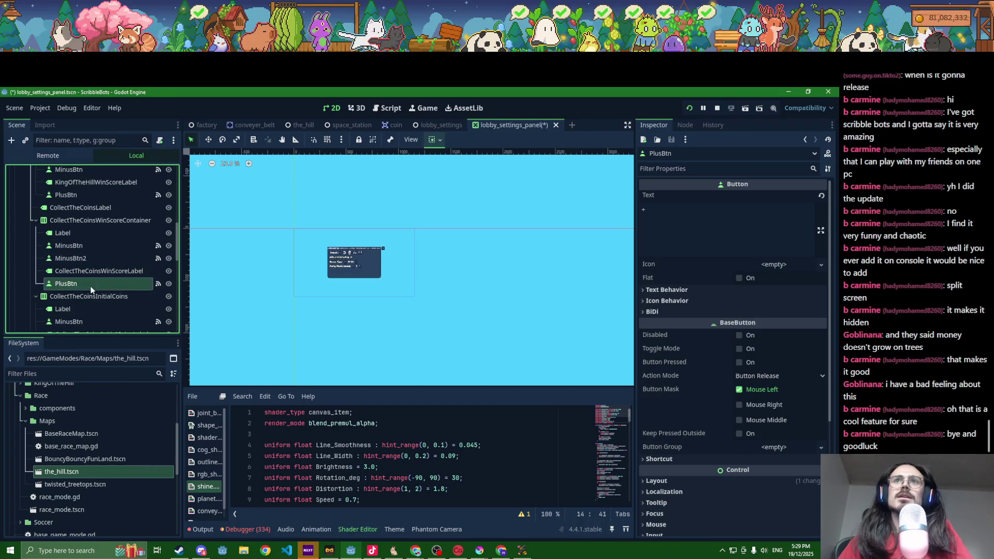
key("ctrl+d")
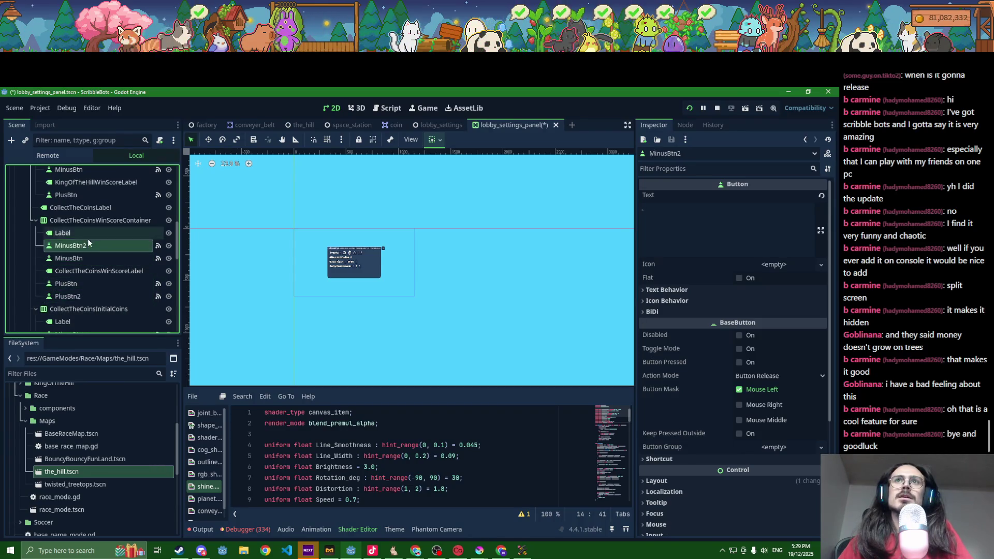
left_click(657, 217)
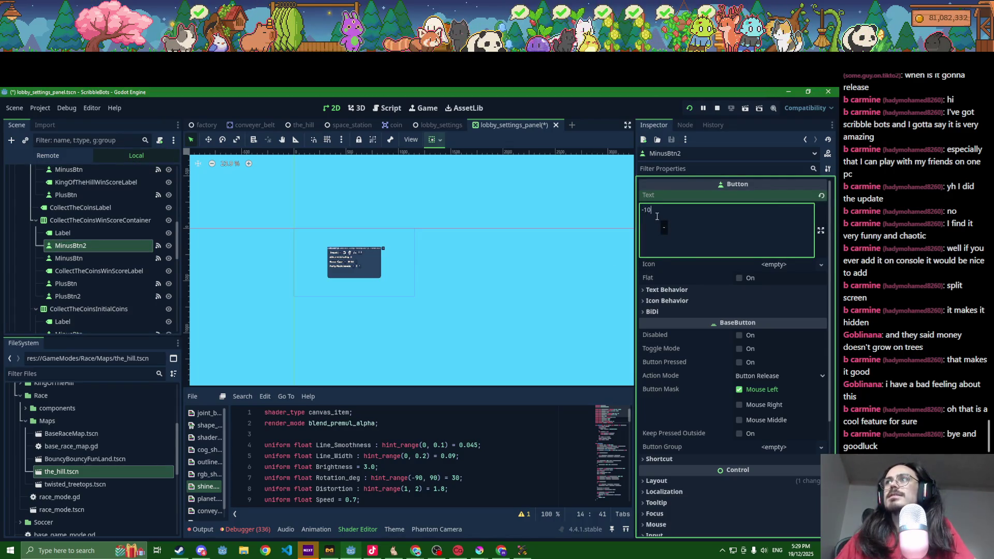
scroll(355, 363, "up", 10)
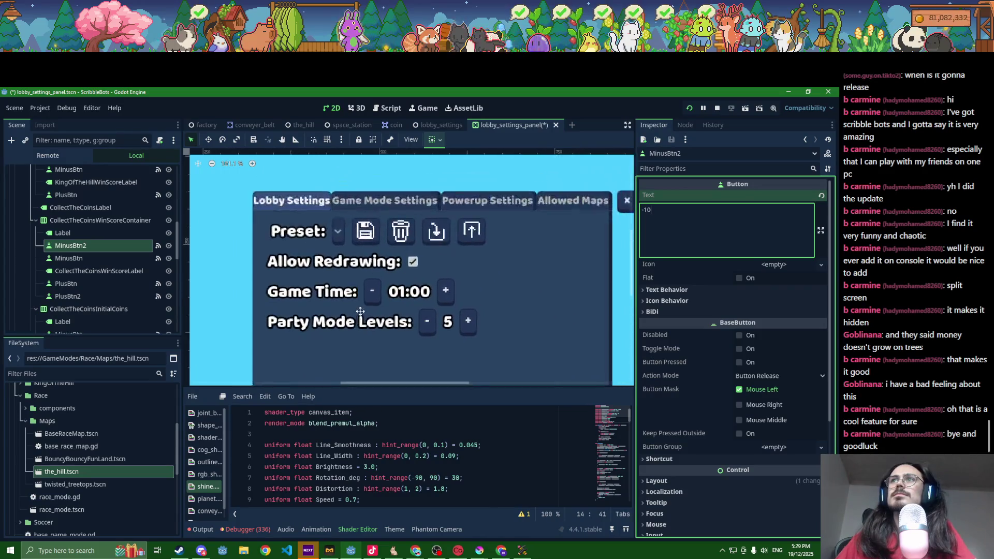
scroll(360, 311, "down", 2)
scroll(107, 248, "up", 10)
left_click(377, 234)
scroll(380, 296, "up", 3)
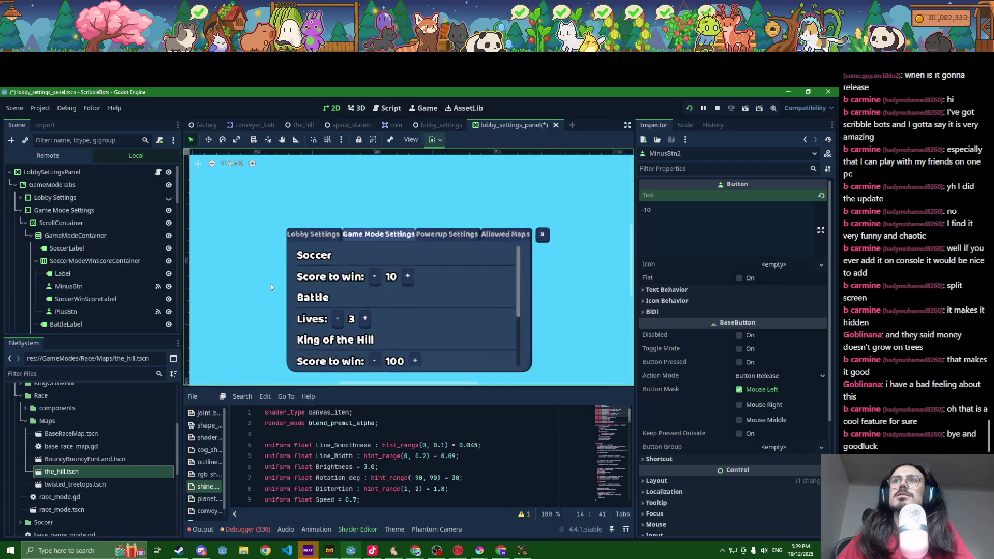
left_click(61, 223)
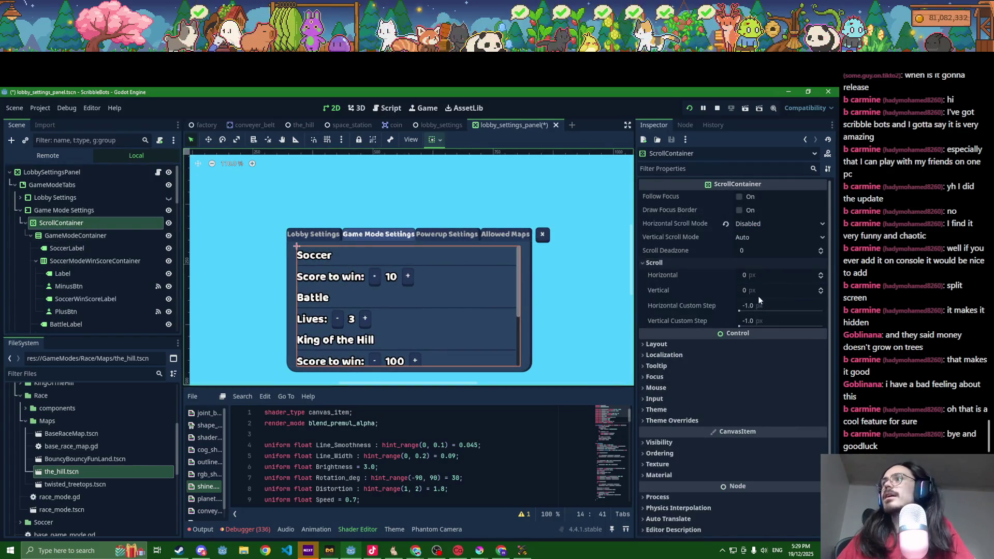
- Scroll the ScrollContainer preview down and set the duplicated minus button's label to -10
left_click(751, 275)
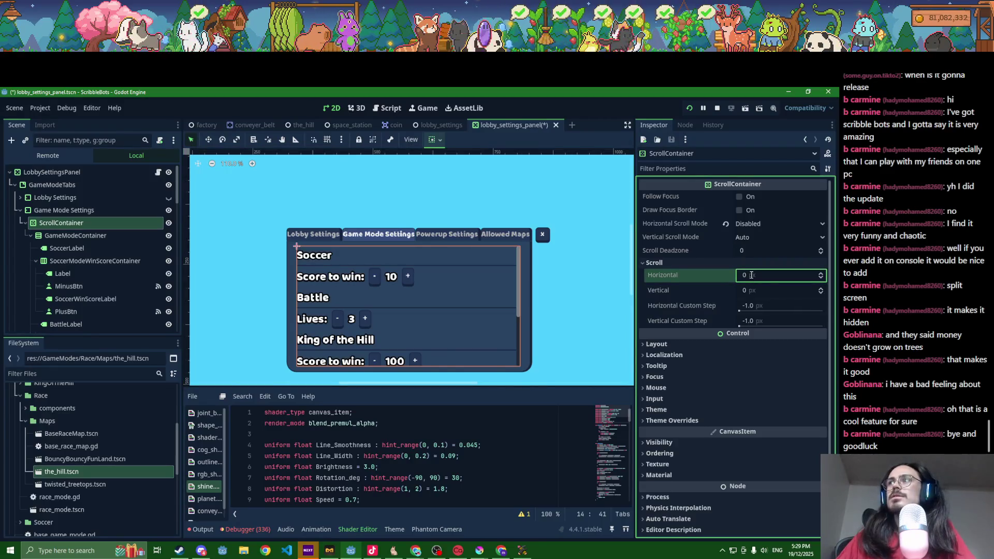
left_click(750, 290)
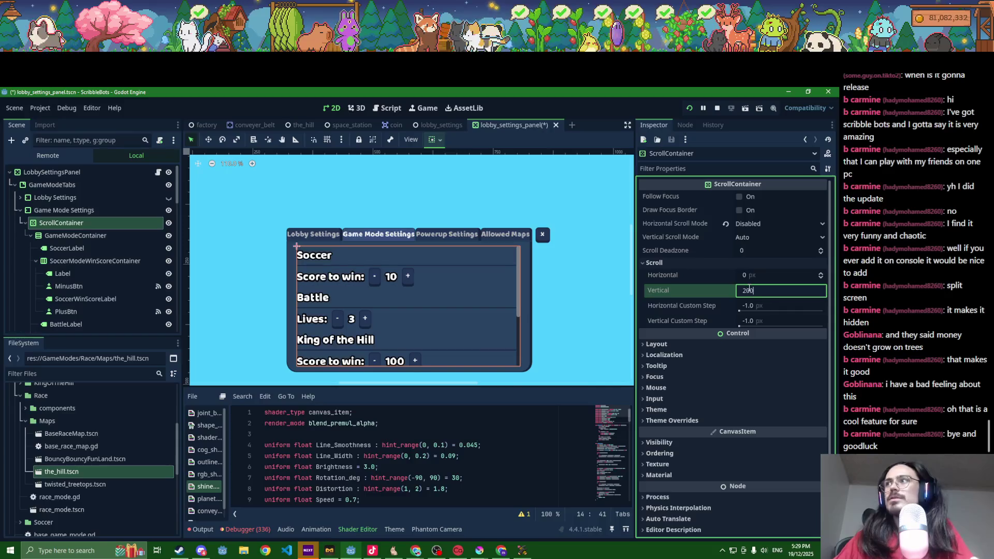
key("Return")
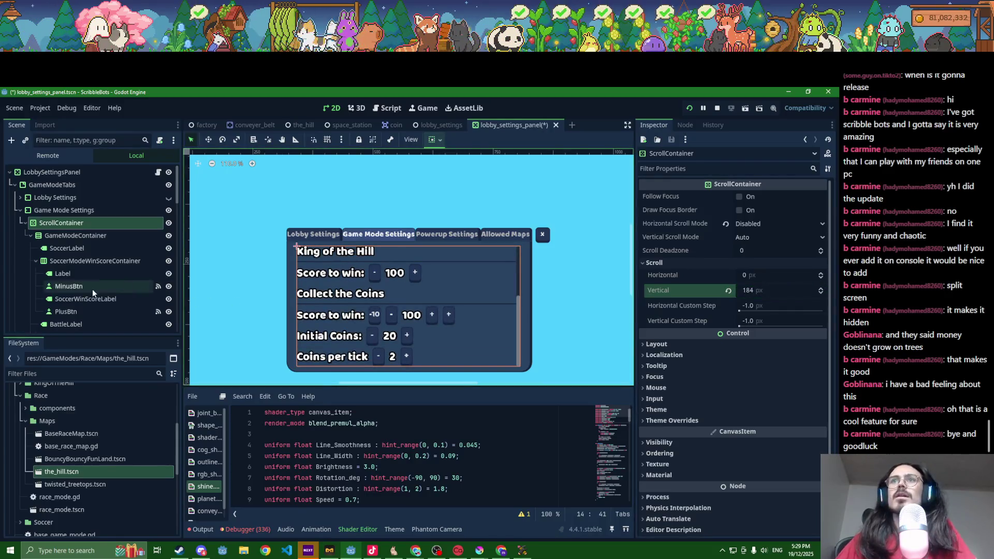
left_click(67, 286)
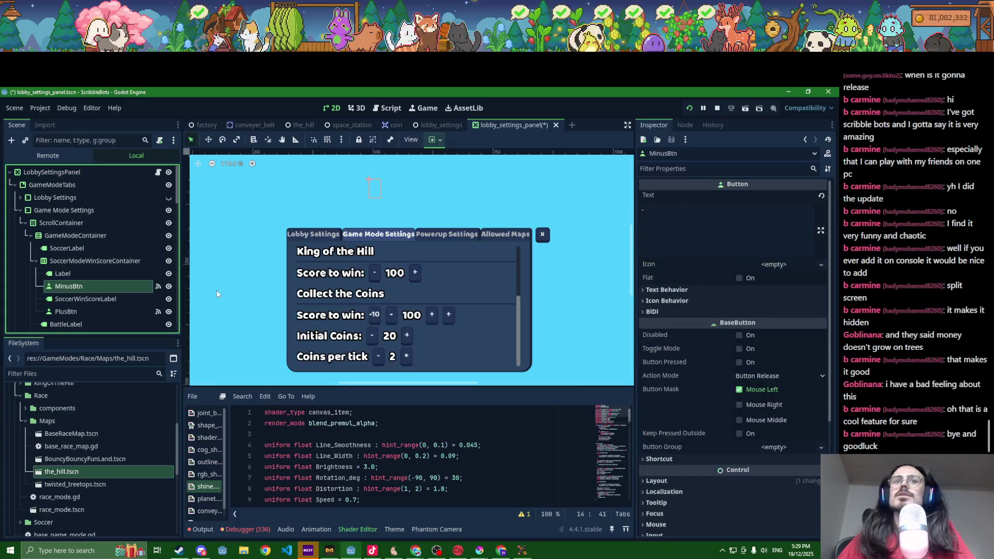
scroll(95, 298, "down", 5)
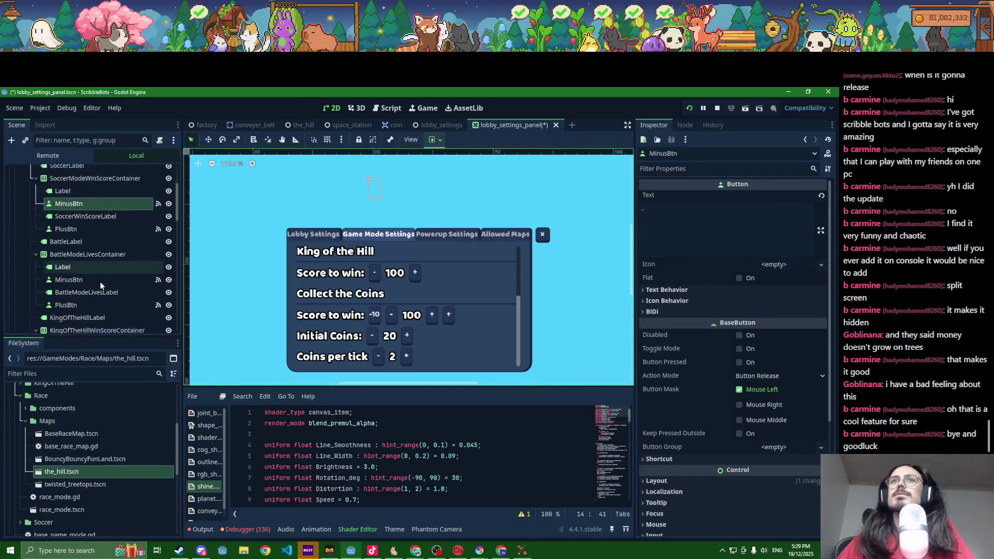
mouse_move(89, 296)
left_mouse_down()
mouse_move(77, 275)
mouse_move(82, 305)
left_mouse_up()
scroll(78, 277, "down", 1)
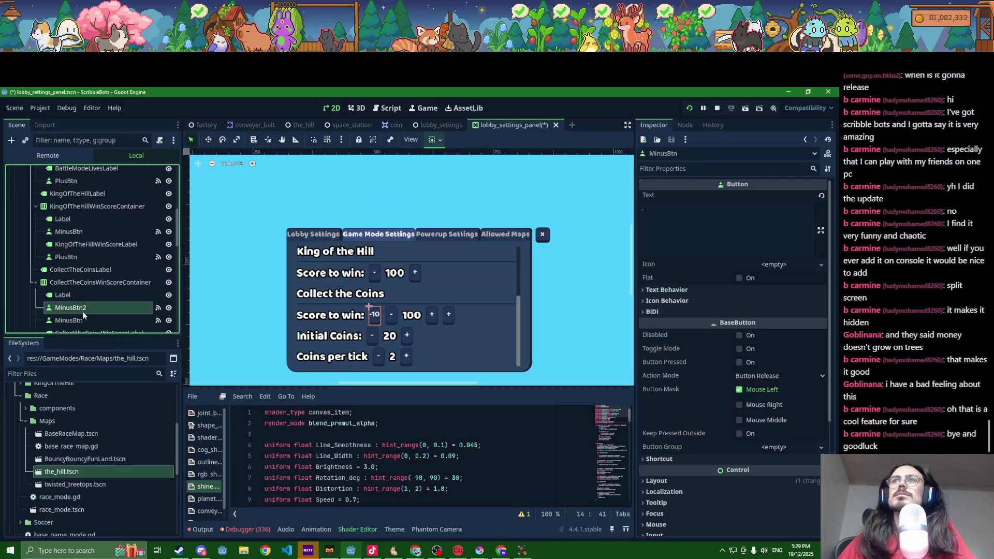
left_click(679, 212)
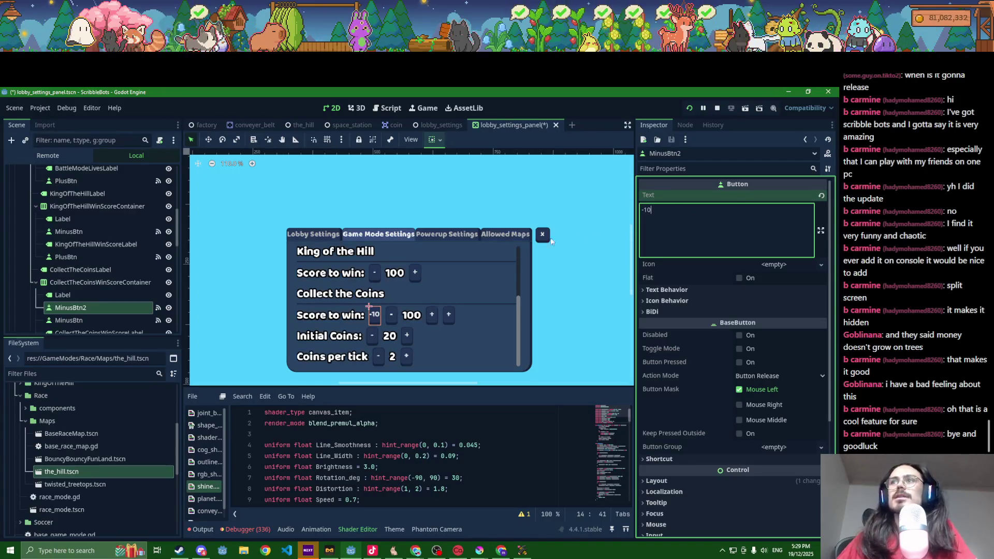
- Duplicate the Collect the Coins plus button, label it +10, and save the scene
scroll(98, 318, "down", 2)
left_click(84, 288)
key("ctrl+d")
left_click(693, 223)
type("1")
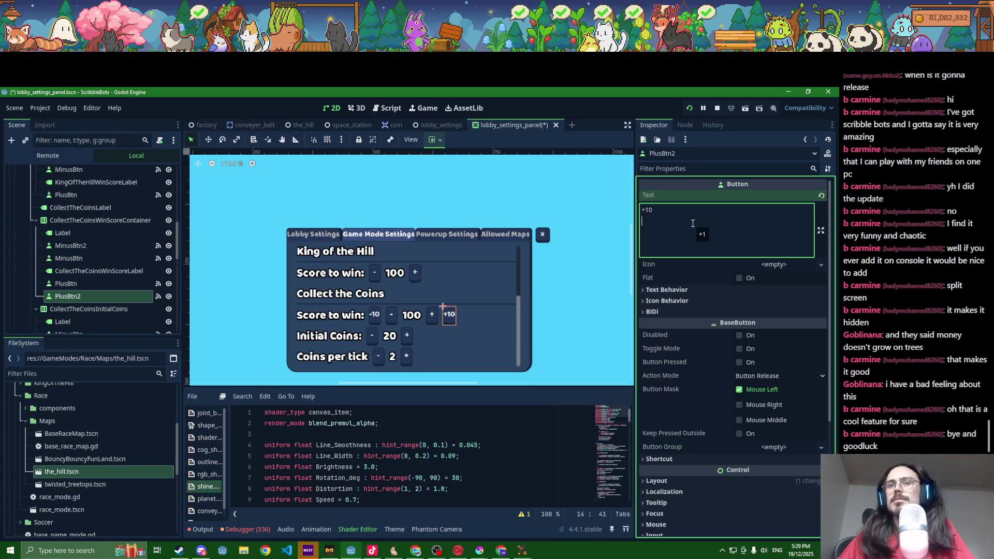
key("BackSpace")
key("ctrl+s")
scroll(433, 315, "up", 3)
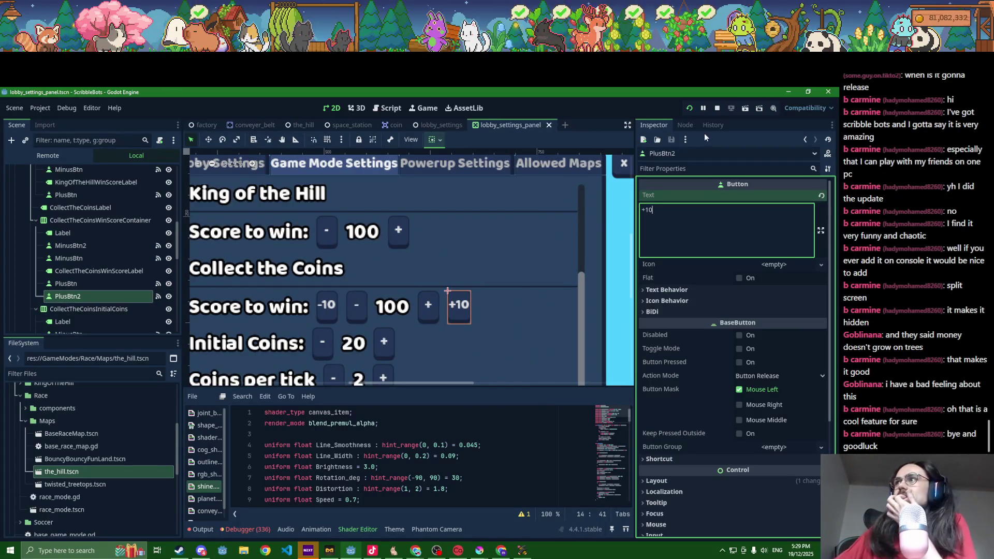
- Give the Collect the Coins +10 button's pressed connection an extra argument of 10 and save
left_click(685, 126)
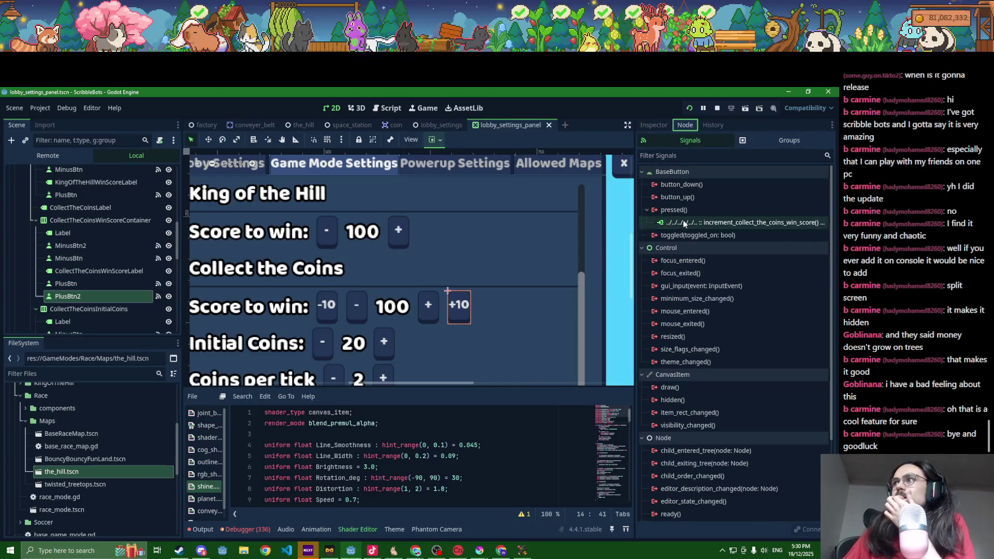
double_click(684, 221)
right_click(685, 222)
left_click(690, 227)
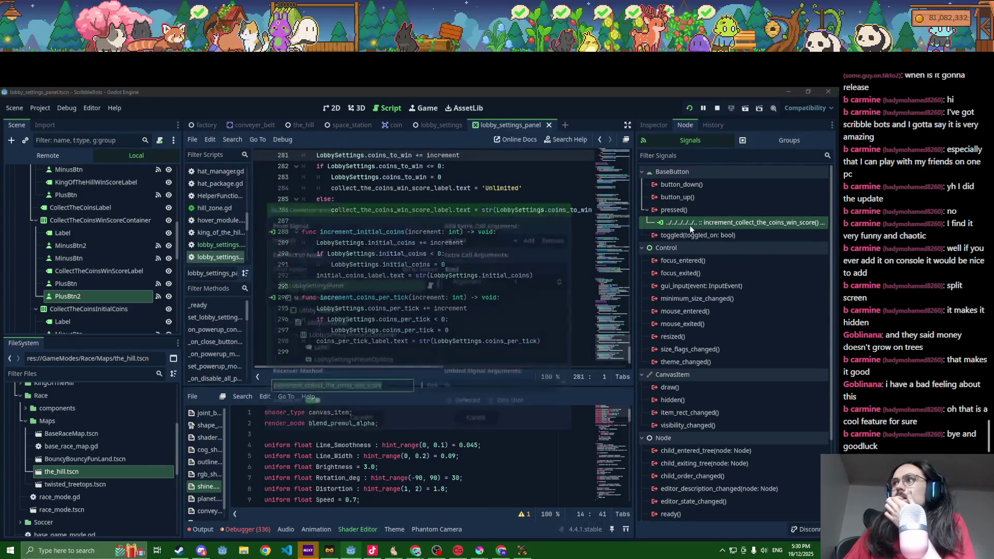
left_click(521, 280)
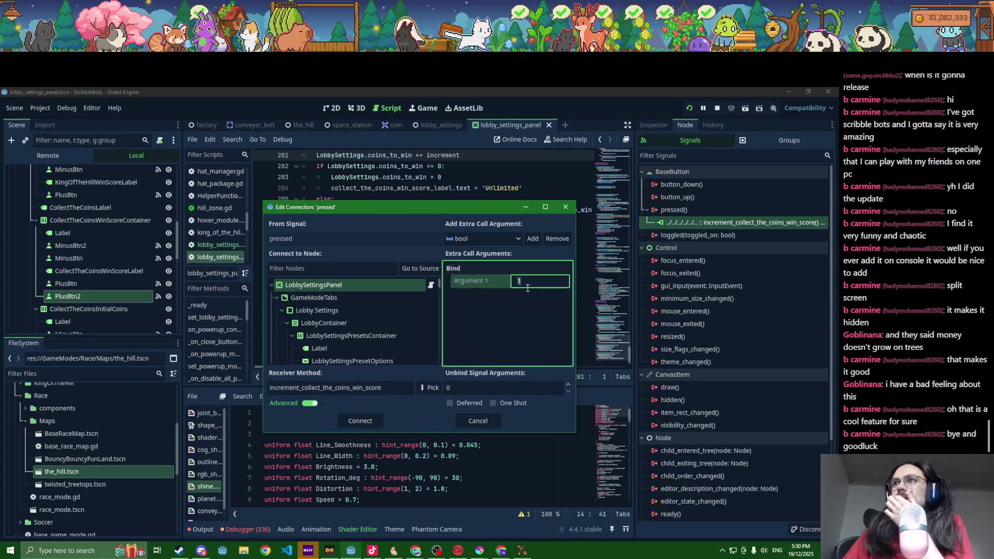
left_click(373, 421)
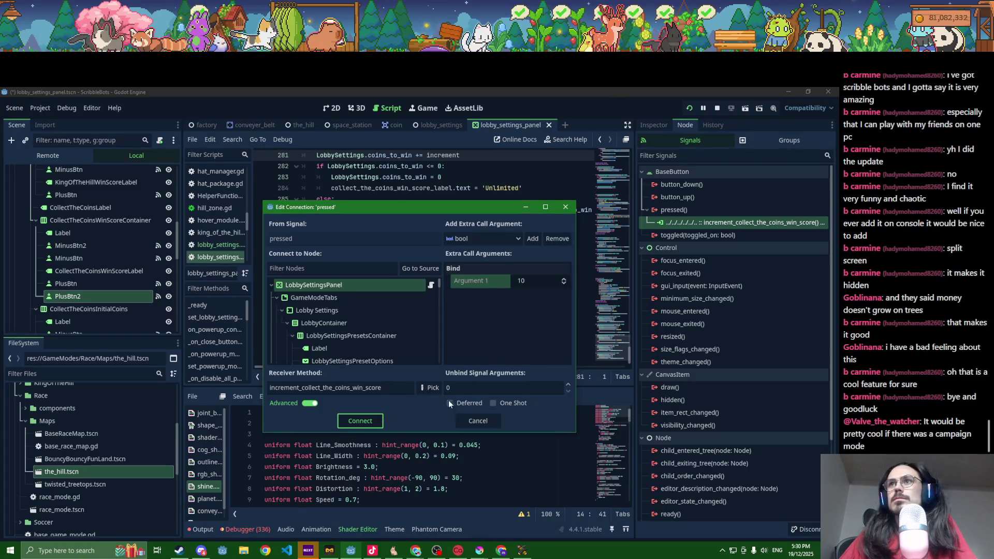
left_click(364, 422)
key("ctrl+s")
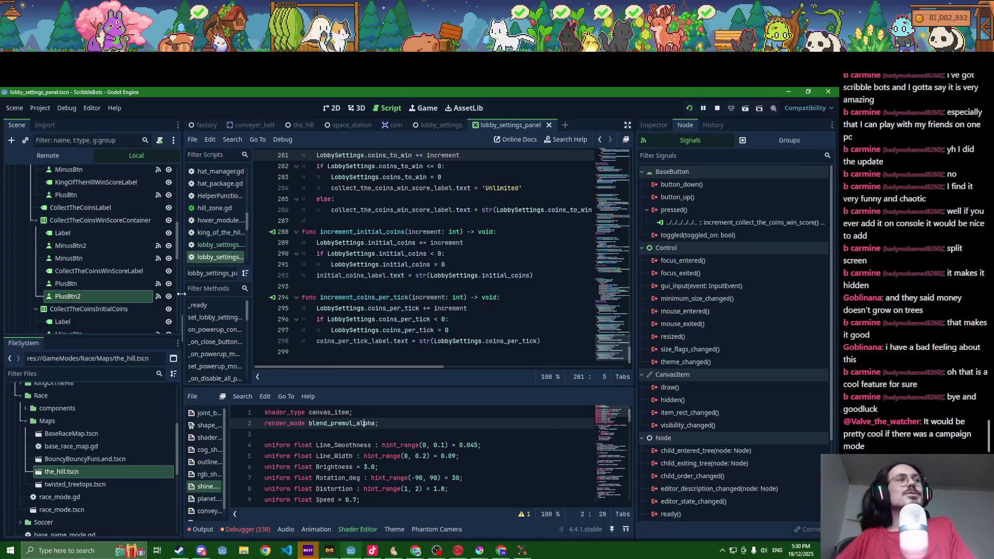
- Bind -10 to the -10 button's increment_collect_the_coins_win_score connection, save, and return to 2D
key("alt+Tab")
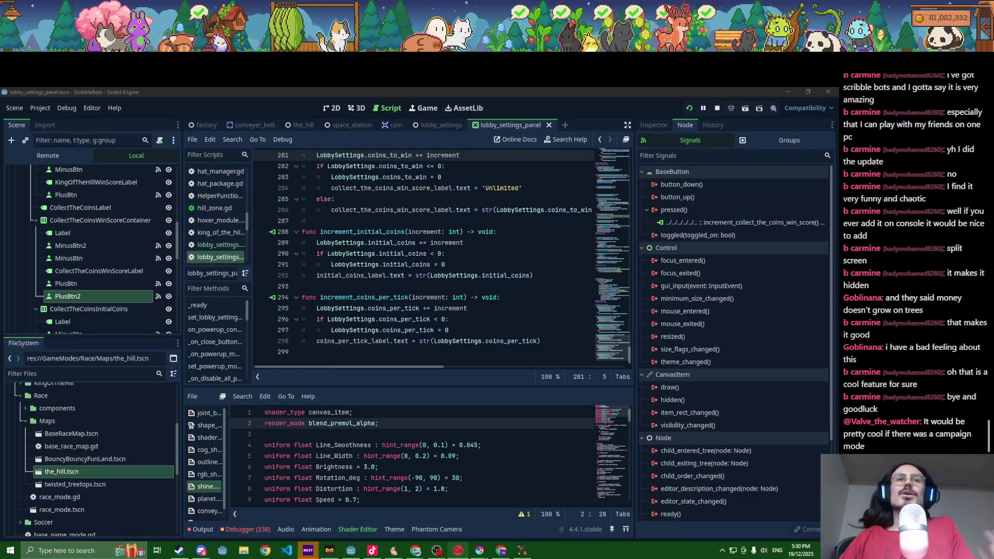
left_click(113, 246)
left_click(745, 224)
right_click(746, 222)
left_click(754, 227)
left_click(536, 279)
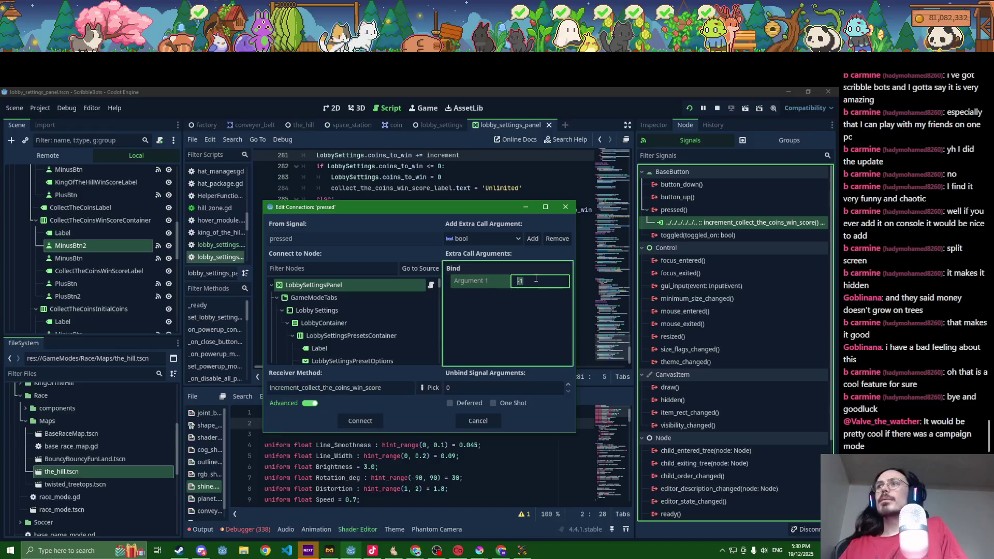
type("-10")
left_click(361, 422)
key("ctrl+s")
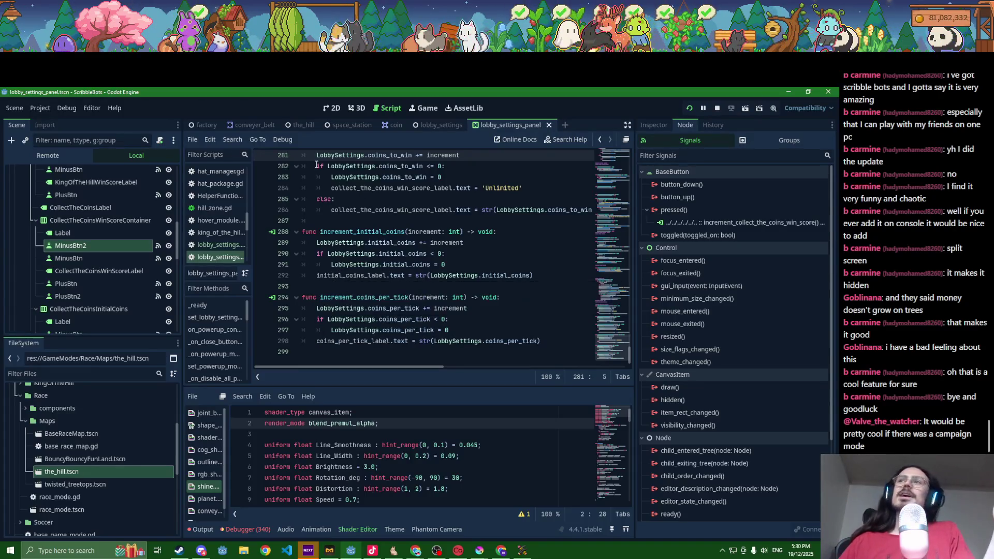
left_click(336, 110)
scroll(364, 291, "down", 2)
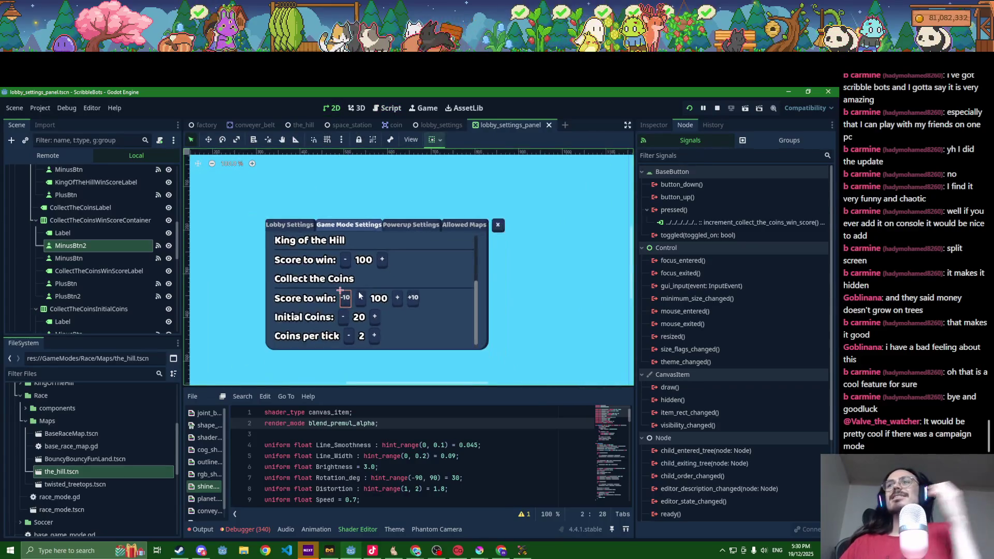
- Review the Collect the Coins button nodes in the scene tree
left_click(110, 263)
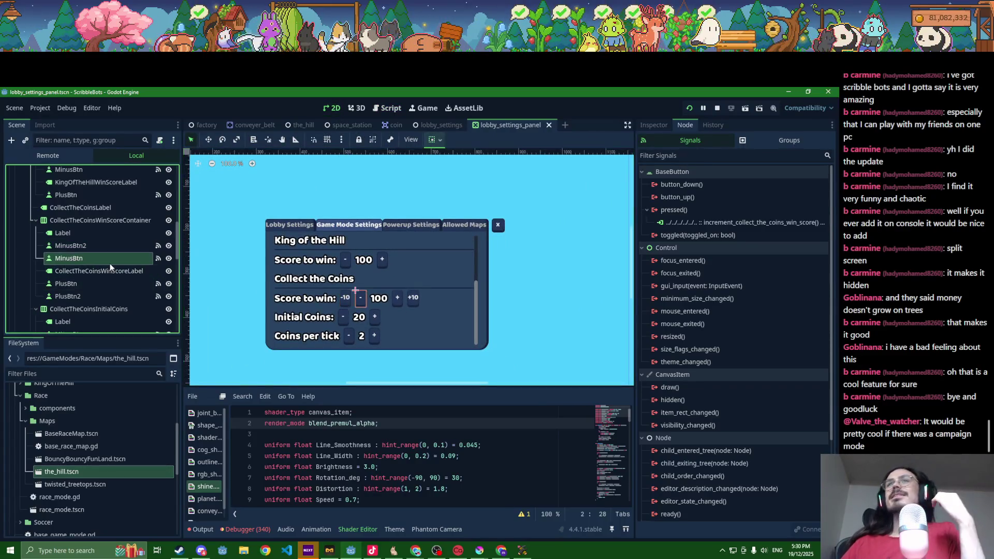
left_click(102, 248)
left_click(101, 258)
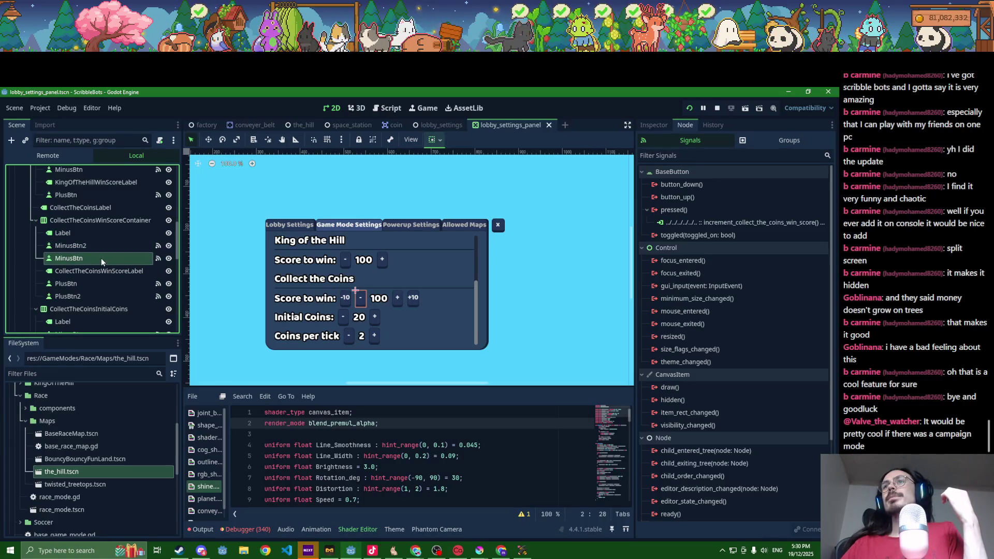
left_click(93, 284)
left_click(97, 296)
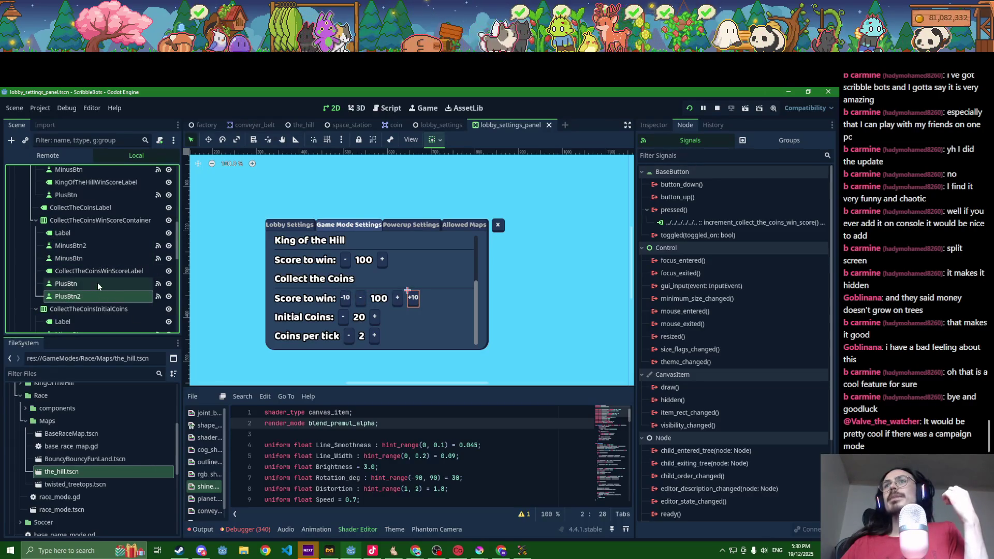
scroll(96, 279, "up", 3)
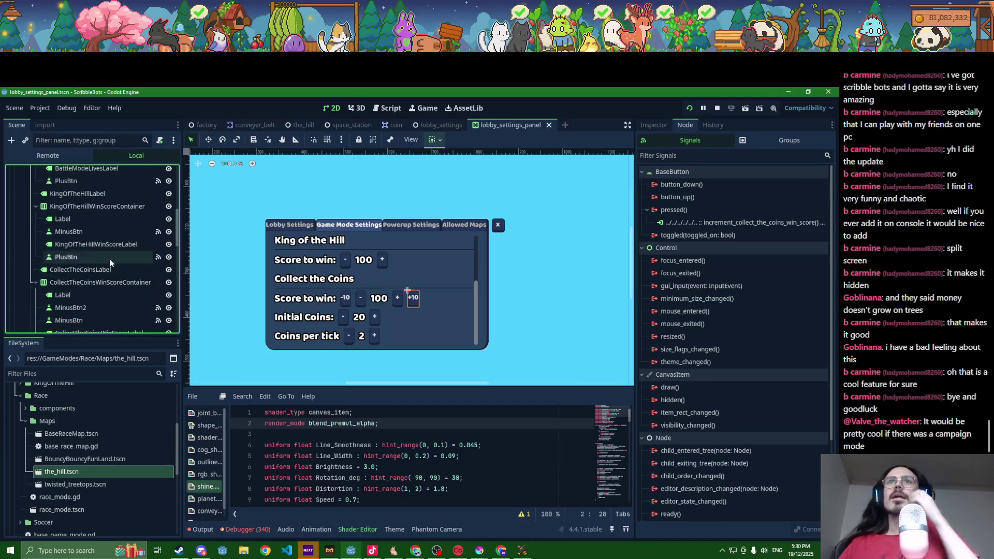
- Duplicate the King of the Hill minus button before the original, label it -10, bind -10
left_click(100, 232)
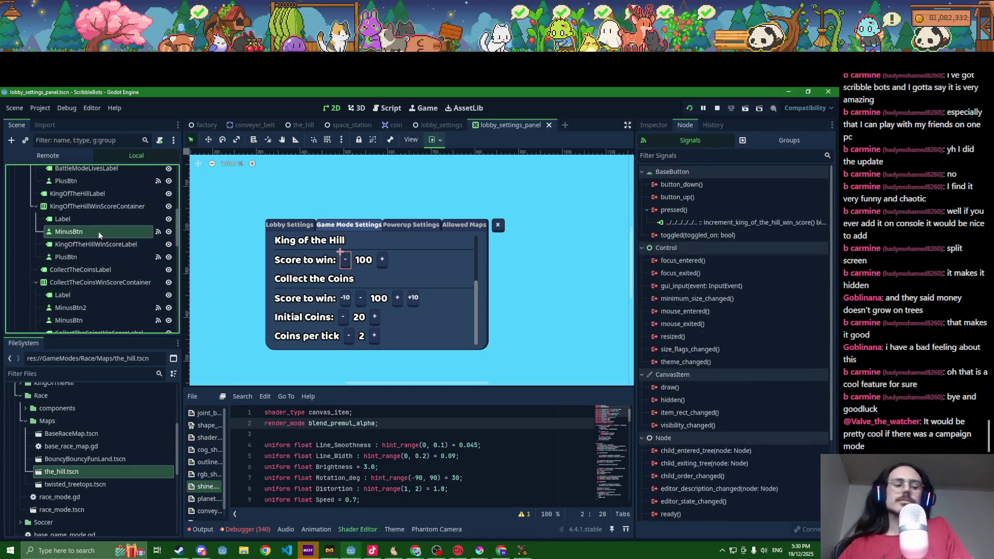
key("ctrl+d")
key("ctrl+Up")
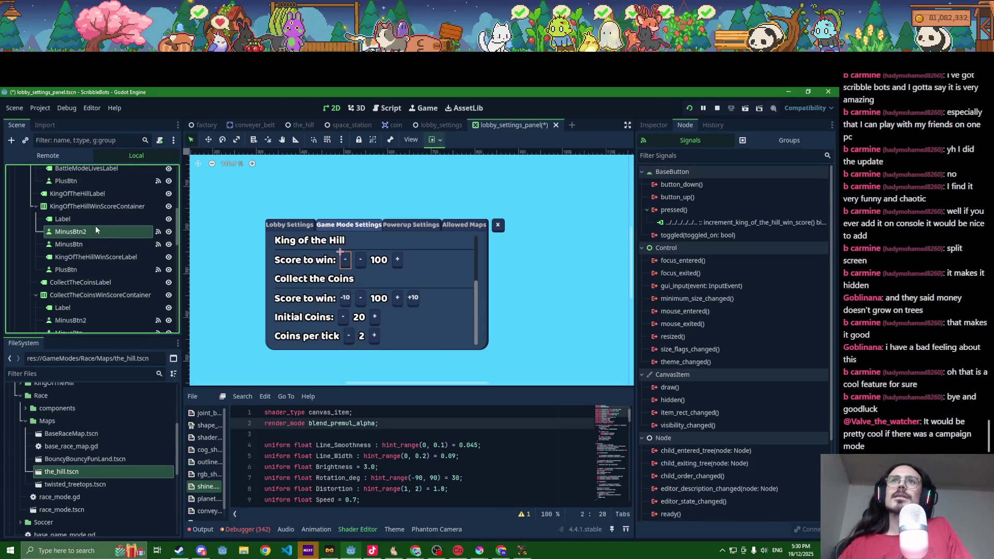
left_click(653, 124)
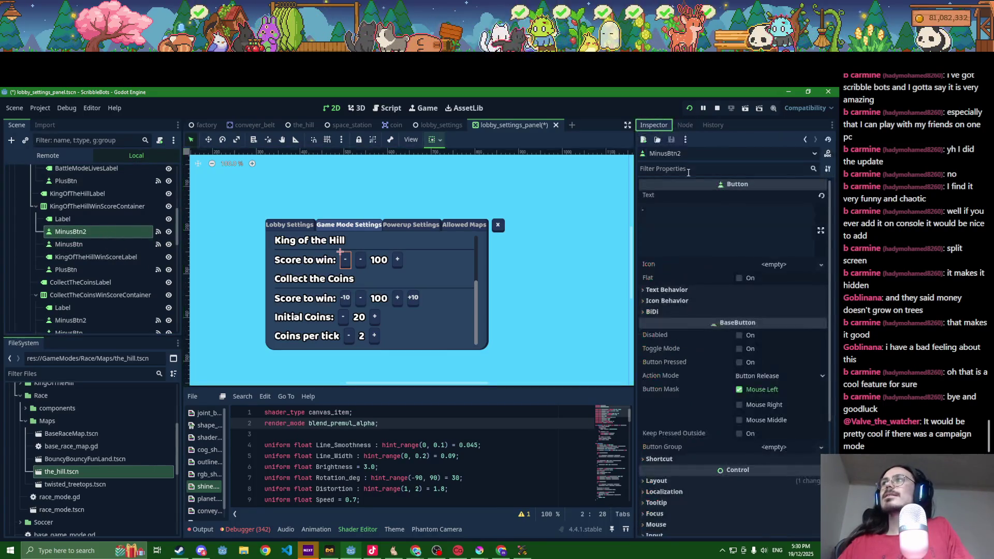
left_click(679, 212)
type("10")
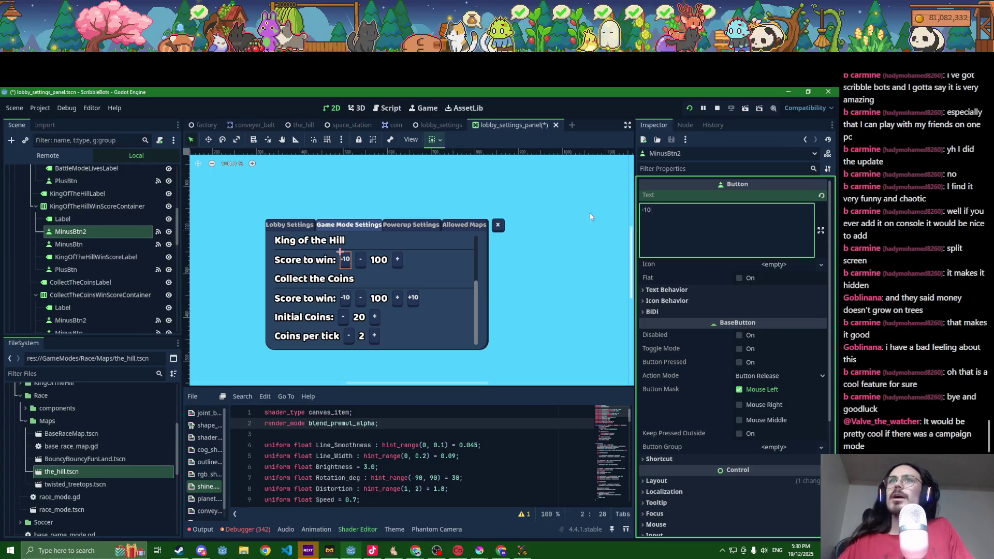
left_click(685, 125)
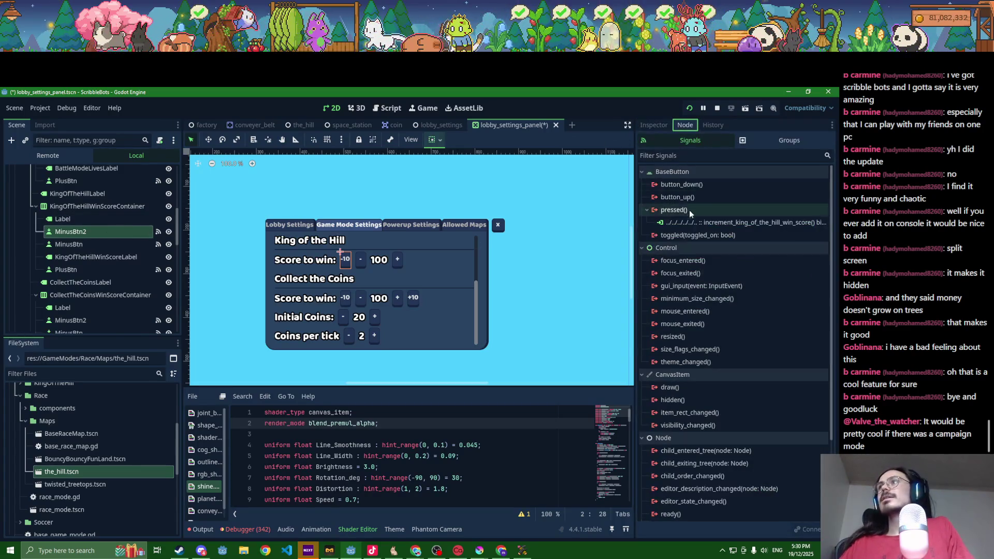
double_click(691, 223)
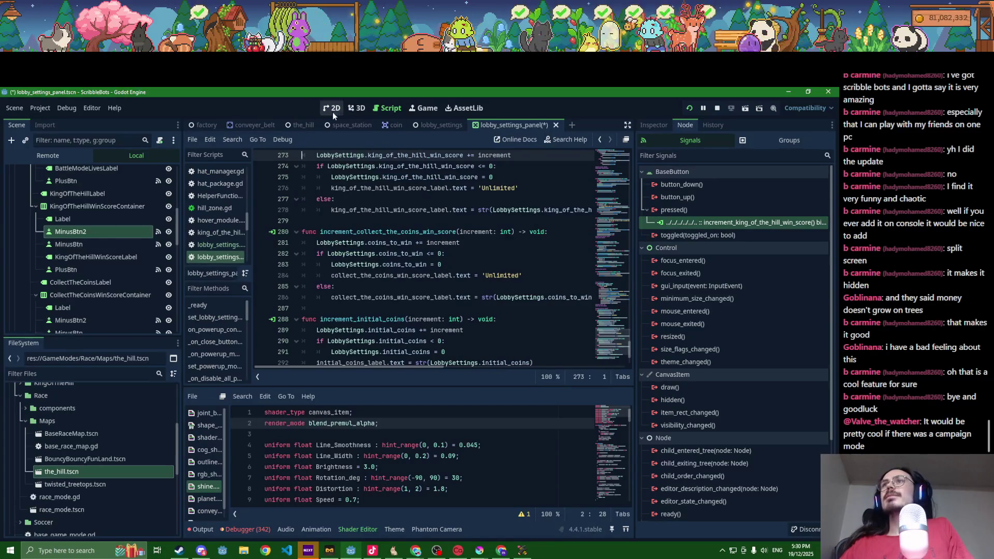
left_click(333, 109)
right_click(728, 224)
left_click(738, 234)
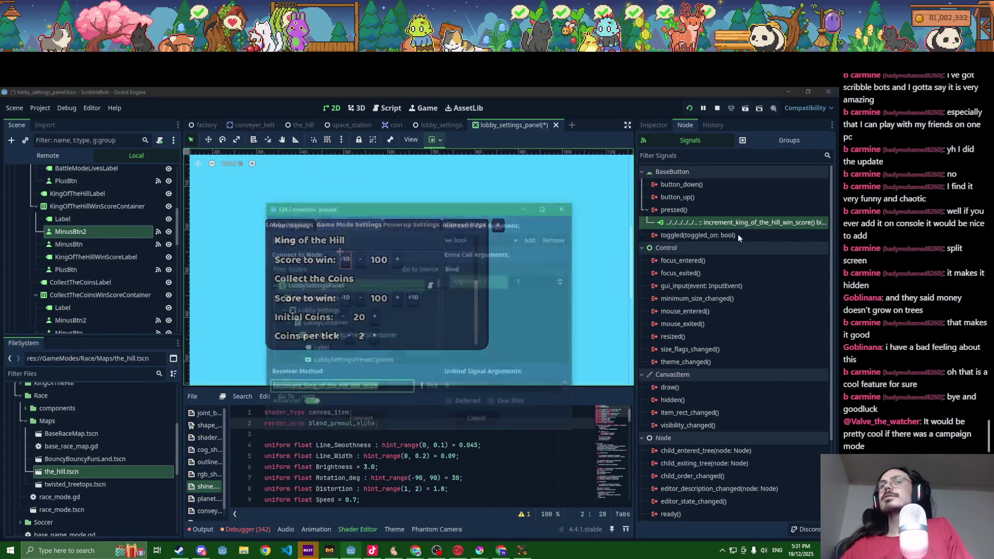
left_click(533, 279)
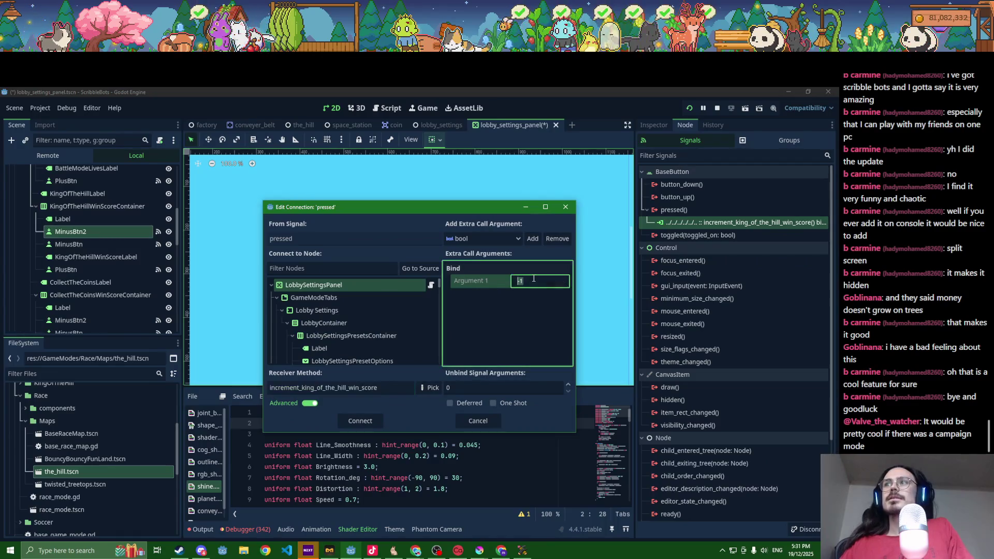
type("-10")
left_click(358, 420)
- Duplicate the King of the Hill plus button, label it +10, and save
left_click(72, 269)
key("ctrl+d")
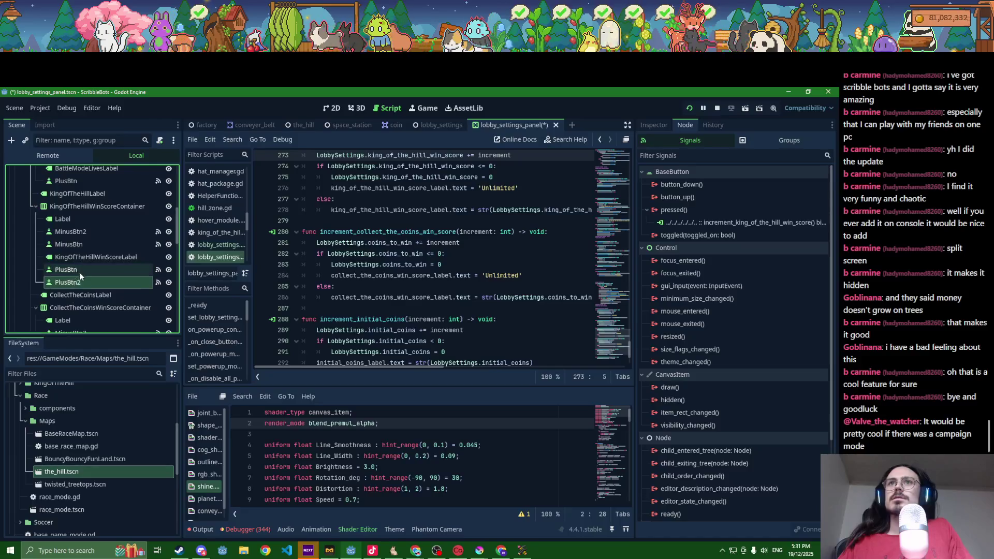
left_click(333, 109)
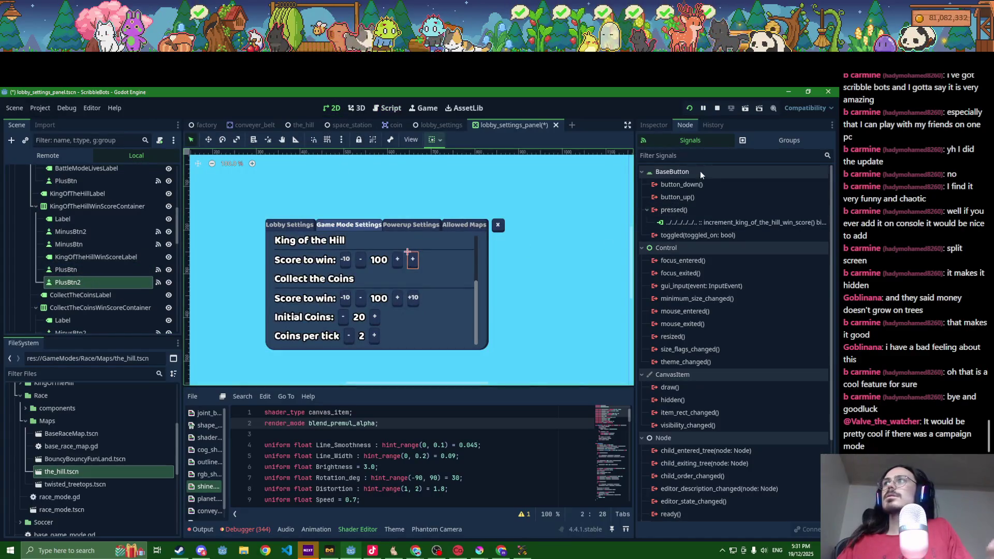
left_click(654, 125)
left_click(663, 213)
type("10")
key("ctrl+s")
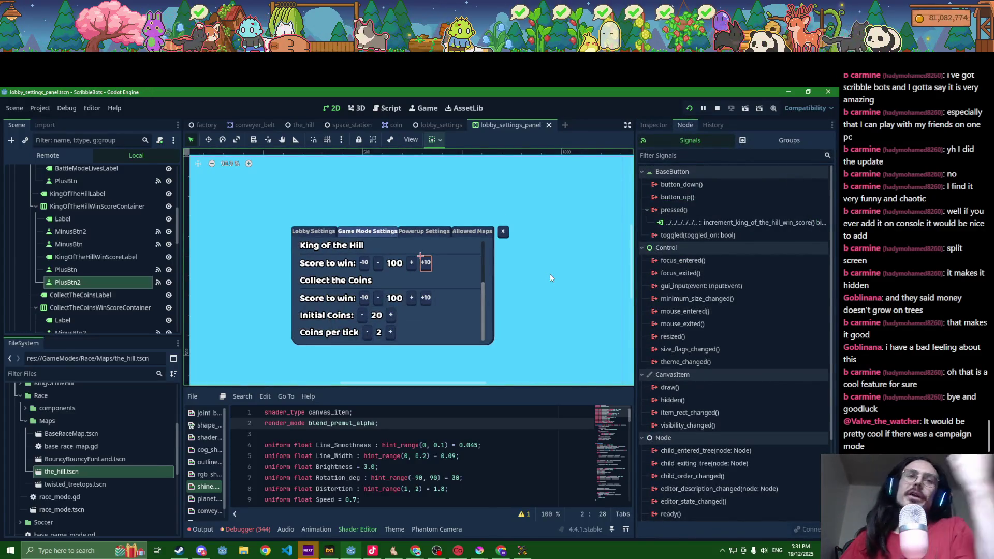
- Set the +10 button's pressed connection argument to 10
scroll(631, 237, "down", 3)
scroll(630, 236, "up", 2)
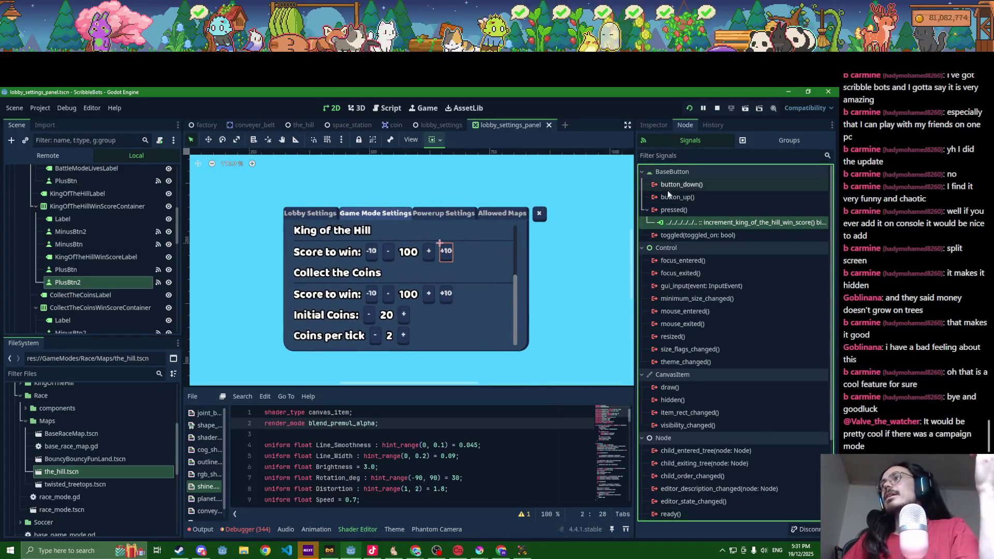
right_click(689, 224)
left_click(695, 230)
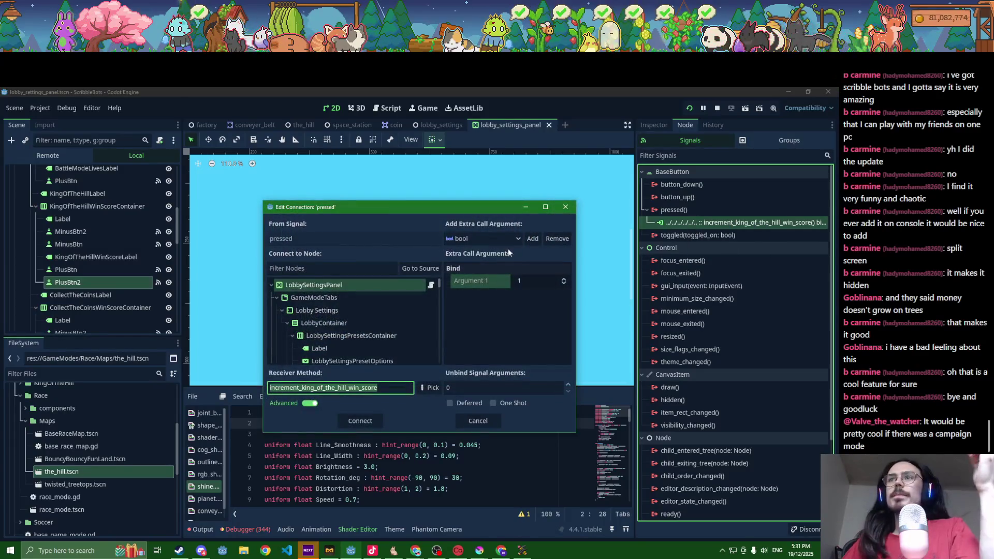
type("10")
key("Return")
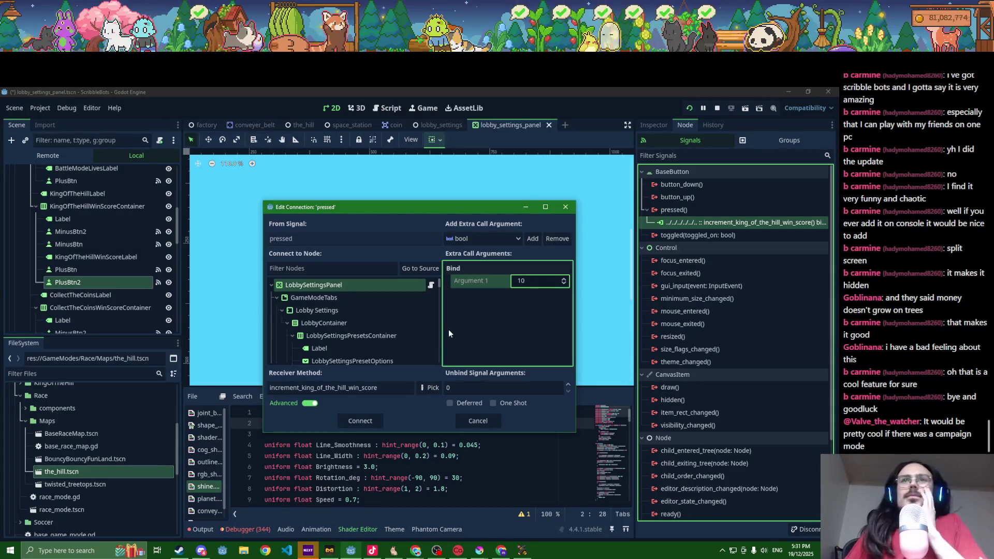
left_click(360, 421)
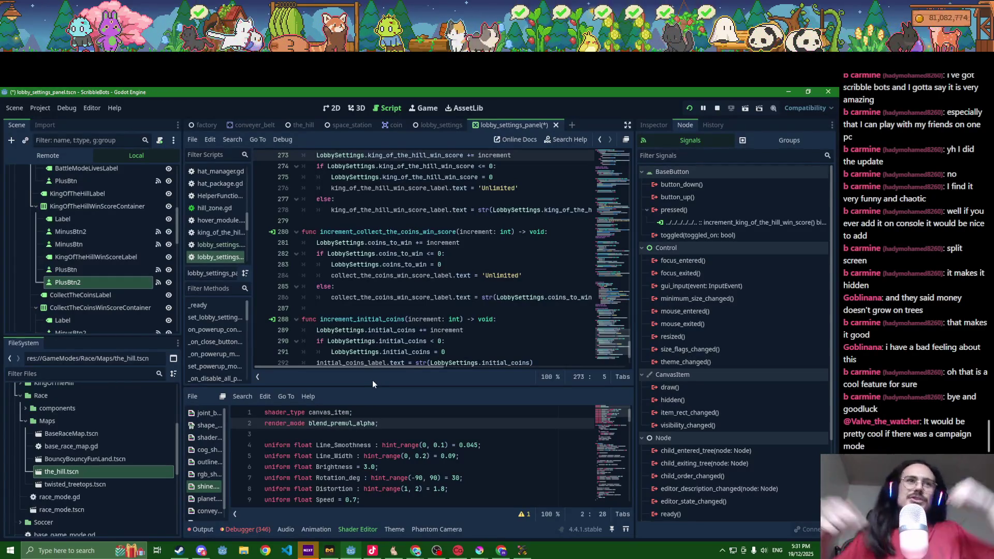
- Return to the 2D layout, save the scene, and launch the game
left_click(327, 111)
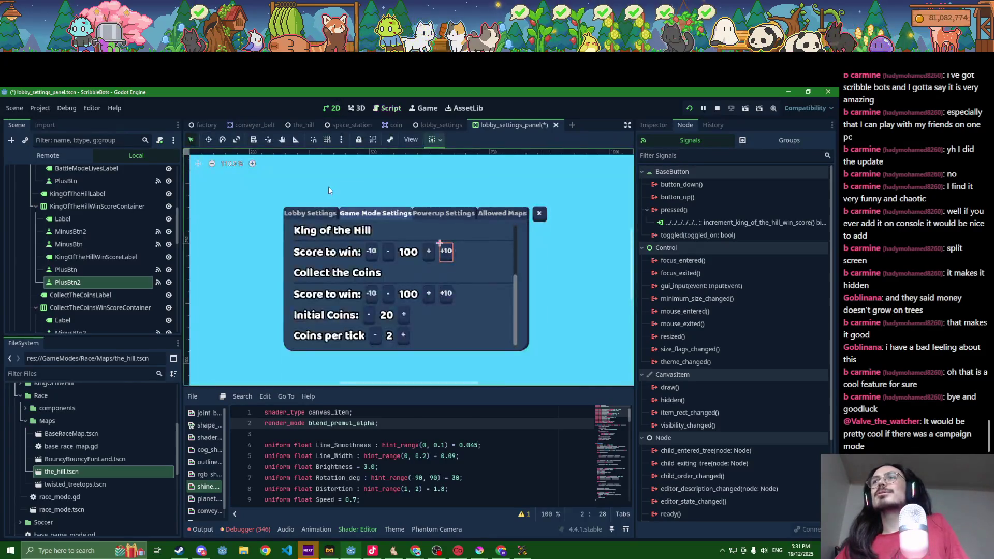
key("ctrl+s")
scroll(335, 244, "down", 2)
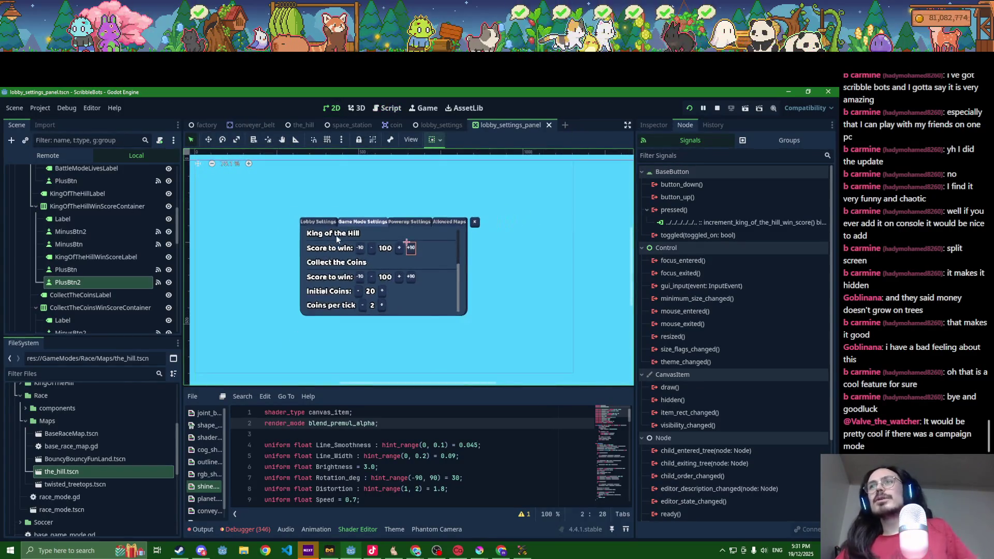
key("alt+Tab")
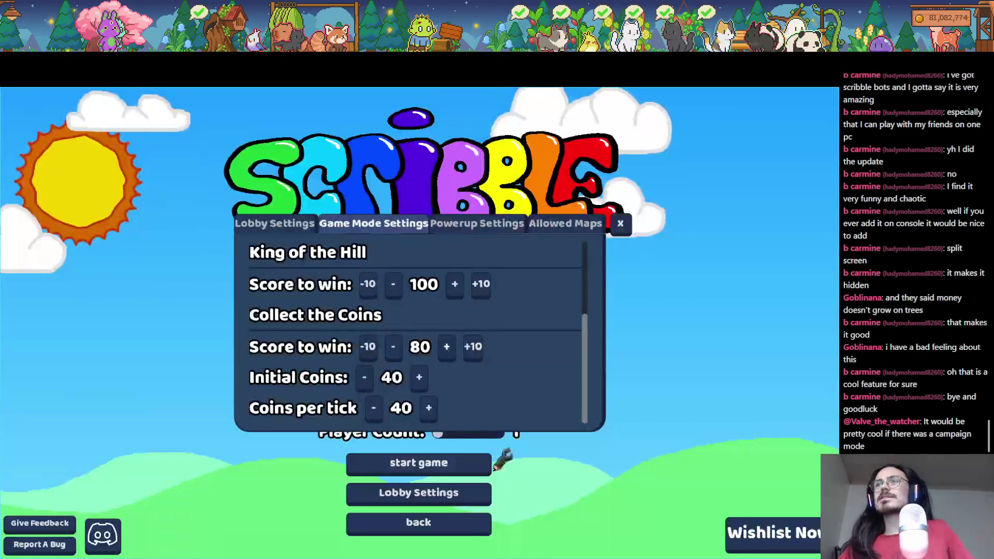
- Test the Collect the Coins +10 and -10 buttons in the running game
left_click(472, 347)
left_click(472, 347)
double_click(474, 346)
triple_click(474, 346)
double_click(474, 346)
triple_click(474, 346)
left_click(474, 346)
left_click(368, 346)
double_click(368, 346)
double_click(368, 346)
double_click(368, 346)
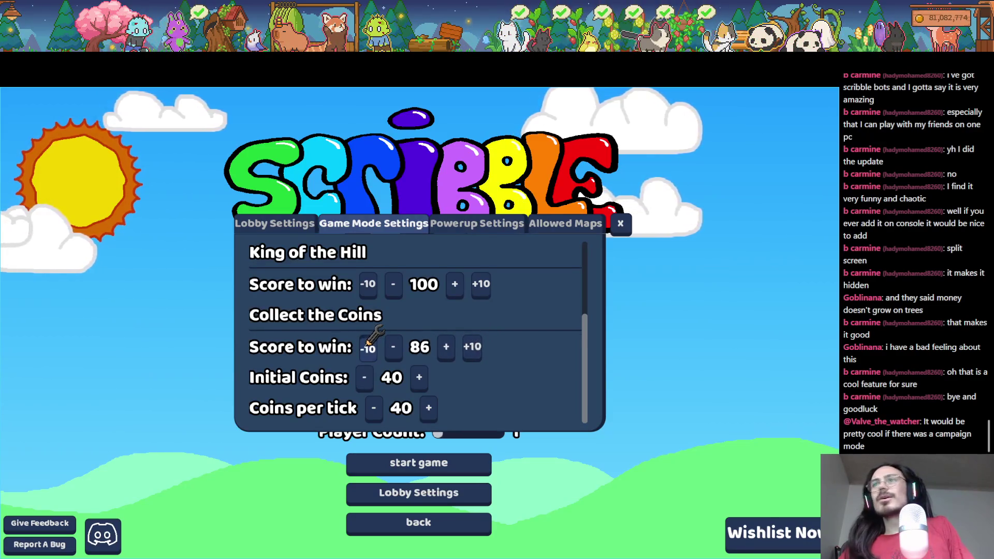
triple_click(368, 346)
double_click(368, 346)
- Test the King of the Hill -10 and +10 buttons, then close the game
triple_click(368, 284)
left_click(368, 284)
double_click(477, 284)
triple_click(477, 283)
key("F8")
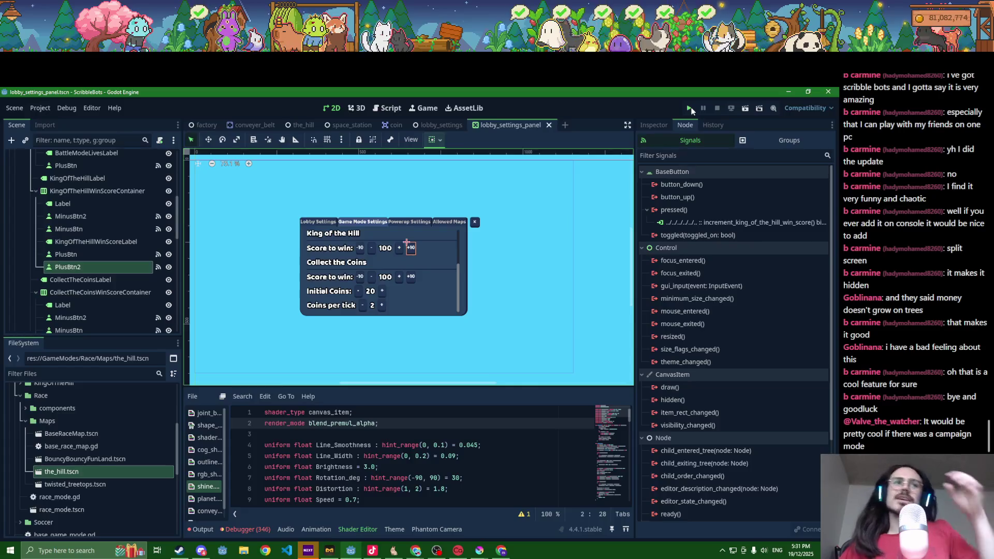
- Rerun the game, open local multiplayer Lobby Settings, and lower both scores to Unlimited
left_click(691, 109)
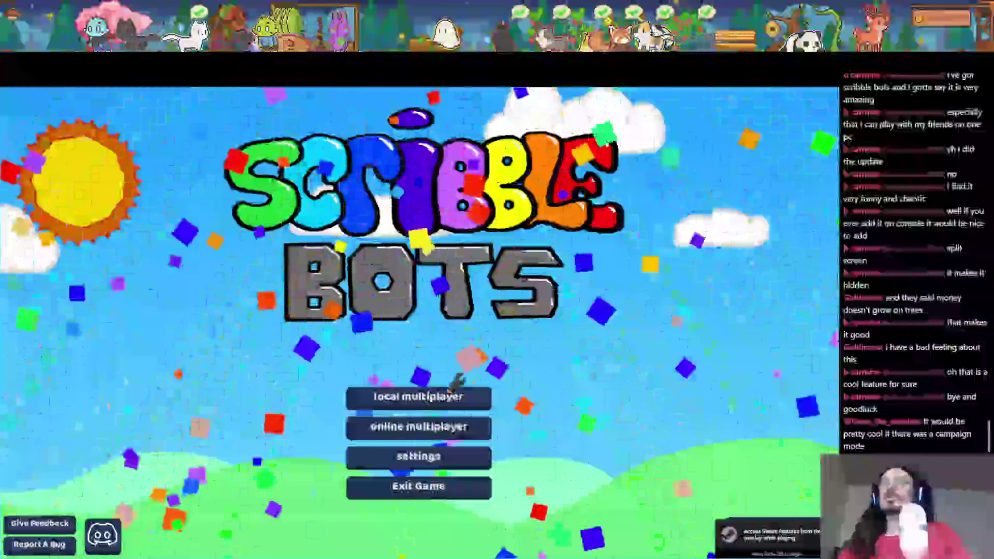
left_click(449, 406)
left_click(418, 493)
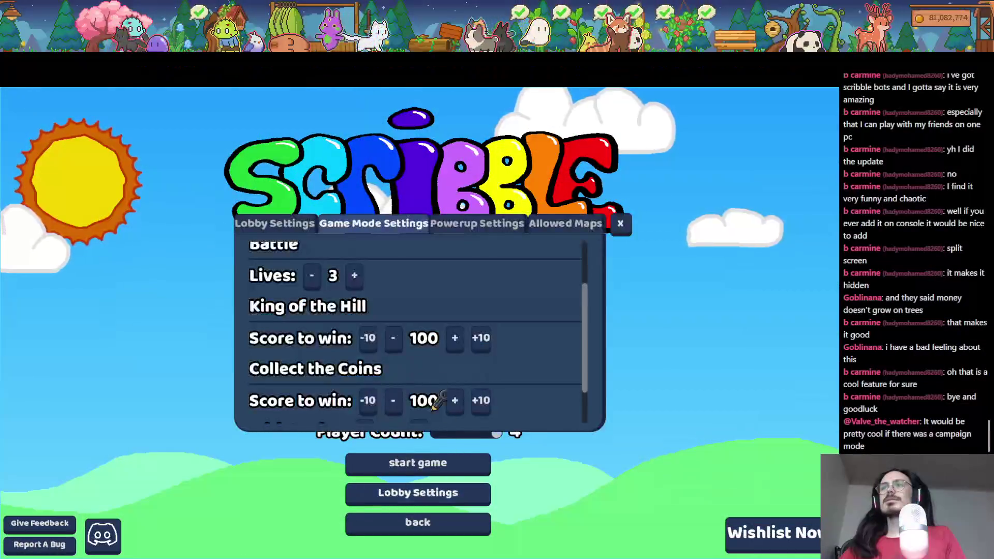
scroll(397, 354, "down", 2)
left_click(369, 345)
left_click(369, 345)
left_click(370, 345)
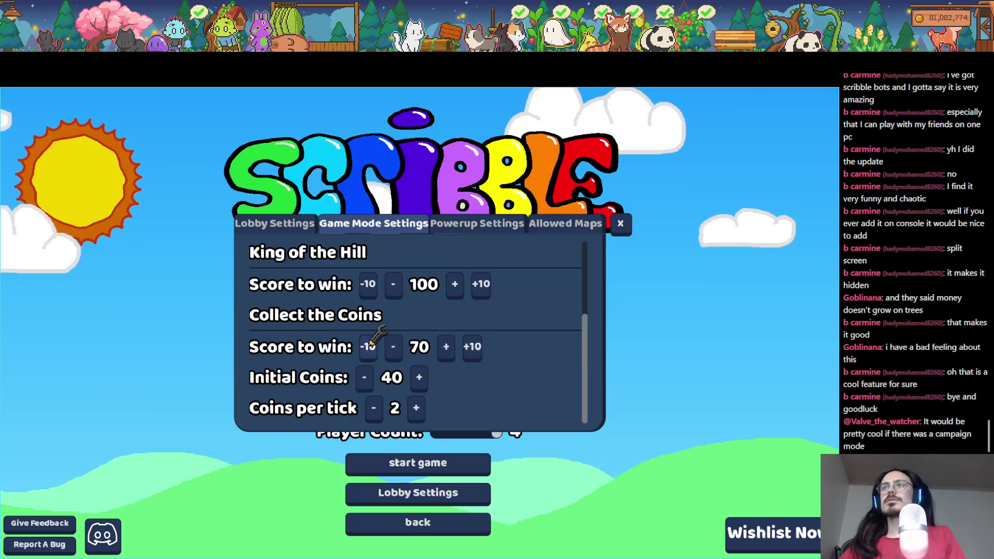
left_click(370, 343)
left_click(371, 343)
left_click(371, 343)
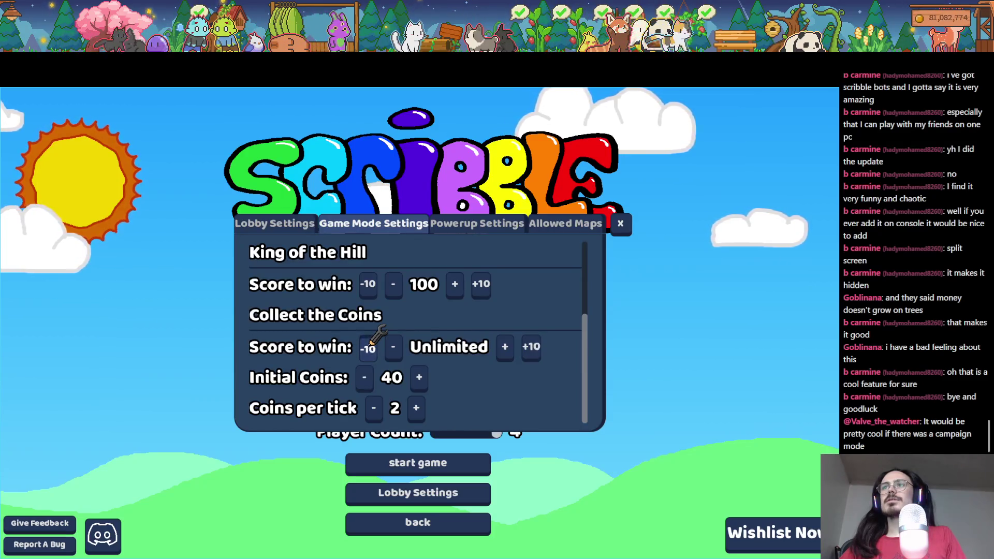
left_click(375, 280)
left_click(375, 280)
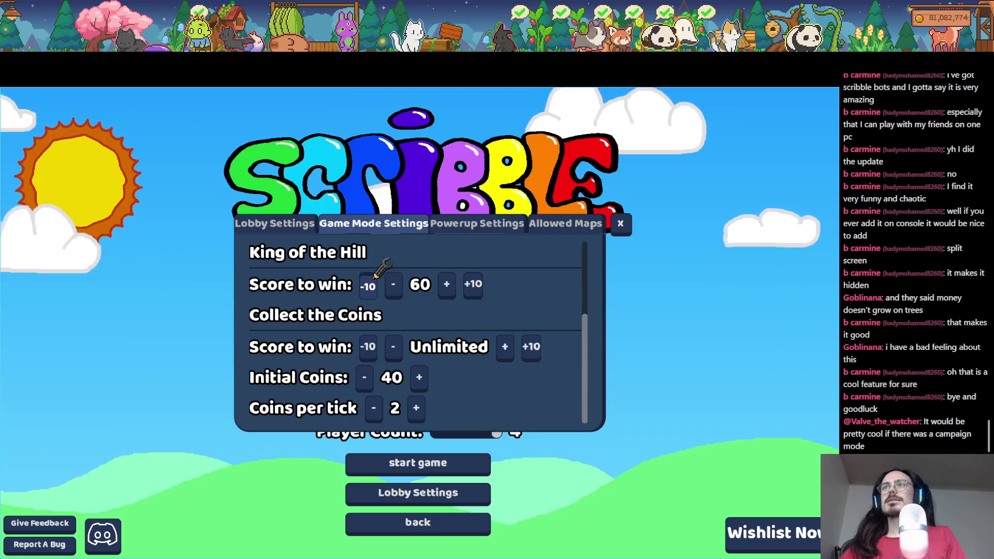
left_click(369, 285)
left_click(368, 284)
left_click(369, 285)
left_click(368, 285)
left_click(369, 285)
left_click(369, 285)
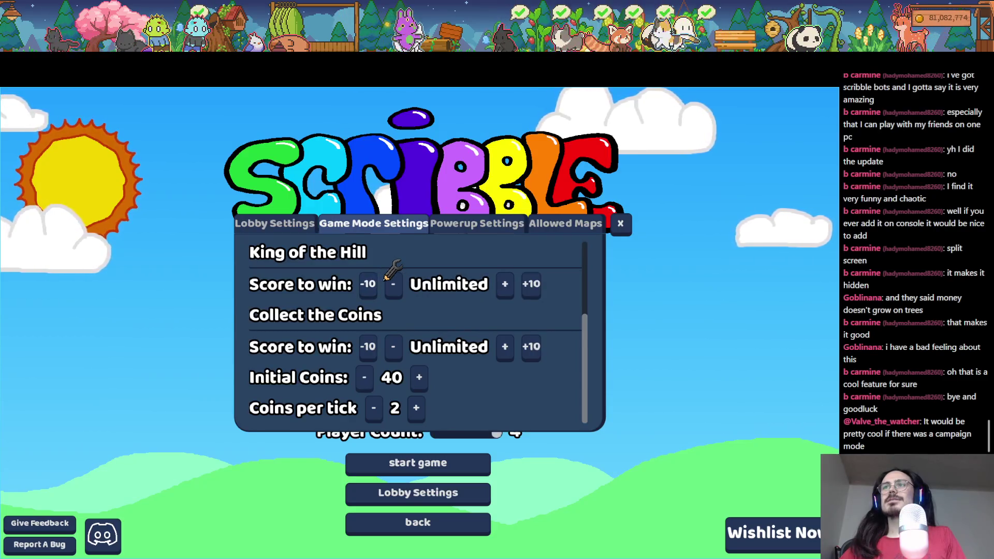
- Raise Initial Coins, bring it back to 40, and return to the editor
left_click(419, 377)
left_click(414, 377)
double_click(414, 377)
left_click(364, 378)
left_click(364, 378)
left_click(364, 378)
left_click(364, 378)
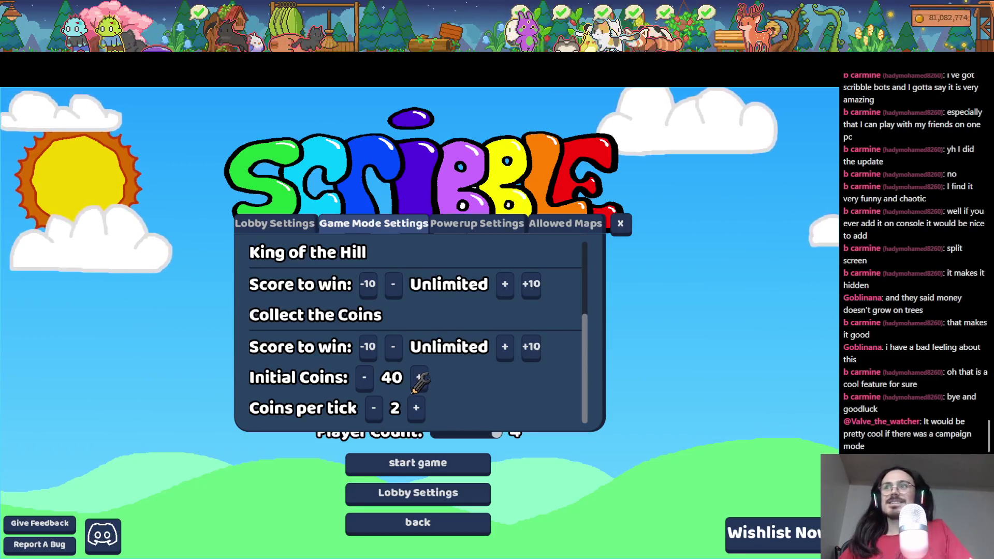
key("alt+Tab")
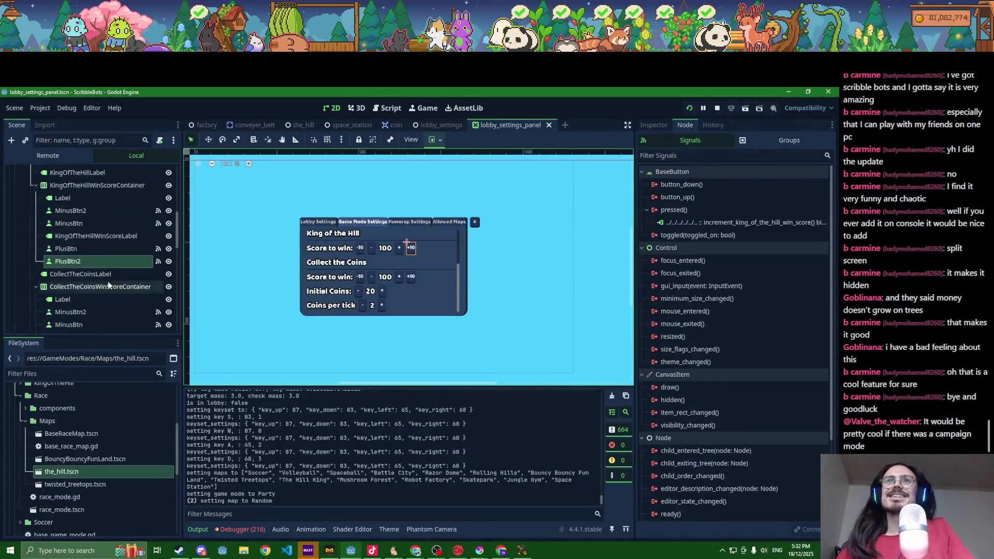
- Expand the Initial Coins container and duplicate its minus button above the original
scroll(108, 281, "down", 3)
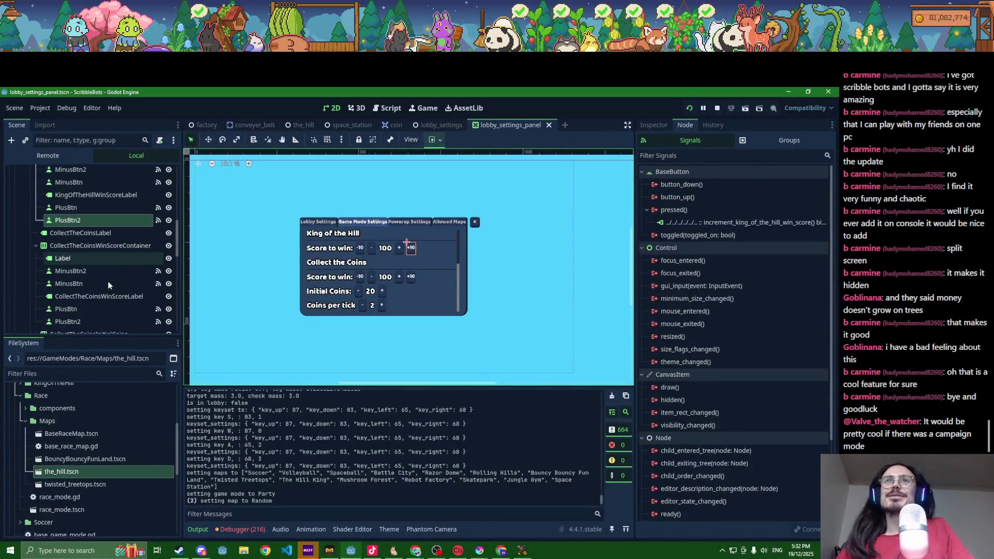
left_click(36, 246)
left_click(36, 259)
left_click(63, 285)
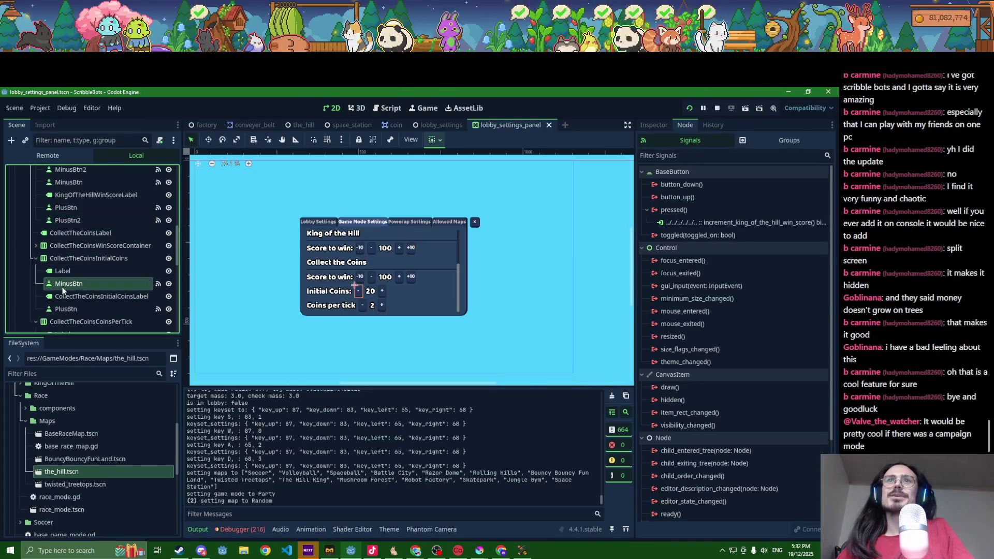
key("ctrl+d")
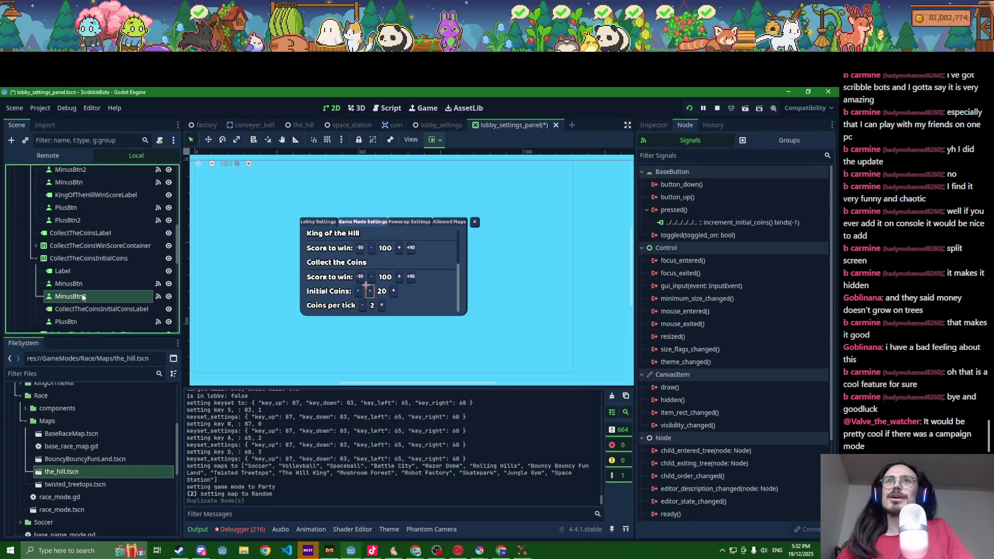
left_click_drag(86, 283, 83, 285)
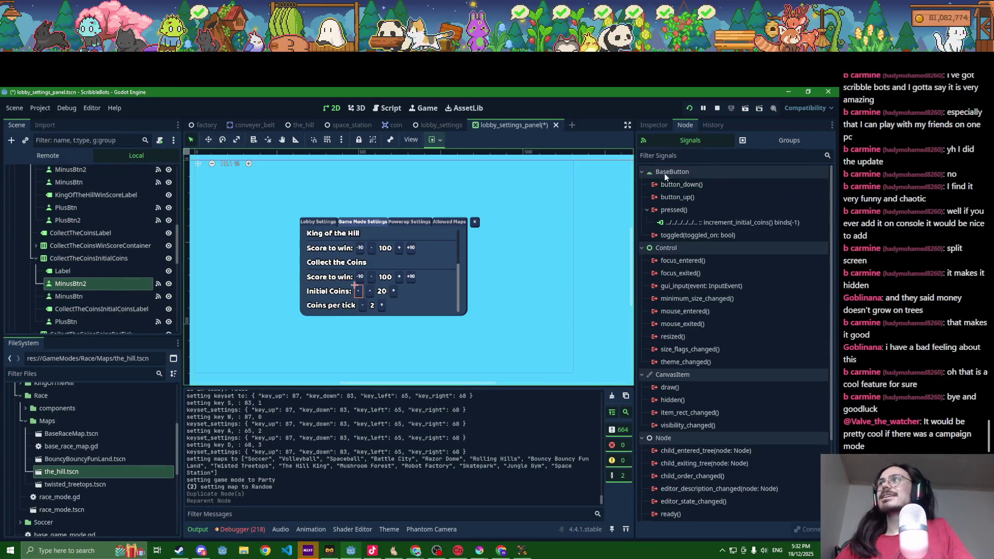
- Rebind the copy's increment_initial_coins connection from -1 to -10 and label it -10
left_click(682, 224)
right_click(684, 227)
left_click(693, 236)
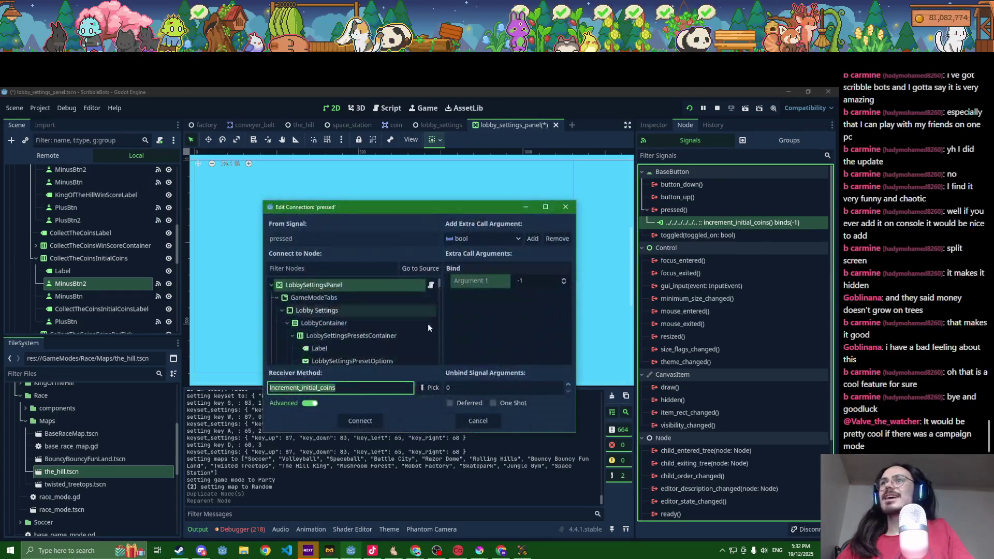
left_click(545, 283)
type("0")
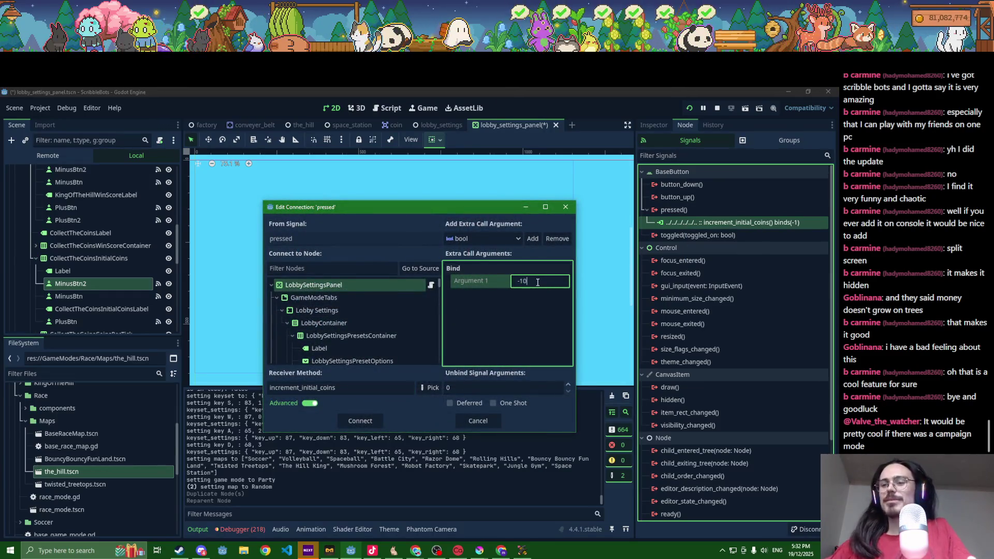
left_click(359, 421)
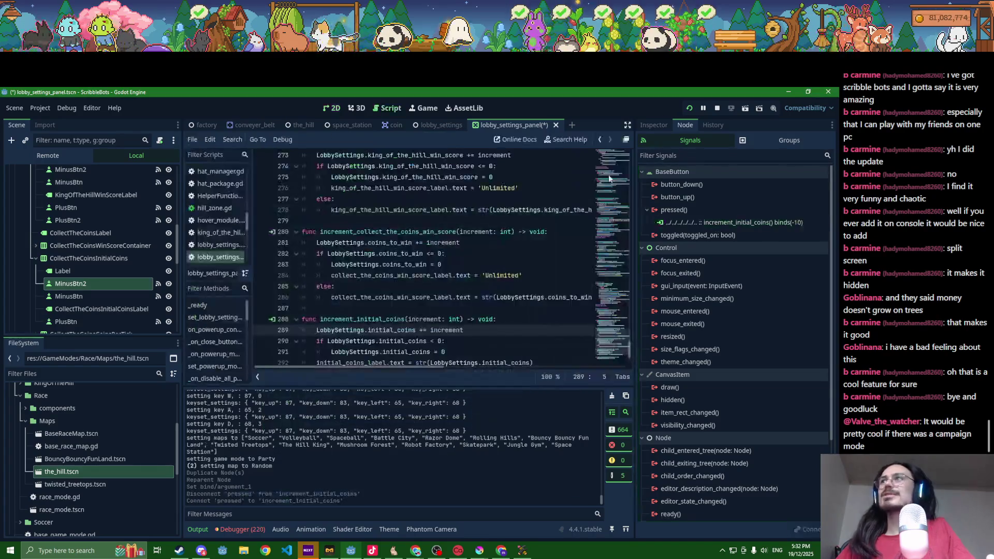
left_click(654, 125)
left_click(666, 208)
type("-10")
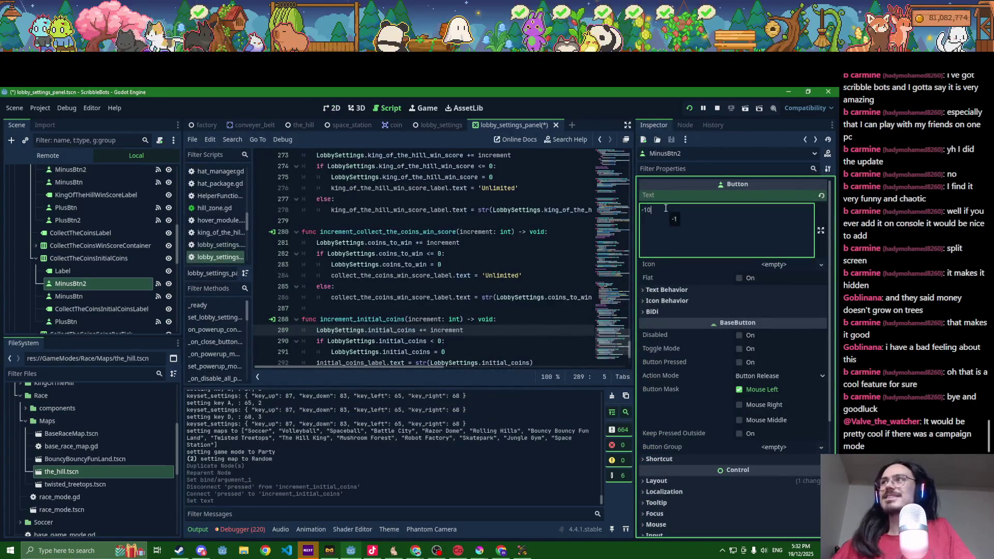
- Duplicate the Initial Coins plus button, label it +10, and bind an increment of 10
scroll(98, 274, "down", 1)
left_click(82, 301)
key("ctrl+d")
left_click(681, 210)
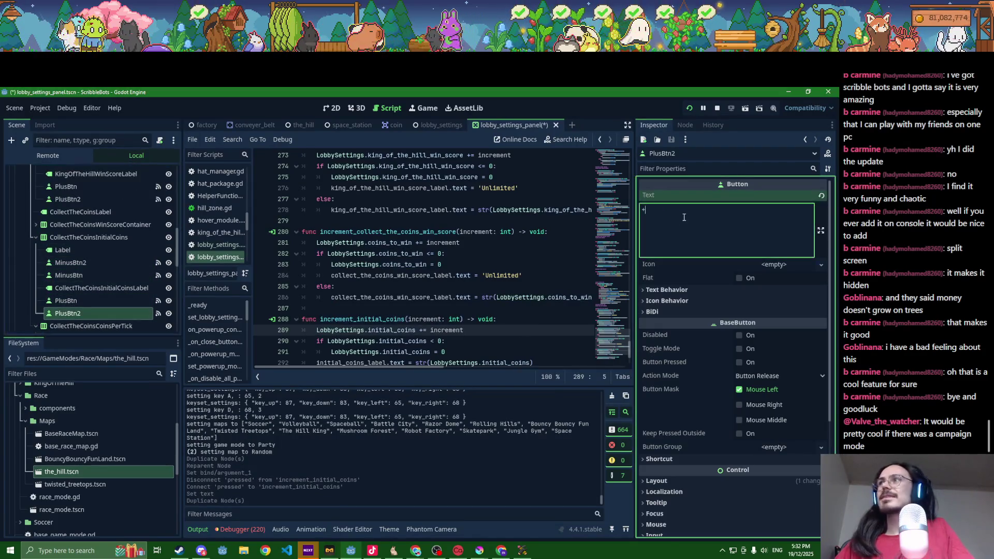
type("10")
left_click(685, 125)
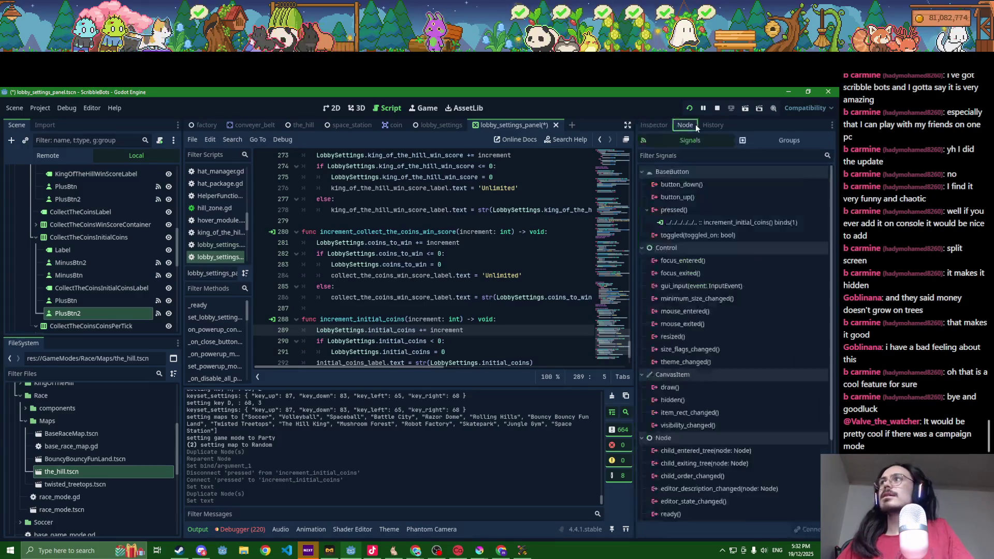
right_click(689, 225)
left_click(699, 235)
left_click(524, 280)
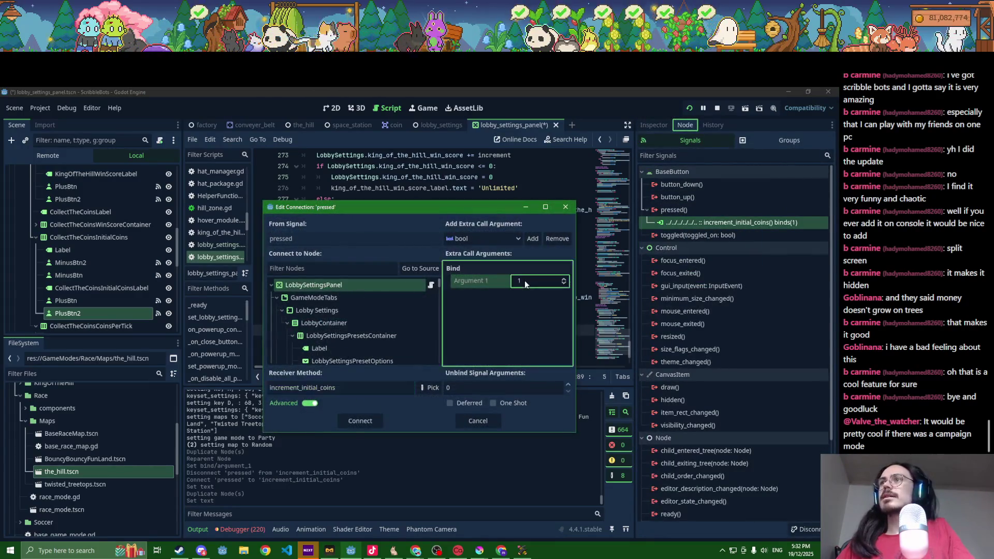
left_click(369, 420)
- Save the scene, stop the running game, and run the project again
key("ctrl+s")
left_click(717, 108)
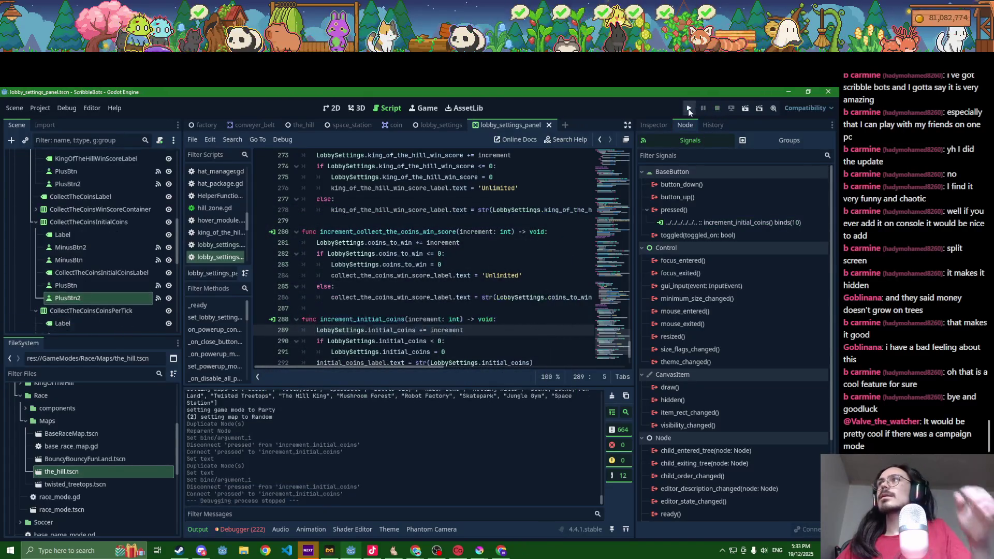
left_click(689, 109)
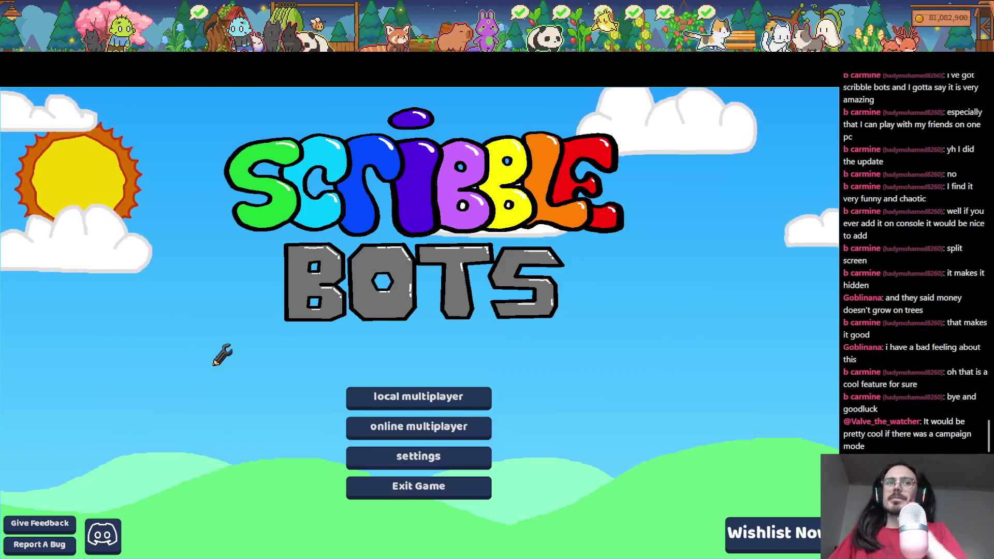
- Start a local multiplayer lobby with 1 player and the Collect the Coins game mode
left_click(367, 400)
left_click_drag(453, 427, 435, 429)
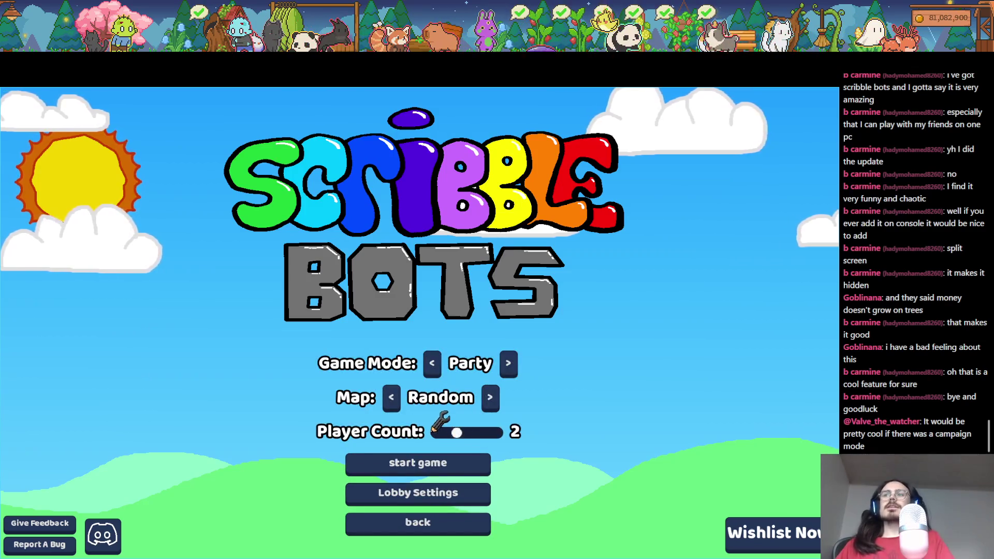
left_click(441, 431)
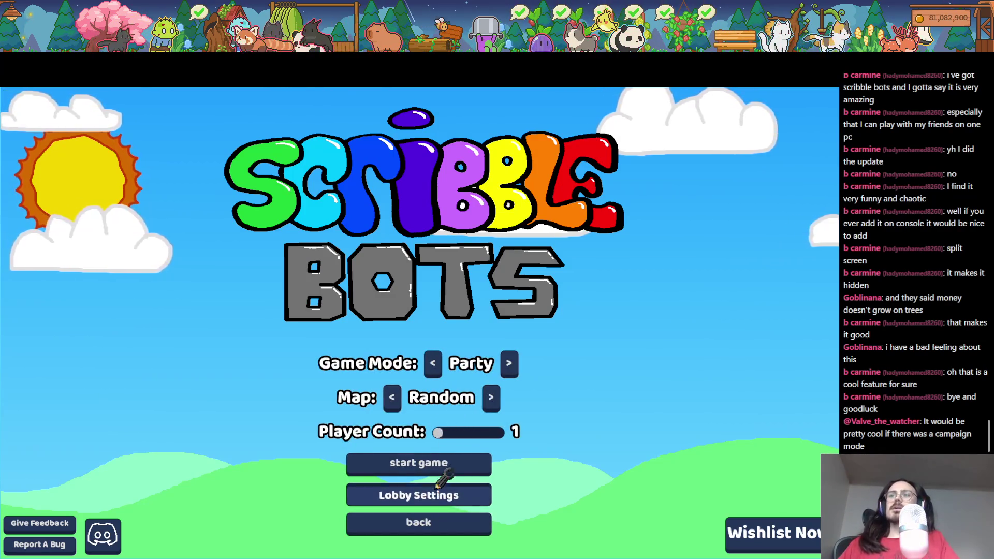
left_click(511, 364)
left_click(429, 363)
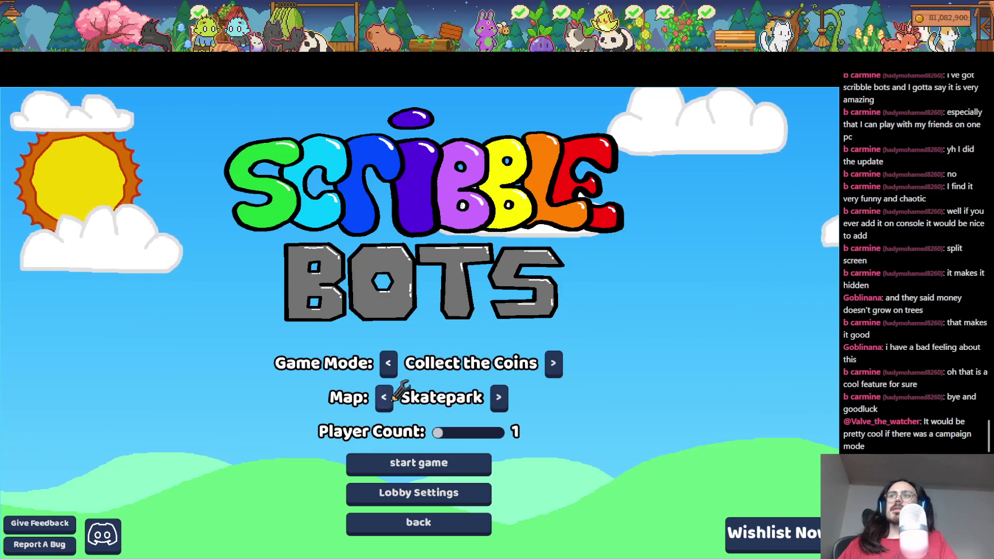
left_click(407, 492)
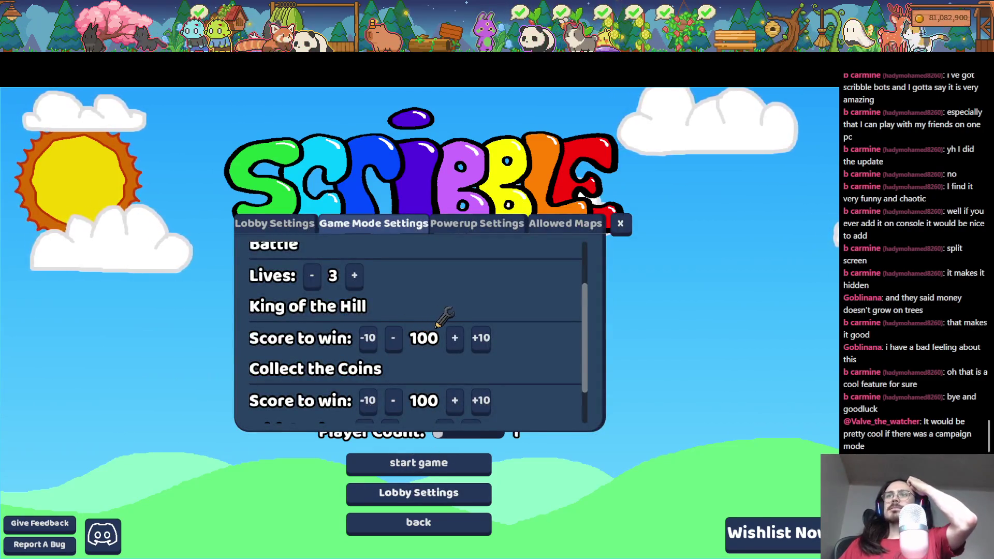
- Raise Initial Coins with the +10 button until it reads 200
scroll(414, 305, "down", 1)
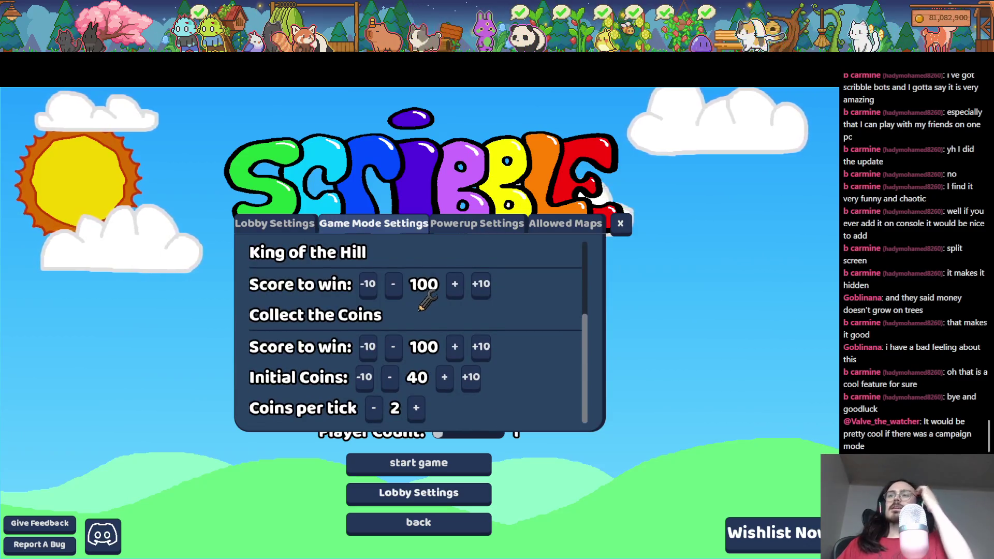
left_click(471, 377)
left_click(471, 377)
left_click(471, 377)
left_click(471, 377)
left_click(472, 376)
left_click(473, 376)
left_click(472, 376)
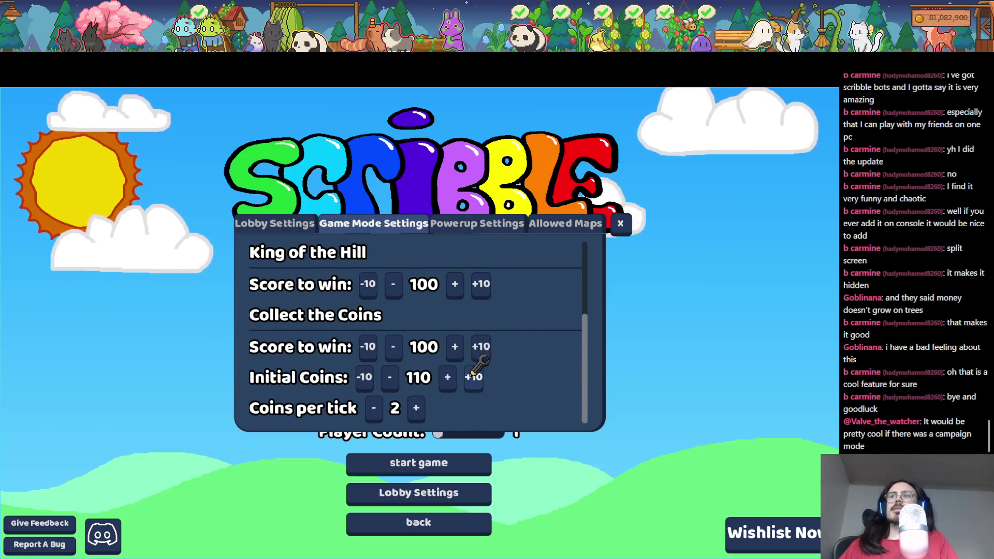
double_click(472, 376)
double_click(473, 376)
double_click(472, 376)
left_click(472, 376)
double_click(472, 376)
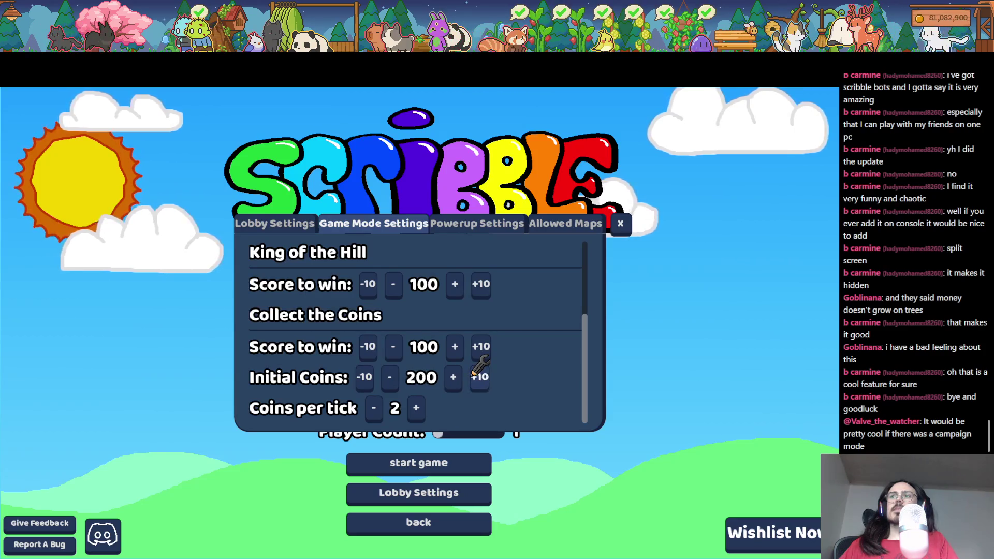
left_click(472, 376)
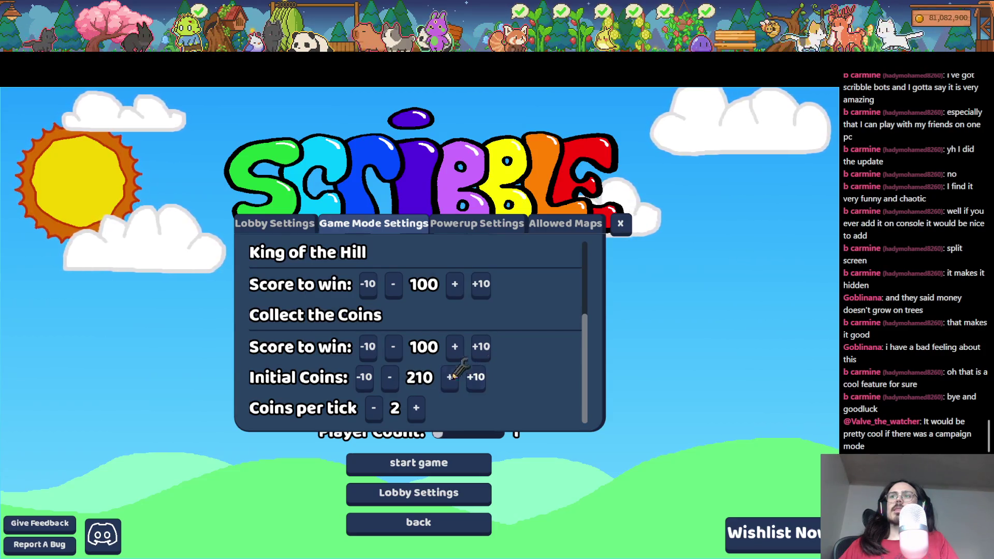
left_click(364, 377)
- Increase Coins per tick to 33 and close the lobby settings
left_click(416, 409)
left_click(417, 409)
left_click(417, 409)
left_click(417, 409)
triple_click(418, 404)
triple_click(419, 404)
triple_click(421, 404)
triple_click(422, 404)
double_click(421, 406)
left_click(425, 407)
left_click(428, 409)
triple_click(429, 408)
double_click(429, 409)
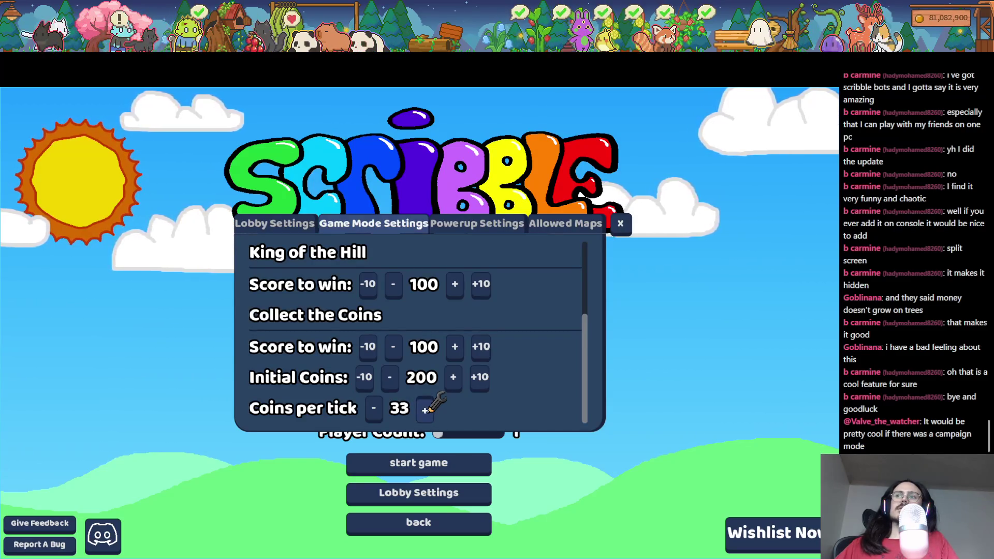
triple_click(429, 408)
key("Escape")
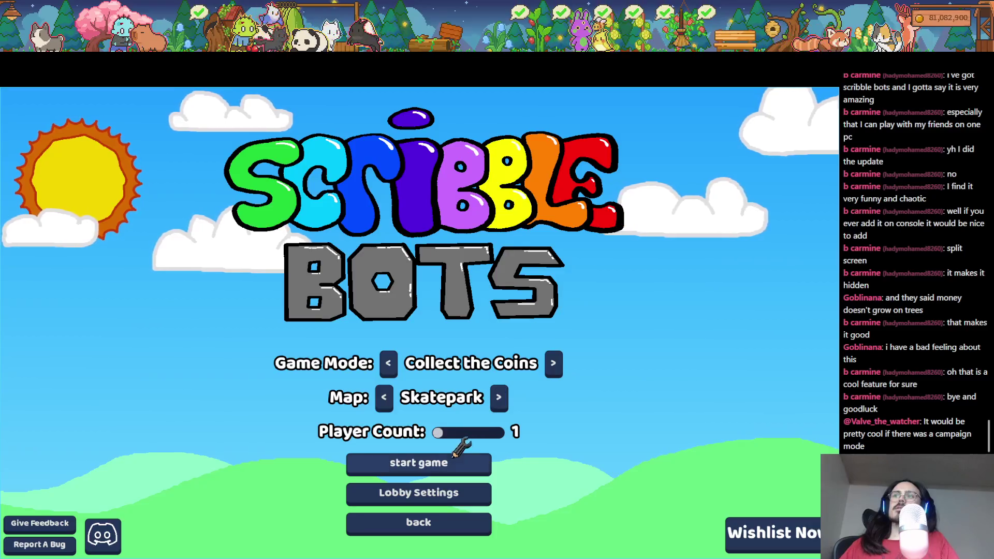
- Start the game, try a stroke on the canvas, then pause and go back to the lobby
key("Return")
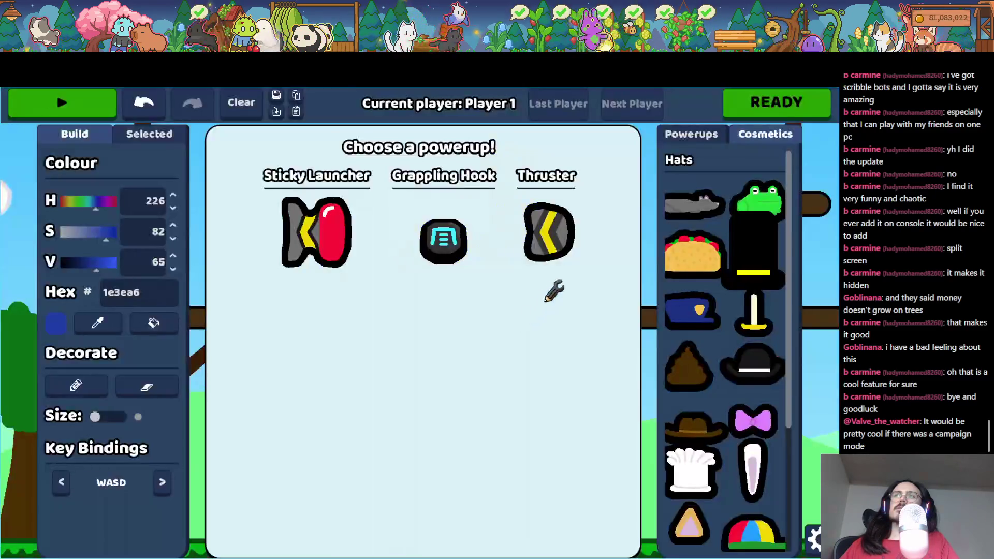
mouse_move(548, 307)
left_mouse_down()
mouse_move(327, 296)
mouse_move(324, 332)
left_mouse_up()
key("Escape")
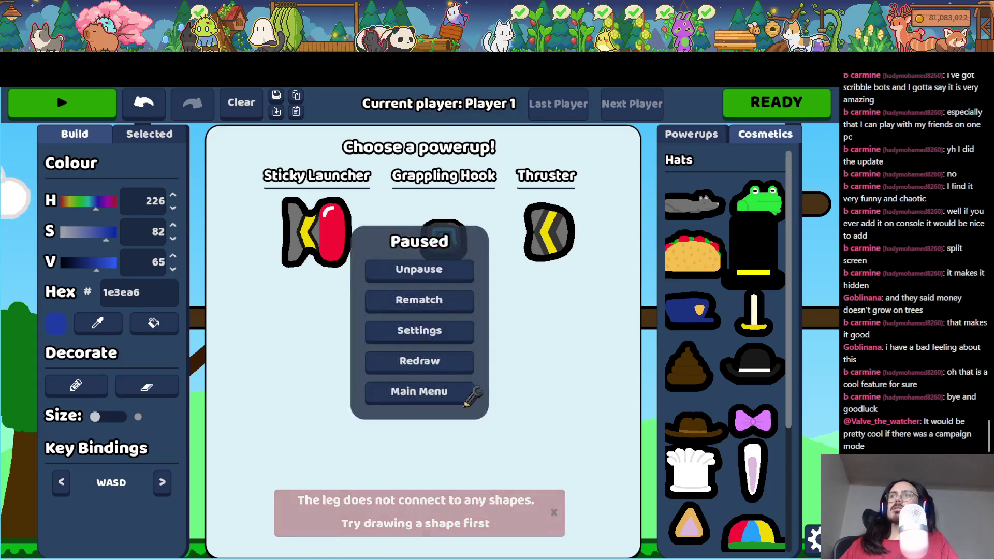
left_click(460, 392)
- Set Powerups Mode to Manual in Powerup Settings and start the game again
left_click(441, 492)
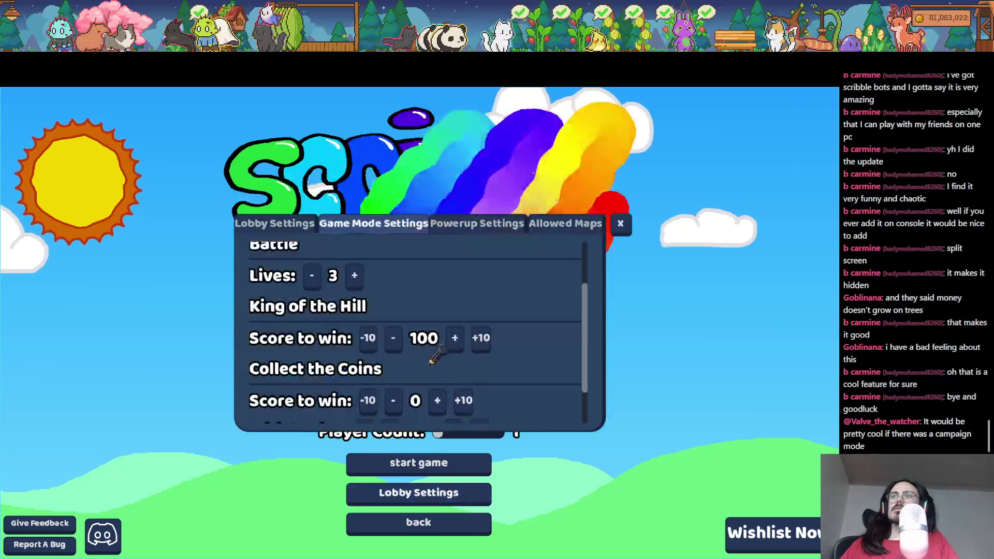
scroll(437, 329, "down", 3)
left_click(476, 223)
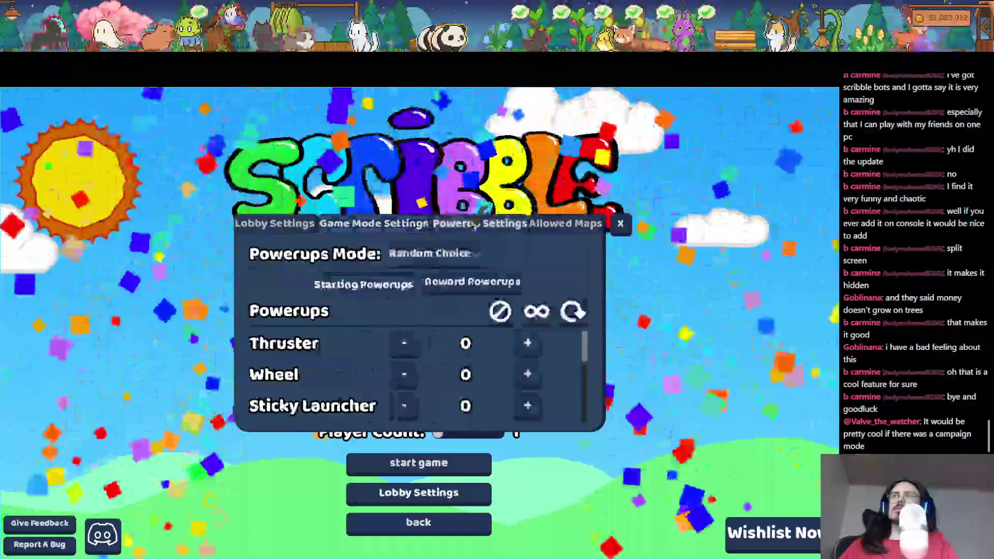
left_click(435, 253)
left_click(437, 279)
left_click(620, 224)
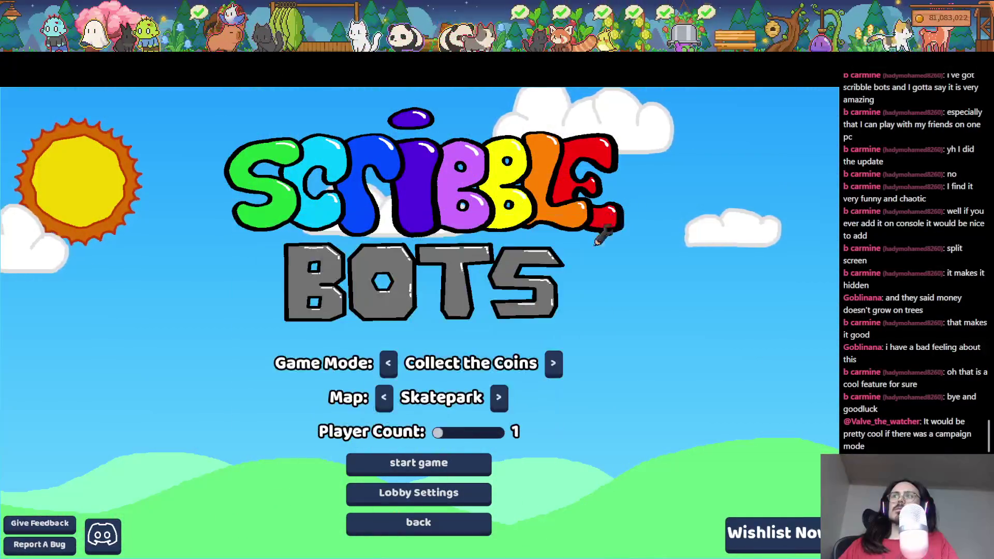
left_click(443, 464)
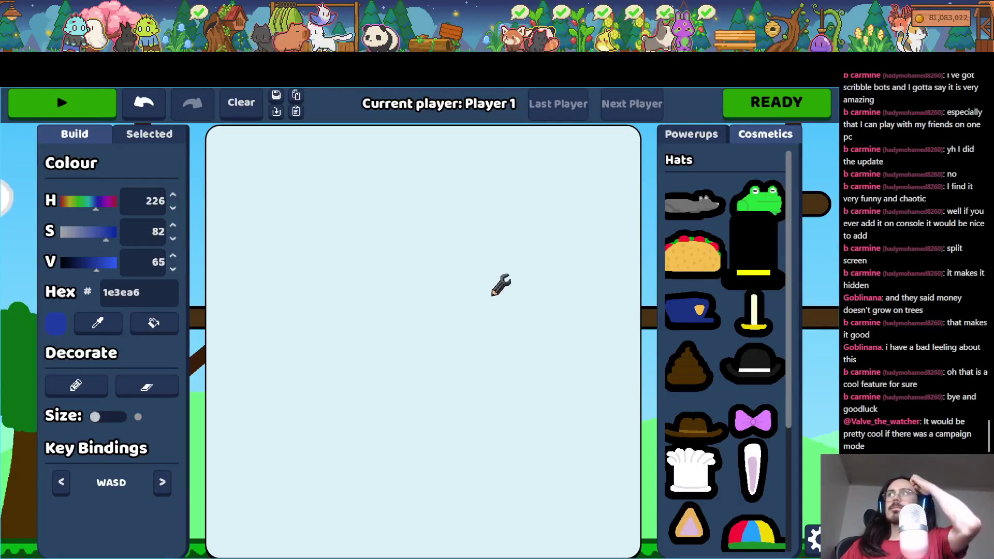
- Try drawing legs and attach a wheel under the first rough bot shape
left_click(684, 132)
scroll(673, 392, "down", 10)
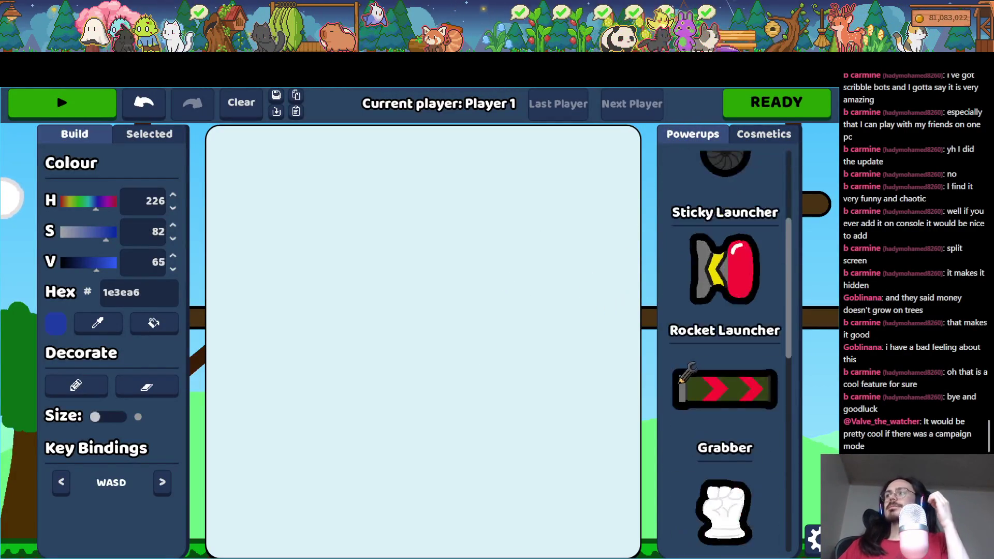
left_click_drag(551, 286, 306, 285)
mouse_move(495, 265)
left_mouse_down()
mouse_move(347, 259)
mouse_move(332, 311)
mouse_move(492, 315)
mouse_move(498, 259)
left_mouse_up()
scroll(746, 291, "up", 10)
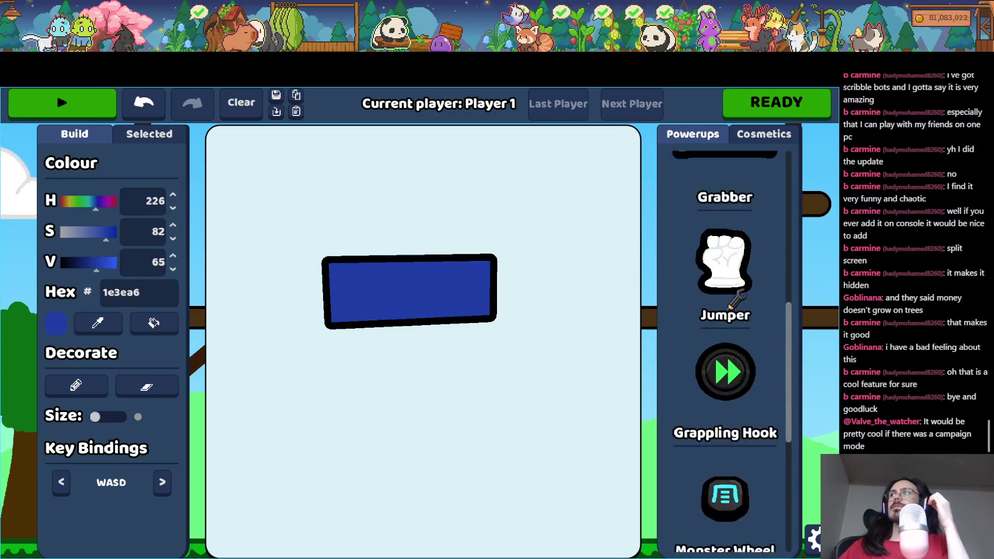
mouse_move(728, 345)
left_mouse_down()
mouse_move(449, 334)
mouse_move(352, 344)
left_mouse_up()
- Clear the canvas, draw a curved blue body, and attach wheels along its underside and sides
left_click(241, 103)
mouse_move(305, 230)
left_mouse_down()
mouse_move(309, 261)
mouse_move(353, 311)
mouse_move(489, 310)
mouse_move(525, 243)
mouse_move(510, 227)
mouse_move(473, 229)
mouse_move(469, 273)
mouse_move(373, 283)
mouse_move(363, 248)
mouse_move(305, 232)
left_mouse_up()
mouse_move(720, 332)
left_mouse_down()
mouse_move(293, 295)
mouse_move(288, 258)
left_mouse_up()
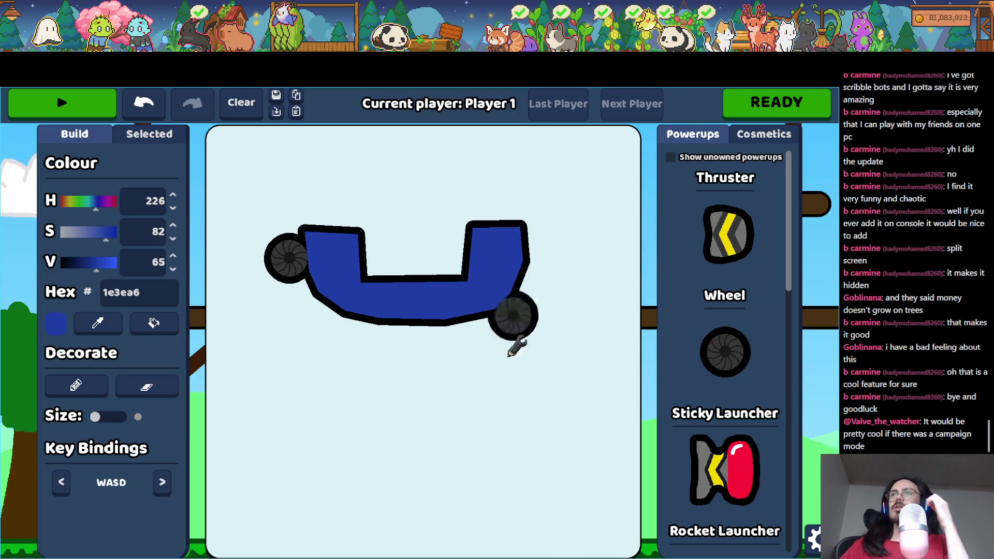
left_click_drag(550, 354, 307, 311)
mouse_move(706, 354)
left_mouse_down()
mouse_move(352, 346)
mouse_move(475, 346)
mouse_move(418, 351)
left_mouse_up()
left_click_drag(673, 352, 483, 338)
mouse_move(736, 350)
left_mouse_down()
mouse_move(534, 301)
mouse_move(536, 309)
left_mouse_up()
mouse_move(725, 352)
left_mouse_down()
mouse_move(588, 257)
mouse_move(545, 248)
left_mouse_up()
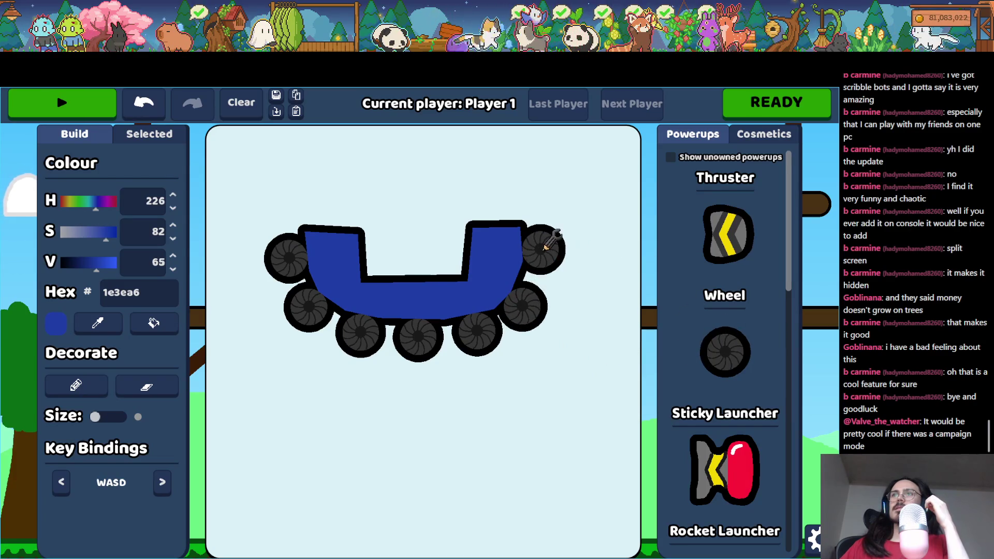
- Fit thrusters inside and on top of the body, then mark the bot READY
left_click_drag(727, 234, 450, 253)
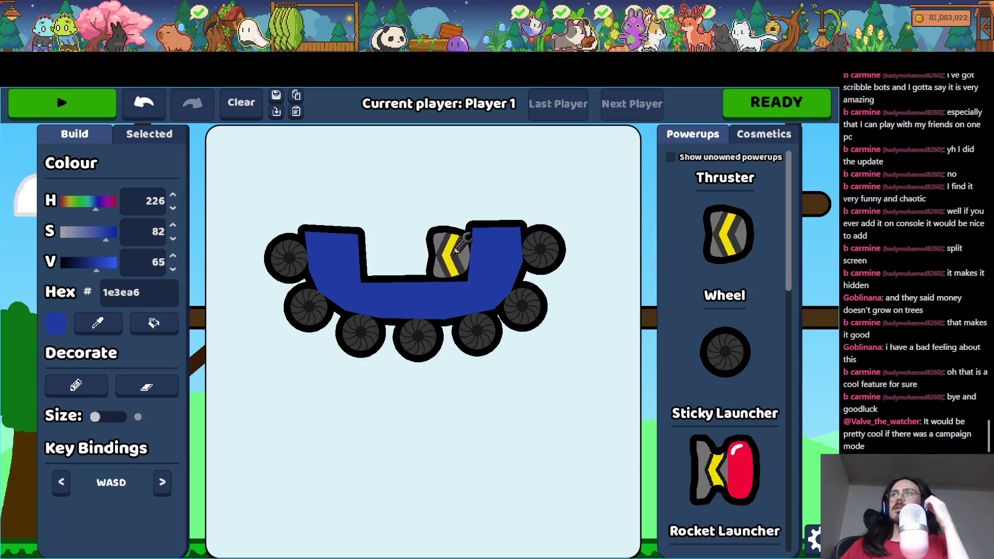
mouse_move(728, 234)
left_mouse_down()
mouse_move(575, 274)
mouse_move(405, 260)
left_mouse_up()
scroll(405, 260, "down", 4)
scroll(450, 238, "up", 2)
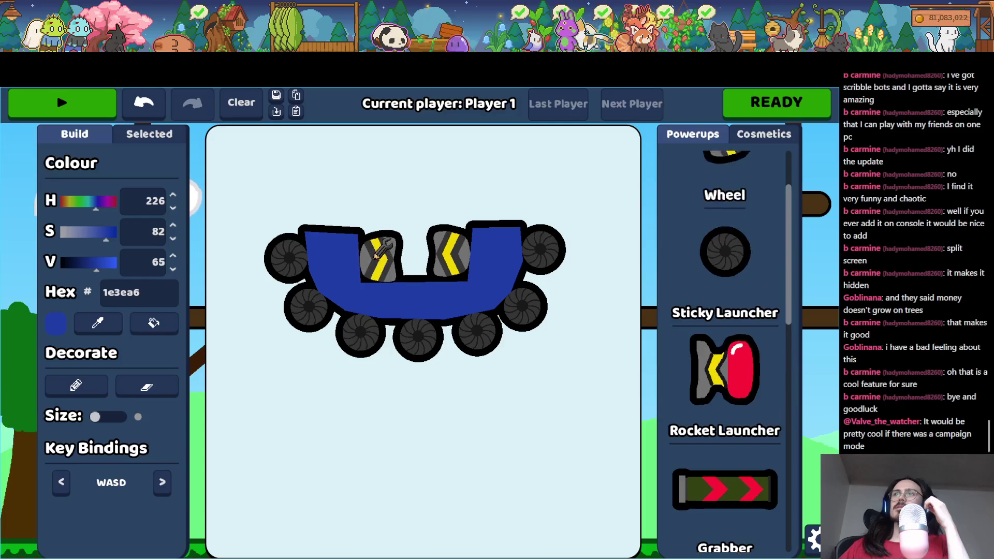
scroll(725, 207, "up", 2)
mouse_move(726, 228)
left_mouse_down()
mouse_move(516, 206)
mouse_move(412, 251)
left_mouse_up()
scroll(411, 251, "down", 3)
scroll(415, 248, "down", 2)
scroll(425, 252, "up", 1)
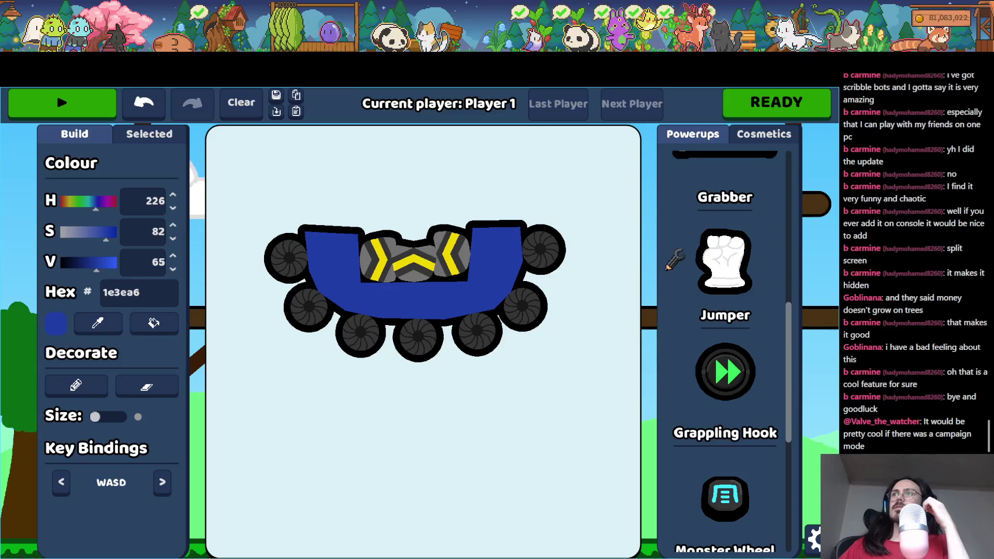
scroll(673, 260, "up", 5)
mouse_move(420, 272)
left_mouse_down()
mouse_move(407, 208)
mouse_move(336, 202)
mouse_move(321, 212)
left_mouse_up()
scroll(383, 207, "down", 1)
mouse_move(765, 184)
left_mouse_down()
mouse_move(518, 189)
mouse_move(505, 205)
mouse_move(522, 201)
left_mouse_up()
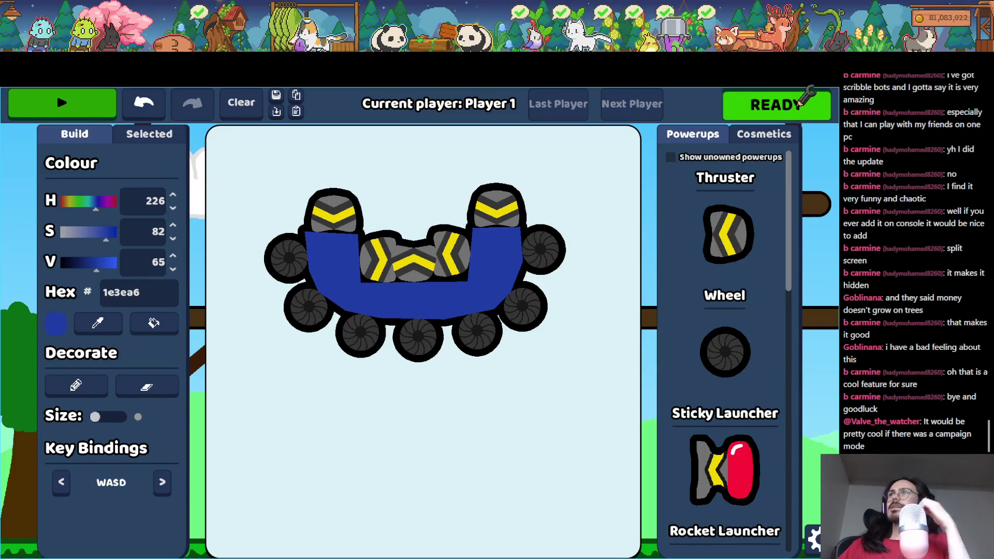
left_click(792, 107)
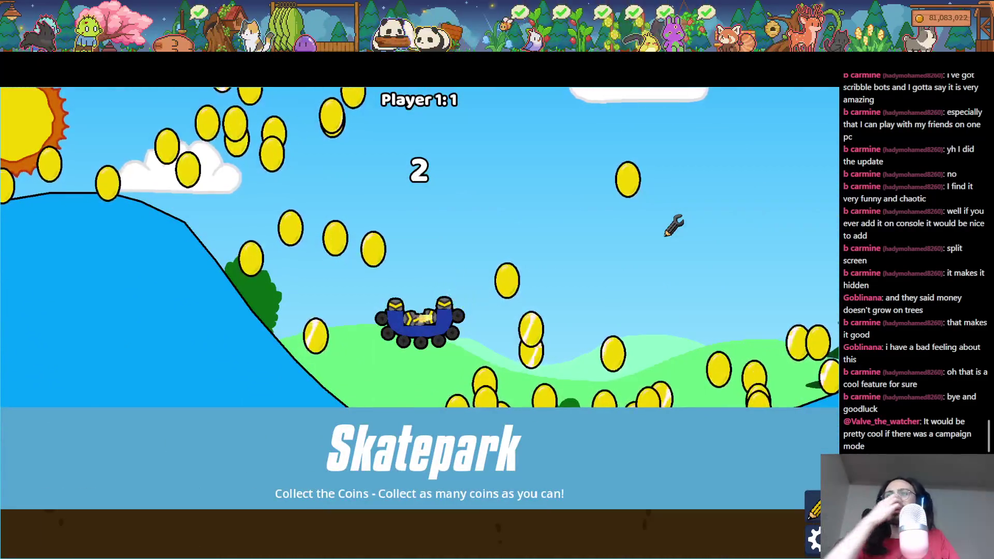
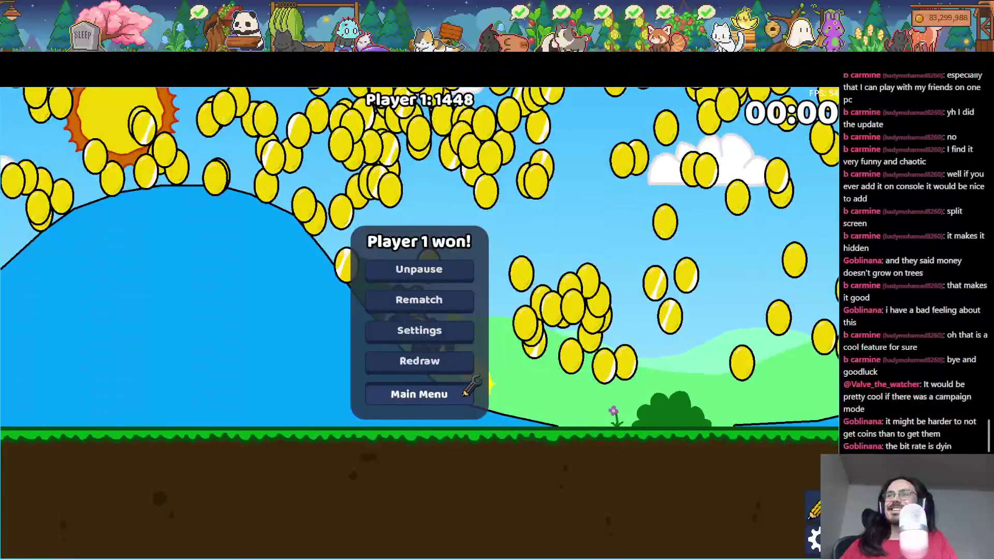
- Return to the main menu and open the local multiplayer lobby's settings
left_click(467, 392)
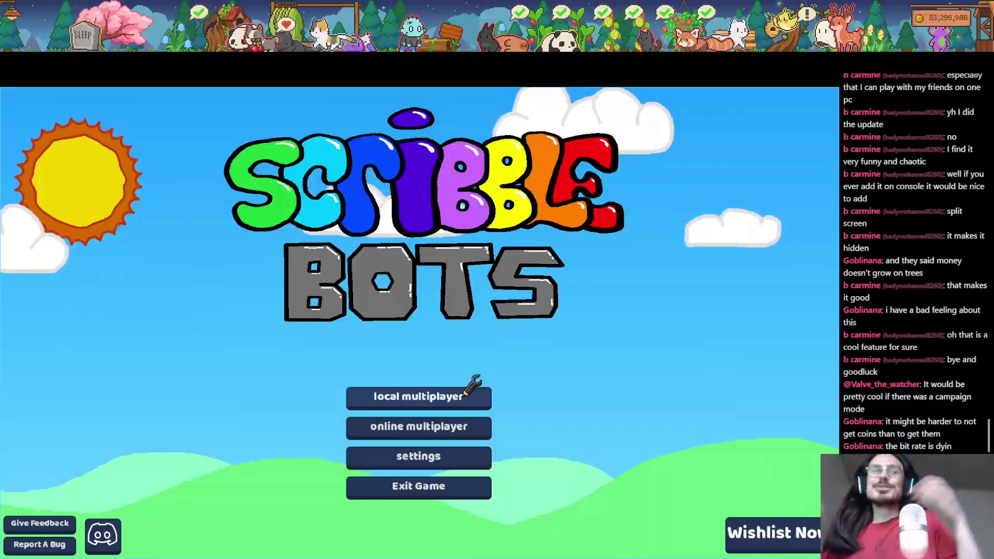
left_click(467, 393)
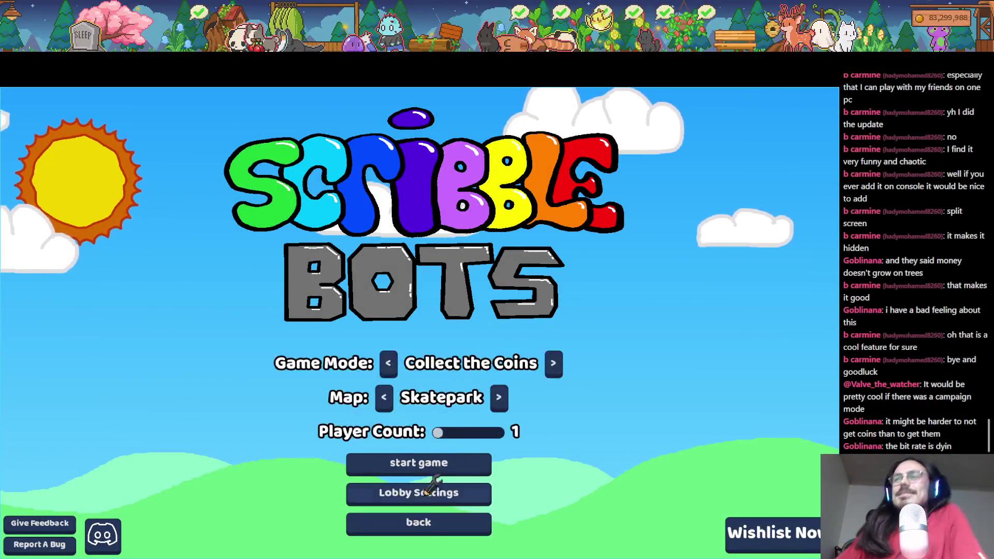
left_click(435, 492)
- Scroll through Game Mode Settings, switch to the Lobby Settings tab and open the presets list
scroll(357, 360, "up", 2)
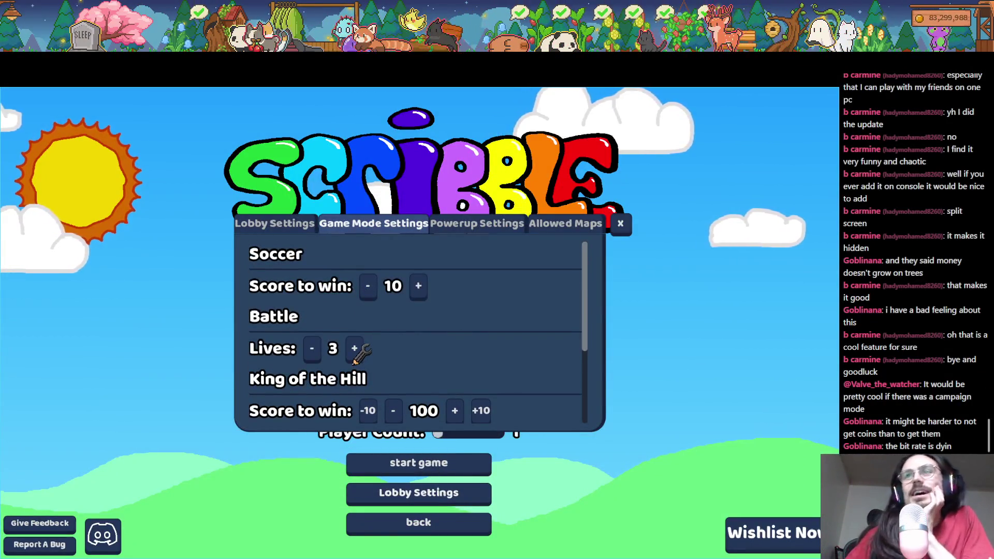
scroll(357, 360, "down", 4)
scroll(362, 354, "up", 4)
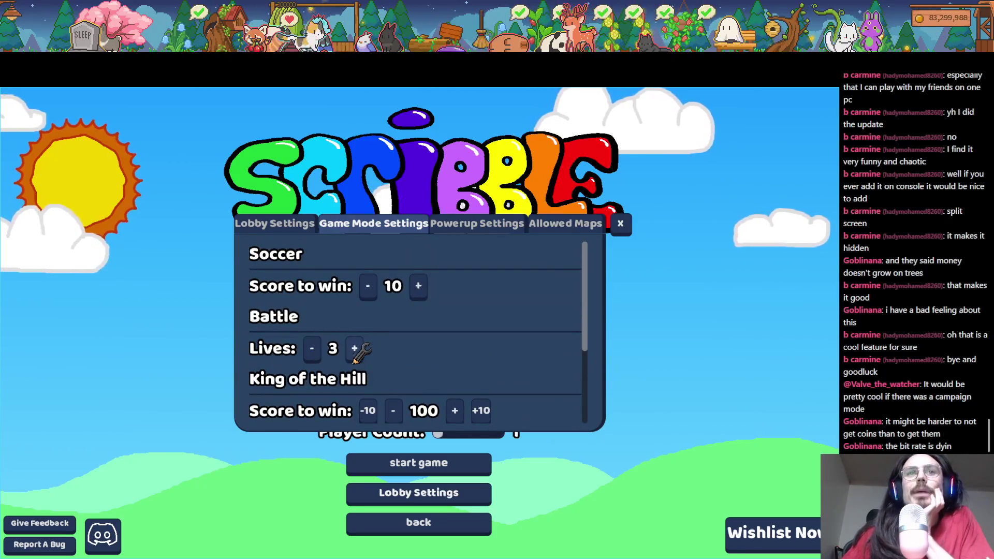
left_click(285, 225)
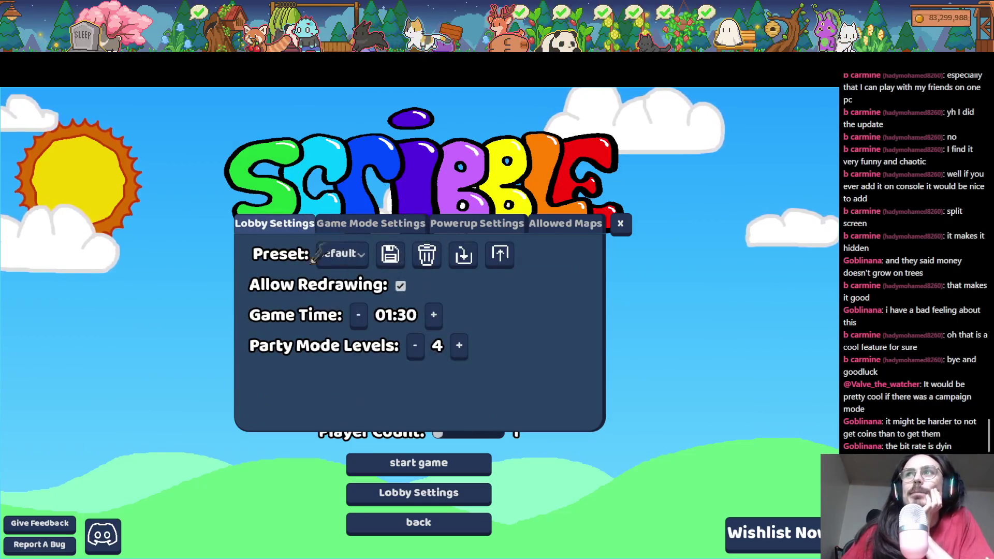
left_click(343, 254)
left_click(340, 251)
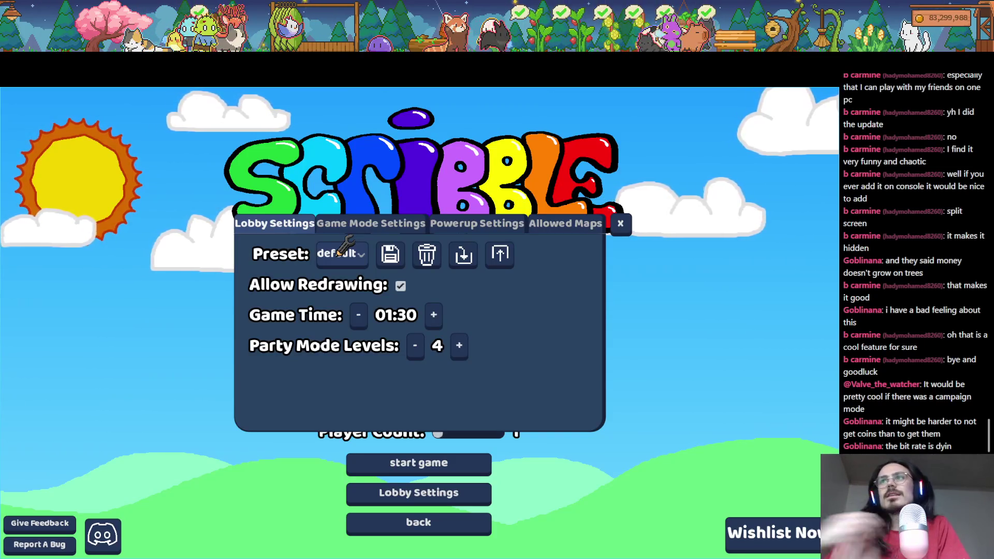
left_click(566, 224)
scroll(469, 362, "down", 6)
scroll(465, 331, "up", 6)
left_click(274, 223)
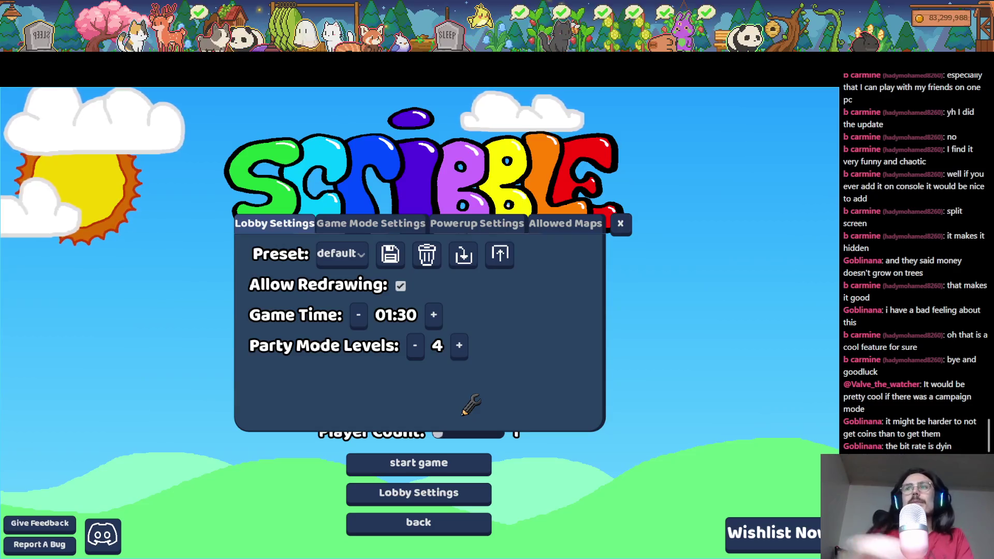
- Start the game, load the saved Peter griffin robot and test-play it
left_click(621, 224)
left_click(439, 462)
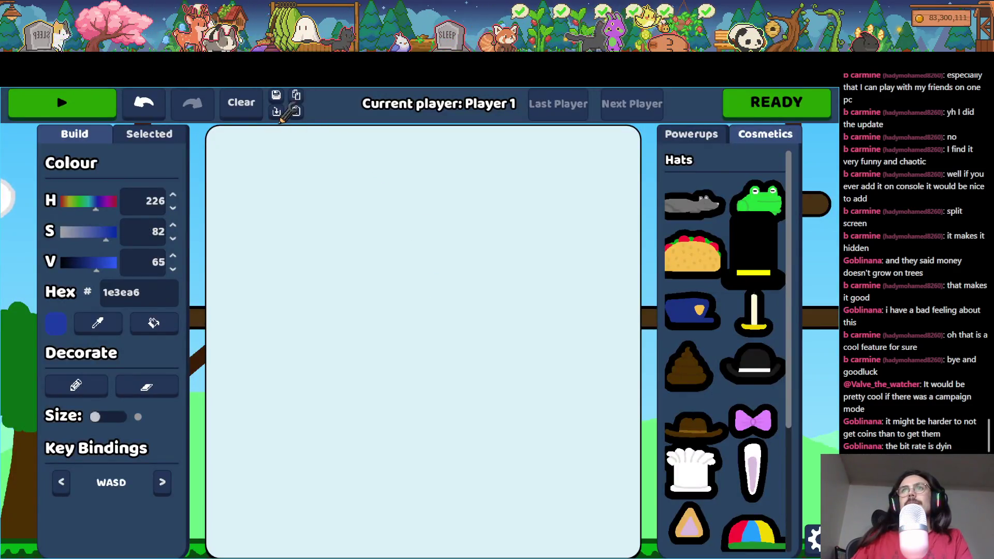
left_click(277, 112)
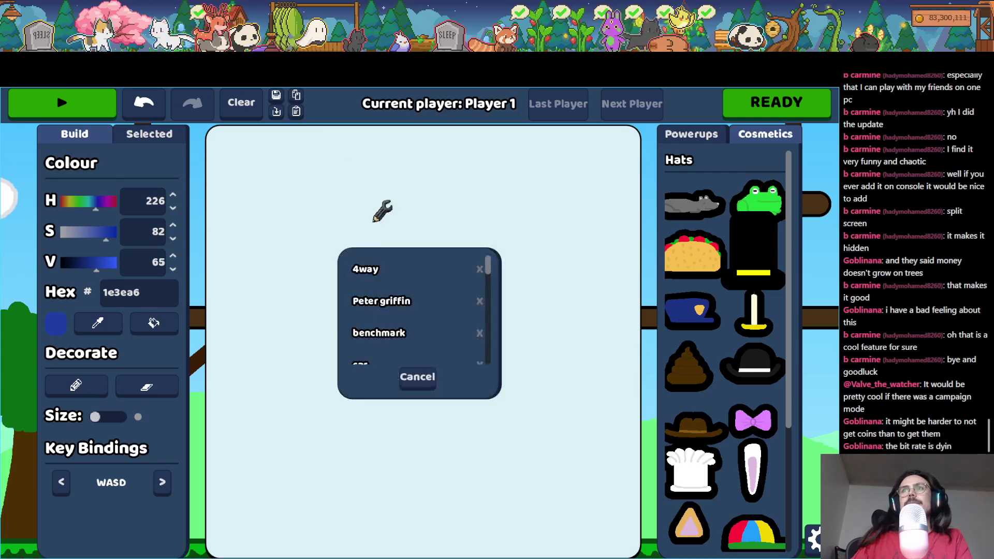
left_click(396, 299)
left_click(98, 111)
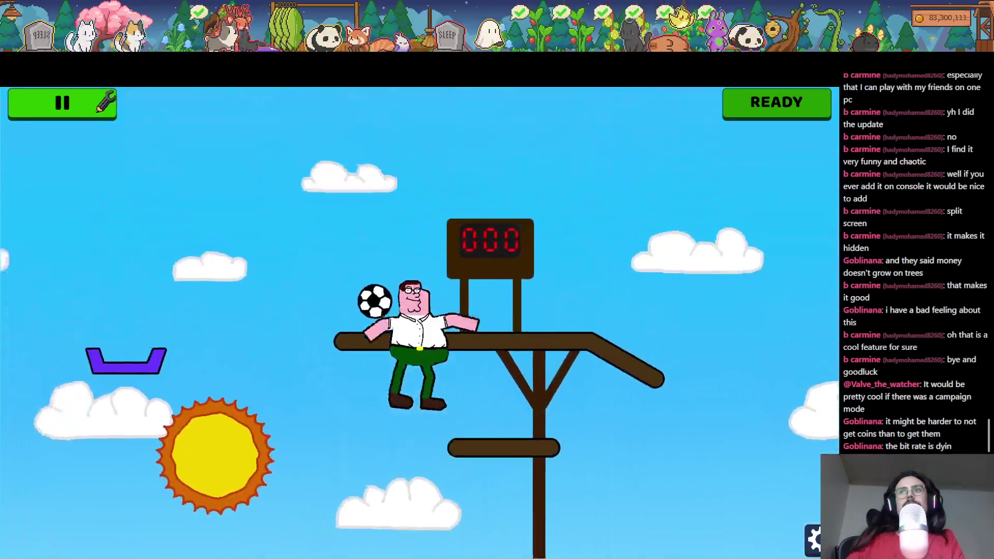
- Back in the builder, draw a blue creature with a filled body and two legs, then play it
left_click(90, 98)
mouse_move(472, 233)
left_mouse_down()
mouse_move(413, 267)
mouse_move(443, 401)
mouse_move(453, 226)
mouse_move(468, 232)
left_mouse_up()
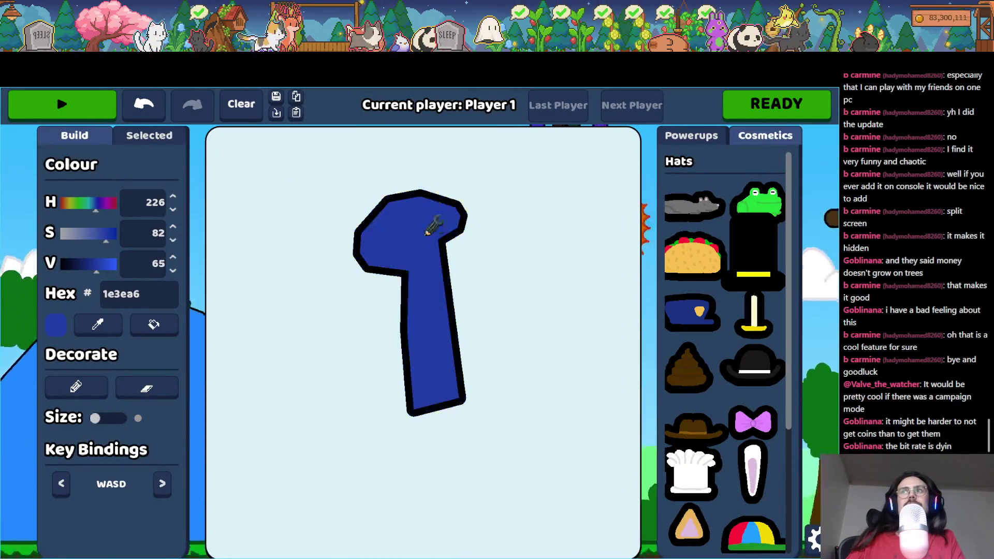
left_click_drag(412, 383, 365, 491)
mouse_move(460, 386)
left_mouse_down()
mouse_move(520, 389)
mouse_move(505, 430)
left_mouse_up()
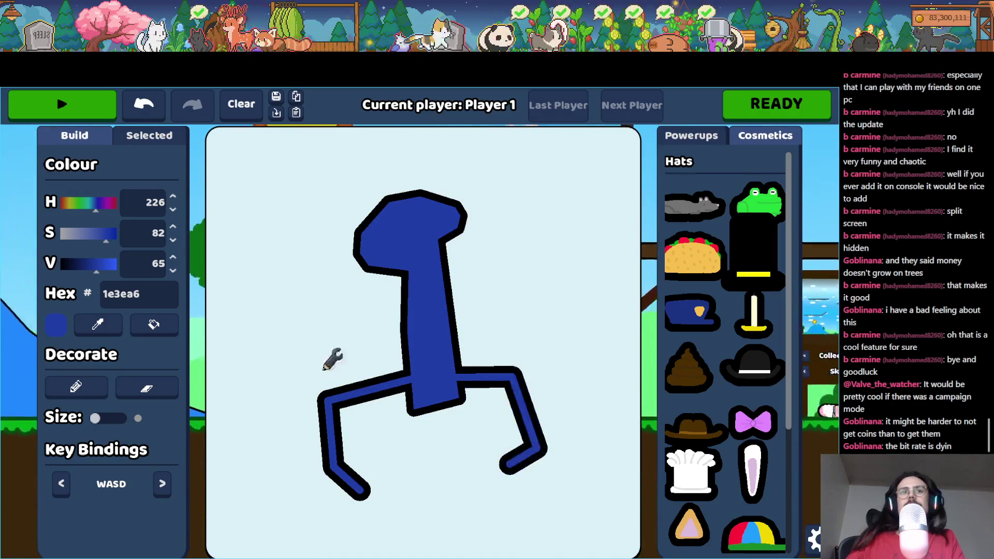
left_click(101, 102)
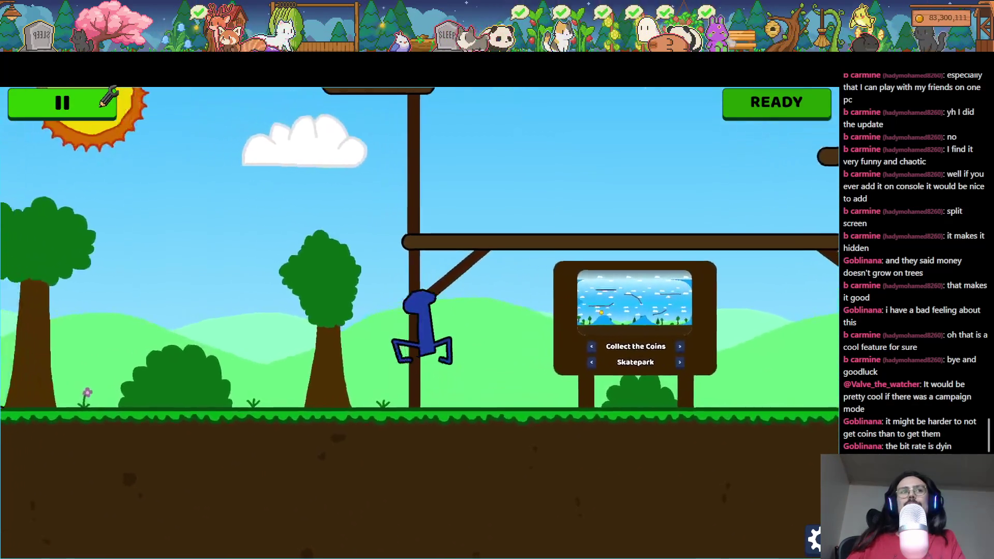
- Clear the old creature, draw a wide blue body on two thin legs, and play it
left_click(101, 103)
left_click(241, 103)
mouse_move(275, 373)
left_mouse_down()
mouse_move(278, 324)
mouse_move(512, 237)
mouse_move(383, 312)
mouse_move(319, 380)
mouse_move(292, 456)
left_mouse_up()
left_click_drag(484, 365, 538, 463)
left_click(91, 105)
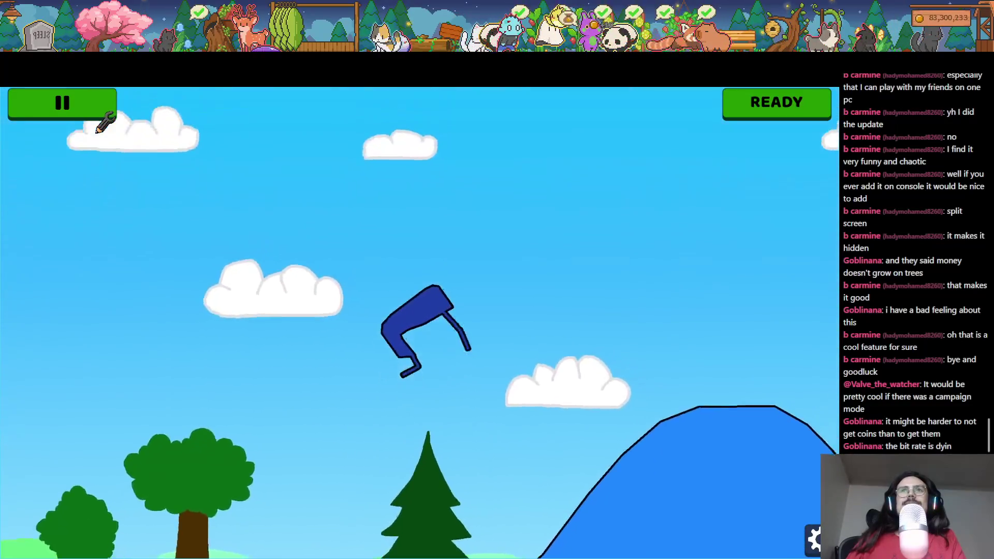
- Return to building, resume play, then stop to reopen the editor
left_click(104, 106)
left_click(103, 106)
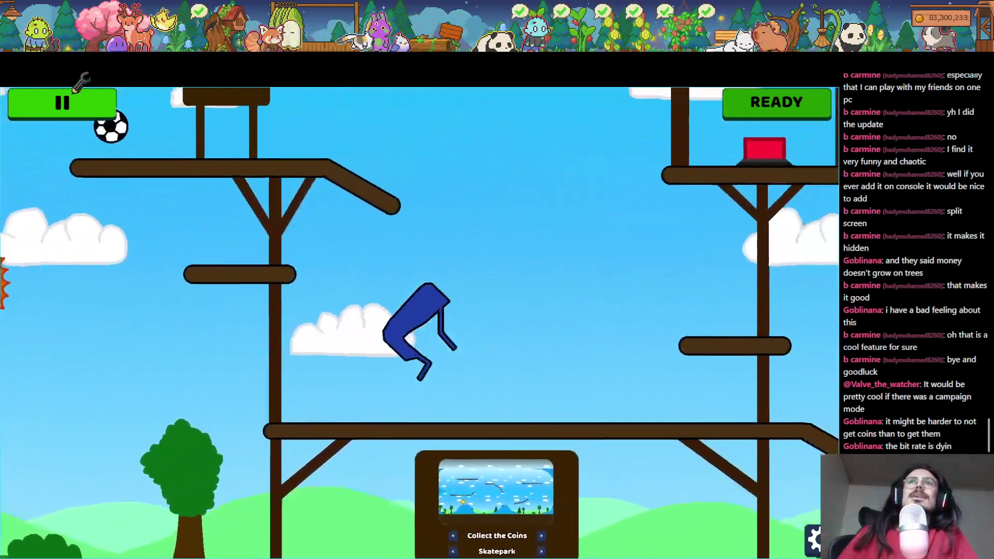
left_click(75, 91)
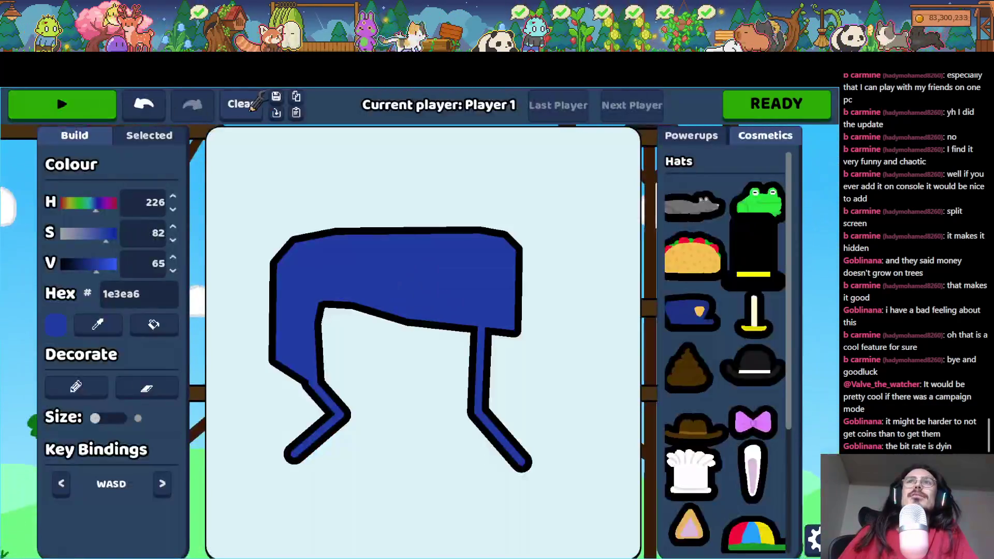
- Clear the canvas and draw a blue body with two arm bars and green legs
left_click(242, 104)
mouse_move(398, 183)
left_mouse_down()
mouse_move(310, 459)
mouse_move(472, 409)
mouse_move(295, 151)
left_mouse_up()
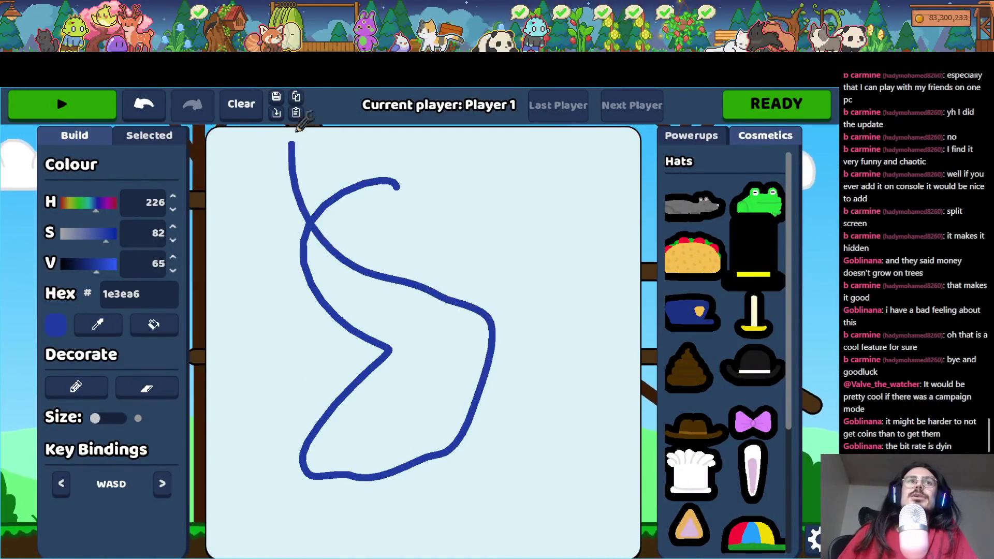
left_click_drag(484, 313, 637, 352)
left_click_drag(503, 427, 233, 430)
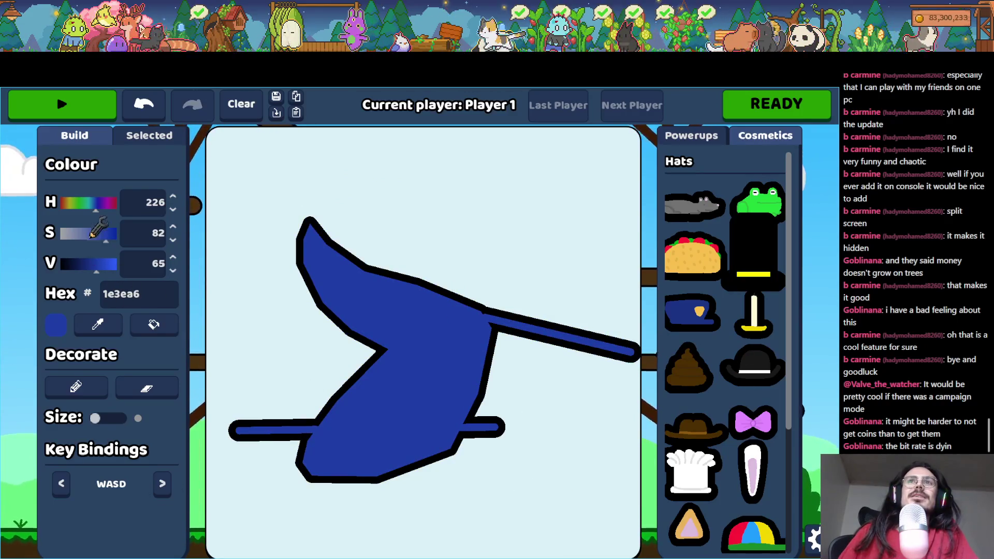
left_click(76, 203)
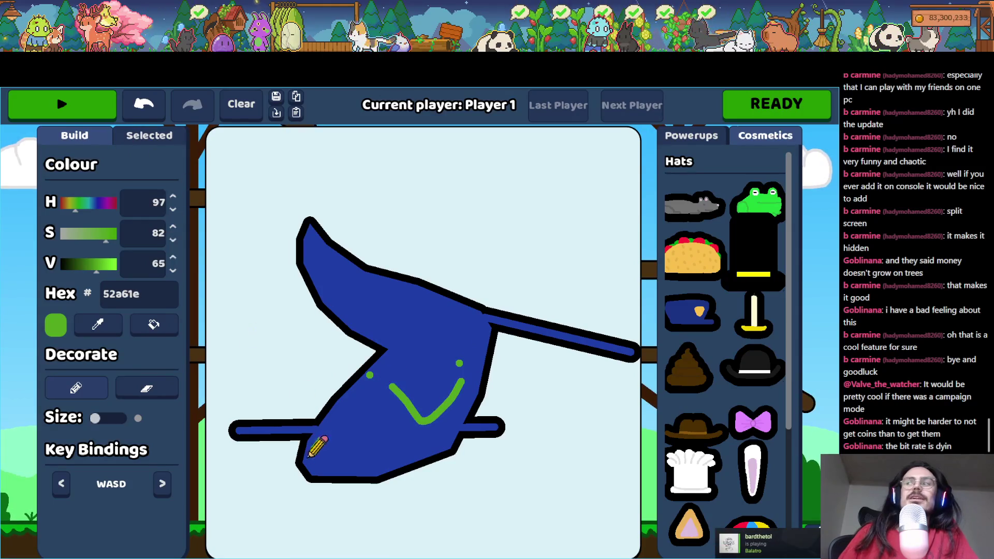
left_click_drag(280, 518, 316, 554)
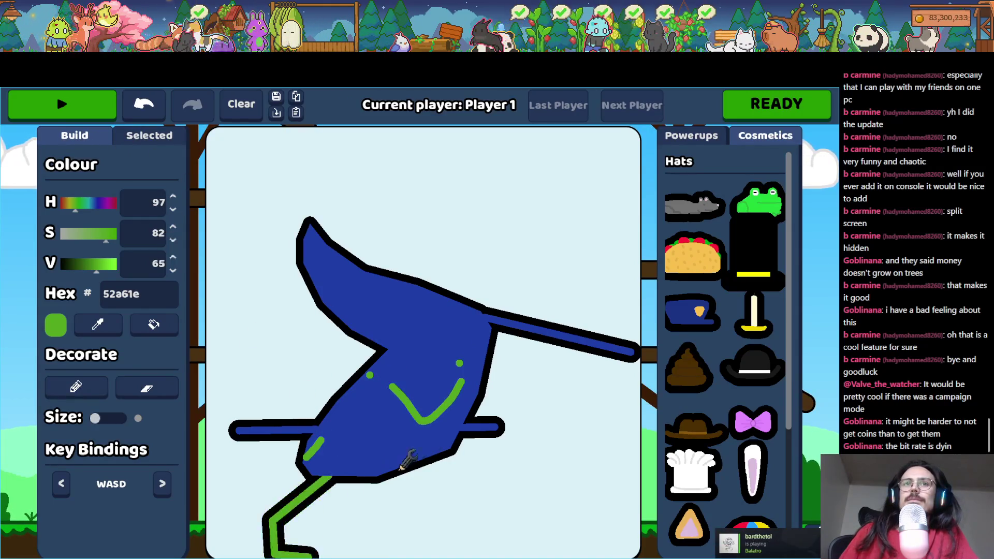
left_click_drag(469, 518, 468, 517)
- Play the bot, walking it left up the blue hill and back right, then stop
left_click(85, 99)
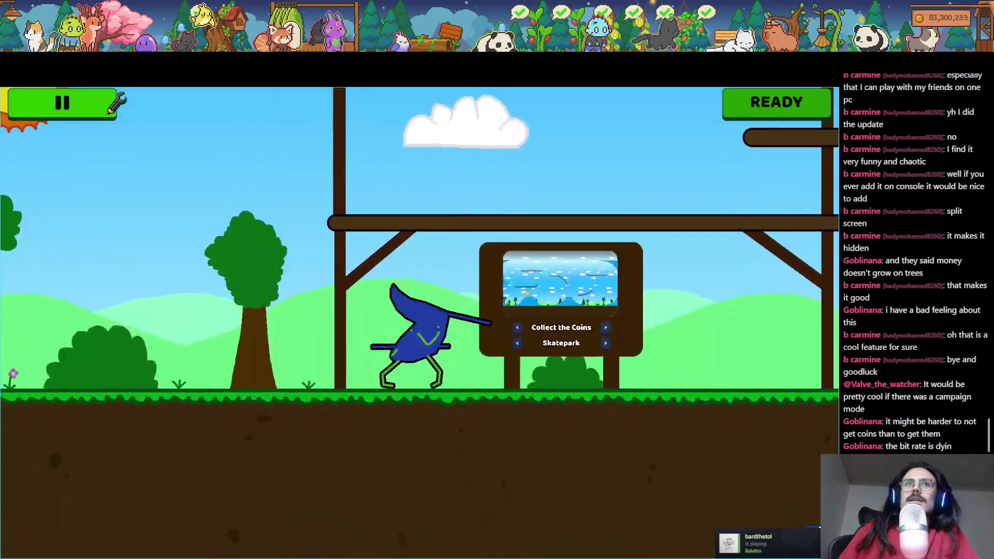
key("a")
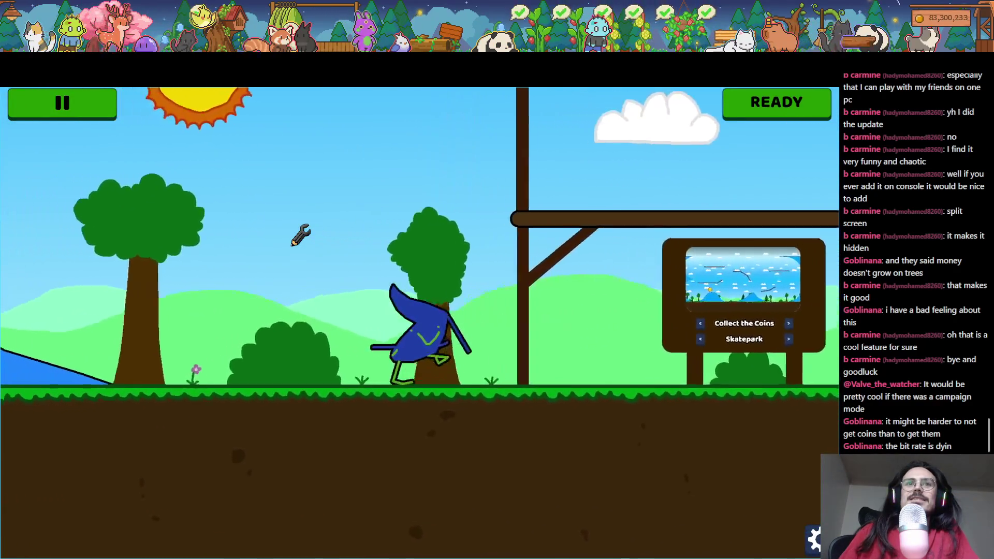
key("a")
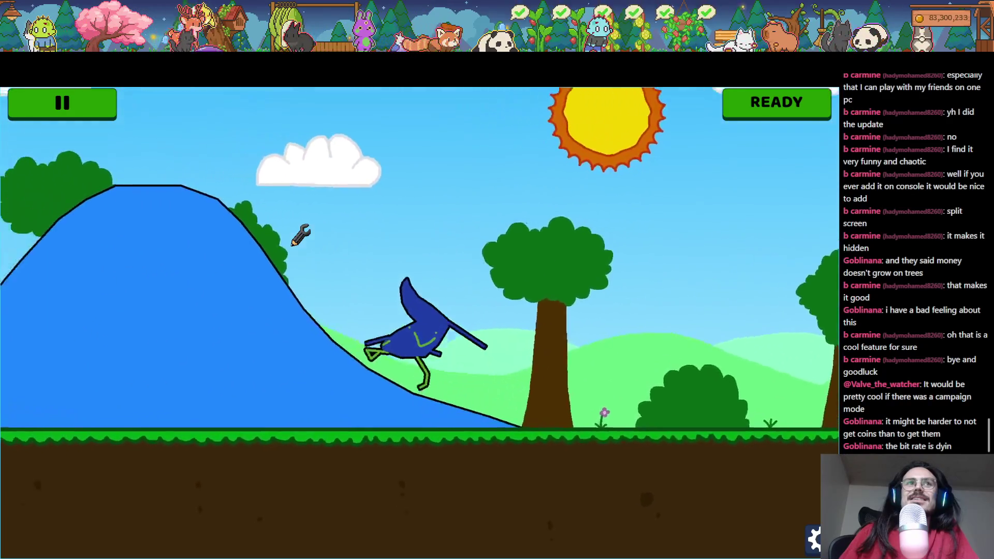
key("d")
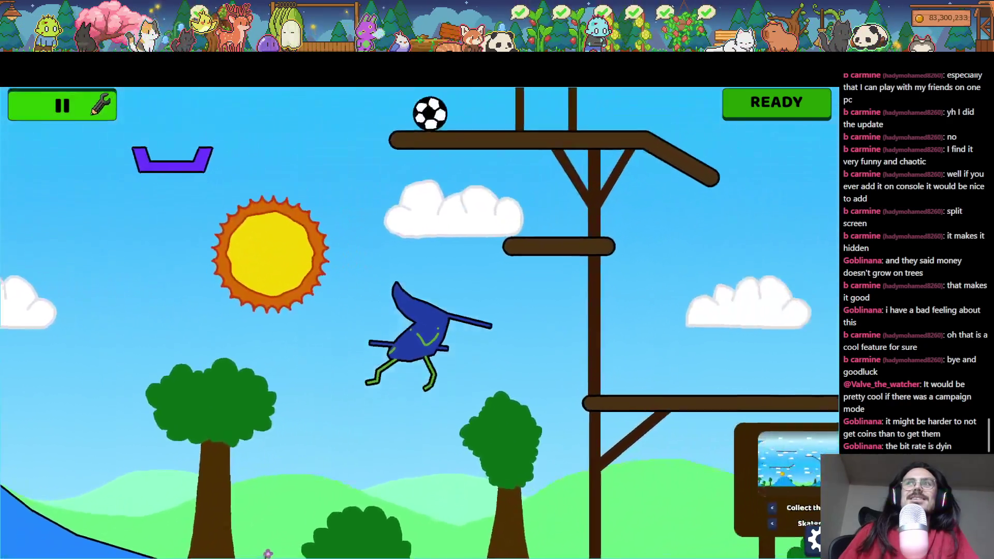
left_click(77, 103)
- Clear the canvas, load the saved benchmark robot and test it in the level
left_click(257, 103)
mouse_move(352, 190)
left_mouse_down()
mouse_move(267, 189)
mouse_move(445, 412)
left_mouse_up()
left_click(276, 112)
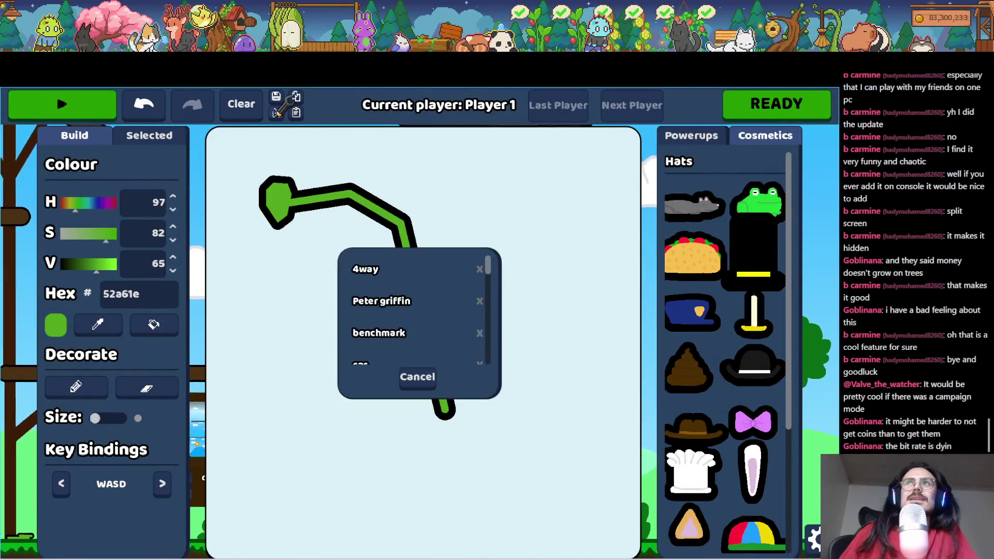
scroll(371, 269, "down", 4)
scroll(394, 290, "up", 4)
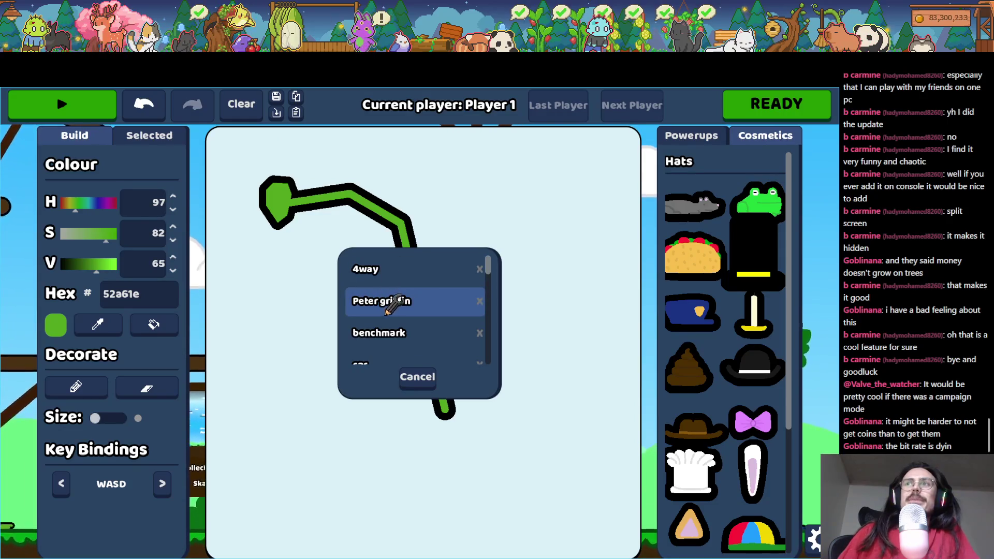
left_click(381, 327)
left_click(62, 103)
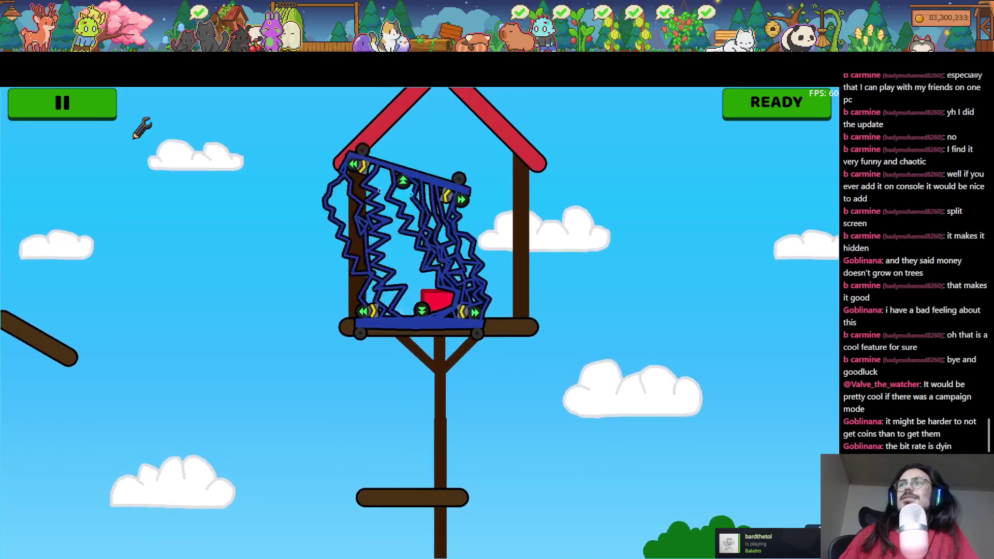
- Stop the run, restart and stop it again, then set the drawing colour to black
left_click(106, 104)
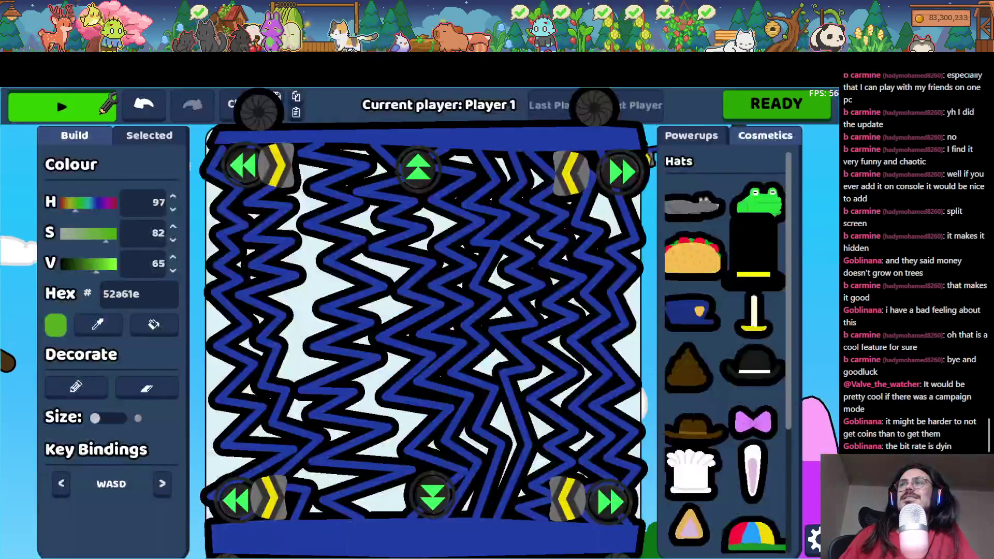
left_click(107, 104)
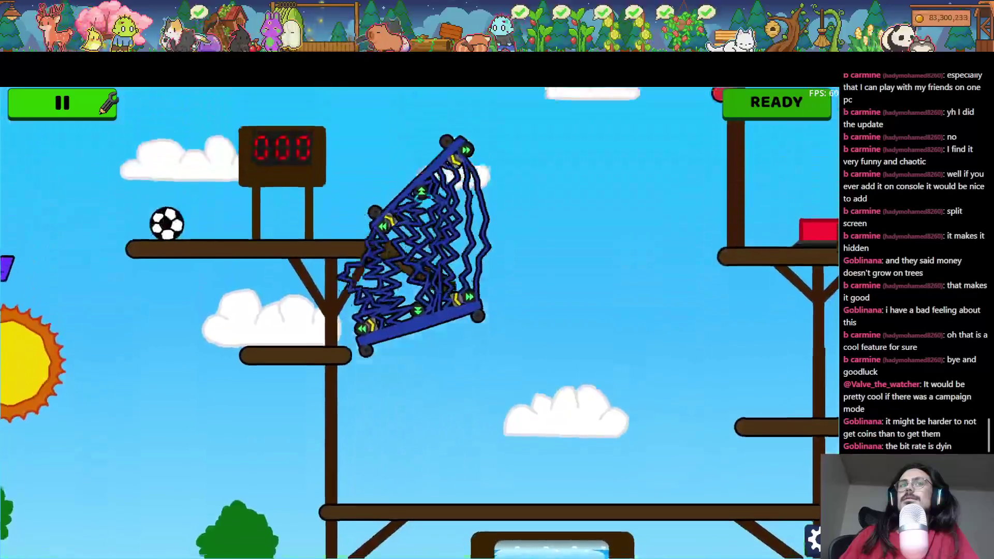
left_click(109, 103)
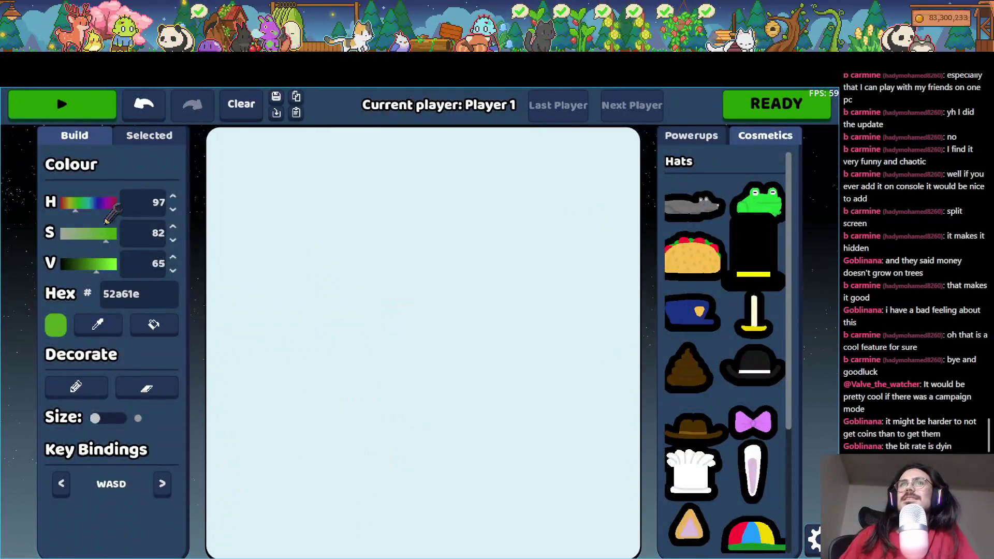
left_click_drag(96, 264, 46, 251)
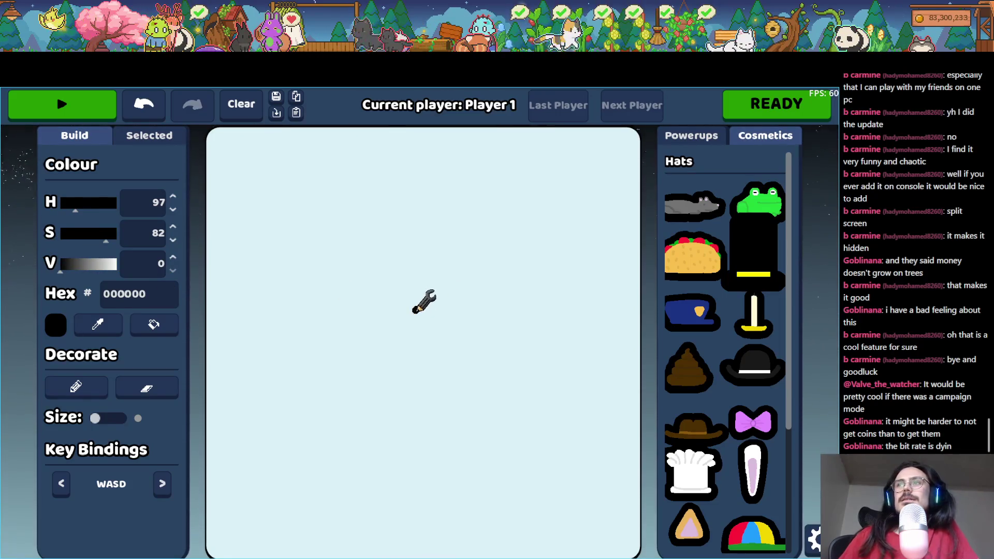
- Sketch trial body and arm shapes, undoing and wiping the canvas twice
mouse_move(447, 382)
left_mouse_down()
mouse_move(430, 319)
mouse_move(409, 346)
mouse_move(448, 273)
mouse_move(435, 275)
left_mouse_up()
mouse_move(412, 313)
left_mouse_down()
mouse_move(404, 297)
mouse_move(413, 279)
left_mouse_up()
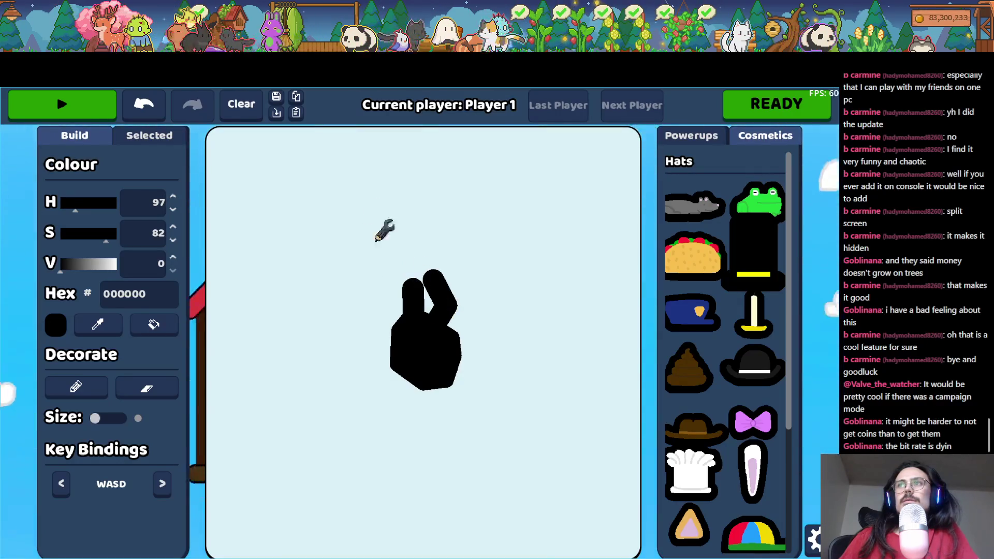
left_click(162, 105)
left_click_drag(373, 305, 409, 282)
mouse_move(376, 177)
left_mouse_down()
mouse_move(390, 290)
mouse_move(472, 264)
mouse_move(440, 152)
left_mouse_up()
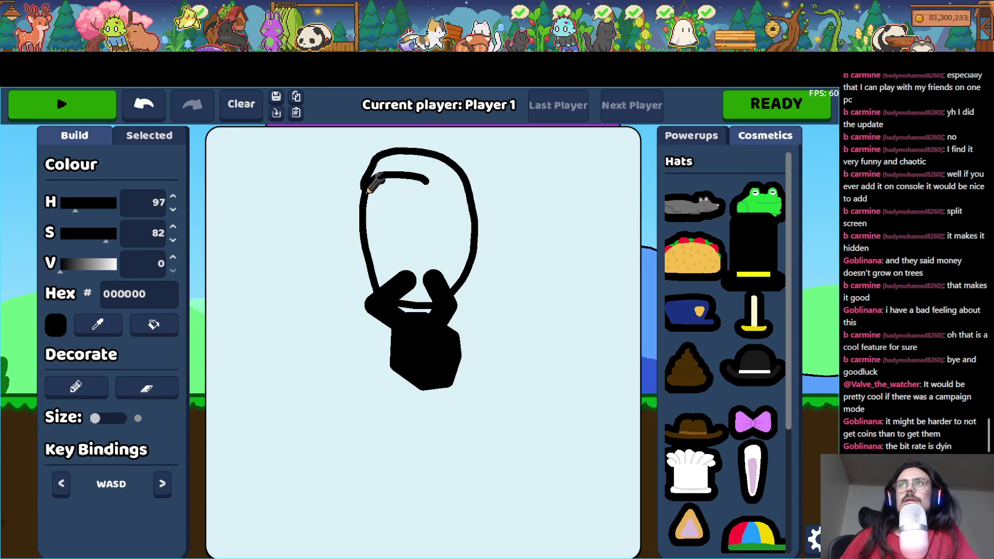
left_click_drag(366, 188, 364, 189)
left_click(242, 102)
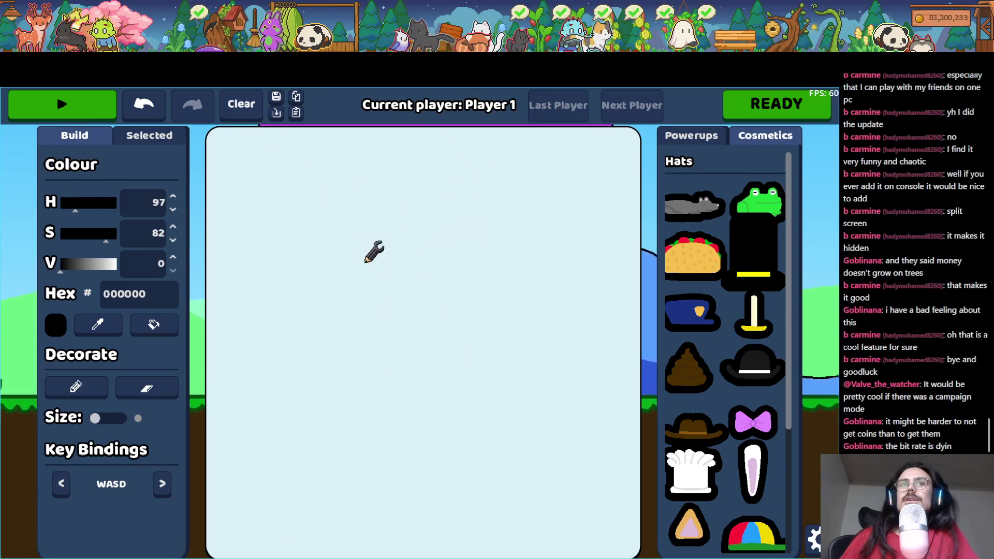
mouse_move(464, 233)
left_mouse_down()
mouse_move(409, 268)
mouse_move(415, 275)
left_mouse_up()
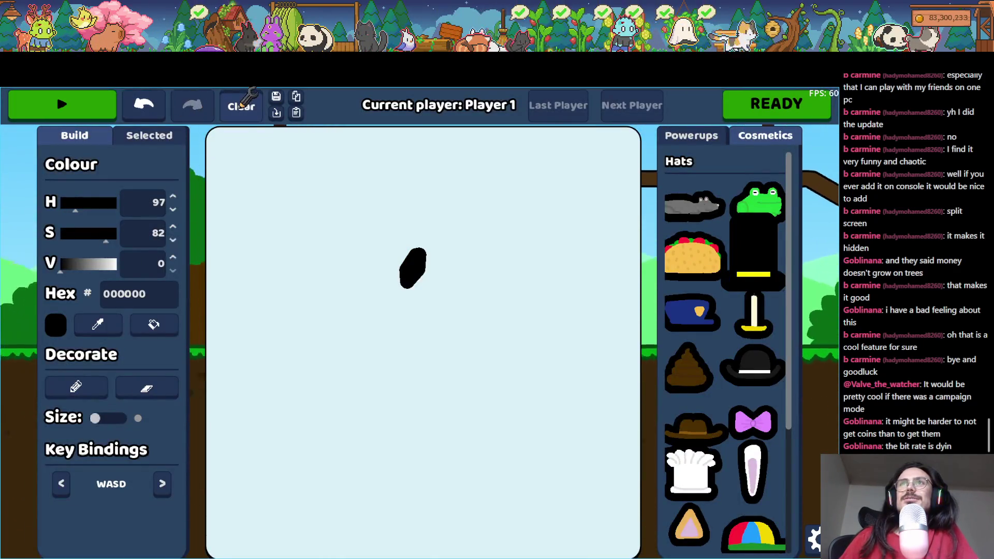
left_click(241, 103)
- Draw the spider's small round body, its first two legs and a large filled head
left_click_drag(456, 365, 399, 363)
mouse_move(445, 388)
left_mouse_down()
mouse_move(401, 414)
mouse_move(457, 394)
mouse_move(445, 390)
mouse_move(406, 417)
mouse_move(455, 362)
mouse_move(410, 387)
left_mouse_up()
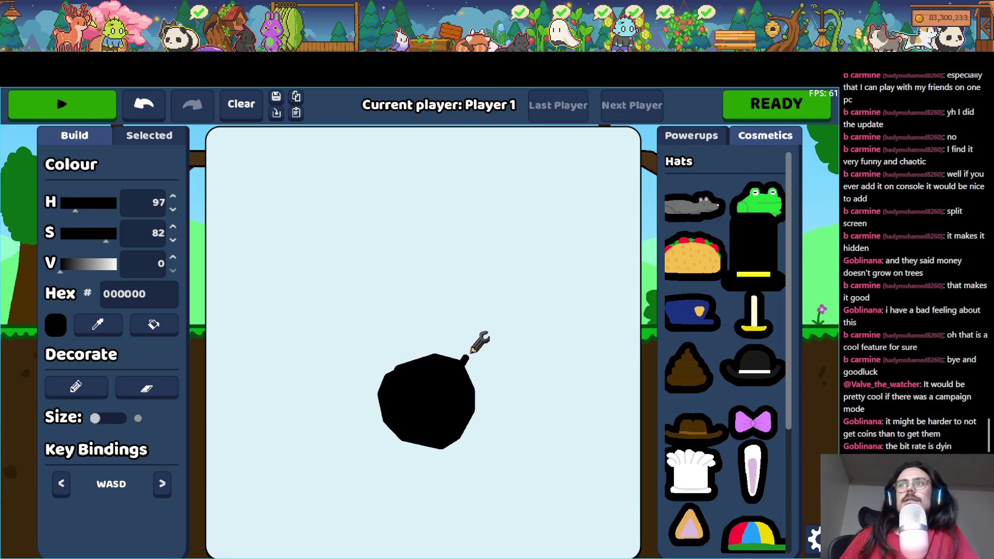
left_click_drag(450, 293, 448, 293)
left_click_drag(401, 322, 417, 299)
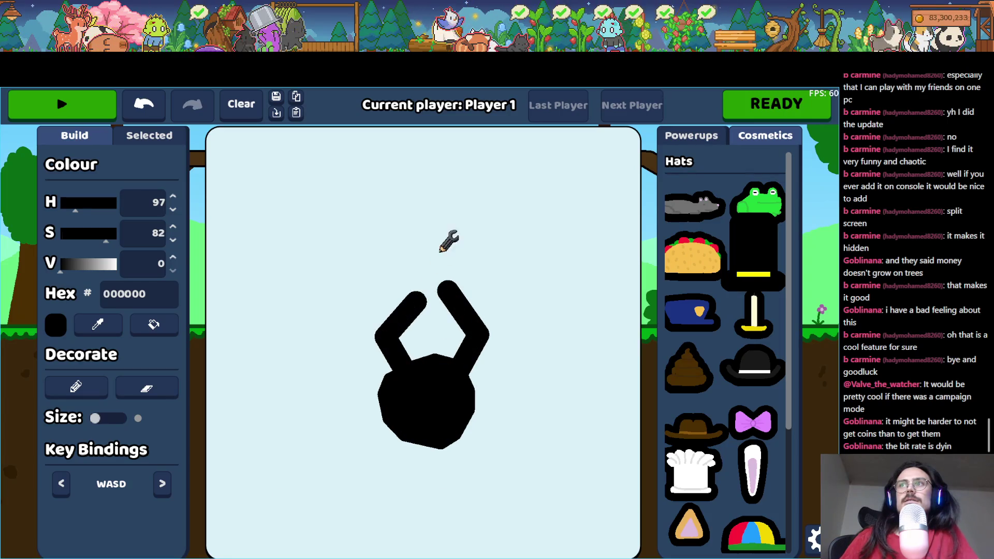
mouse_move(496, 158)
left_mouse_down()
mouse_move(402, 151)
mouse_move(362, 262)
mouse_move(455, 326)
mouse_move(508, 177)
left_mouse_up()
left_click_drag(454, 149, 455, 149)
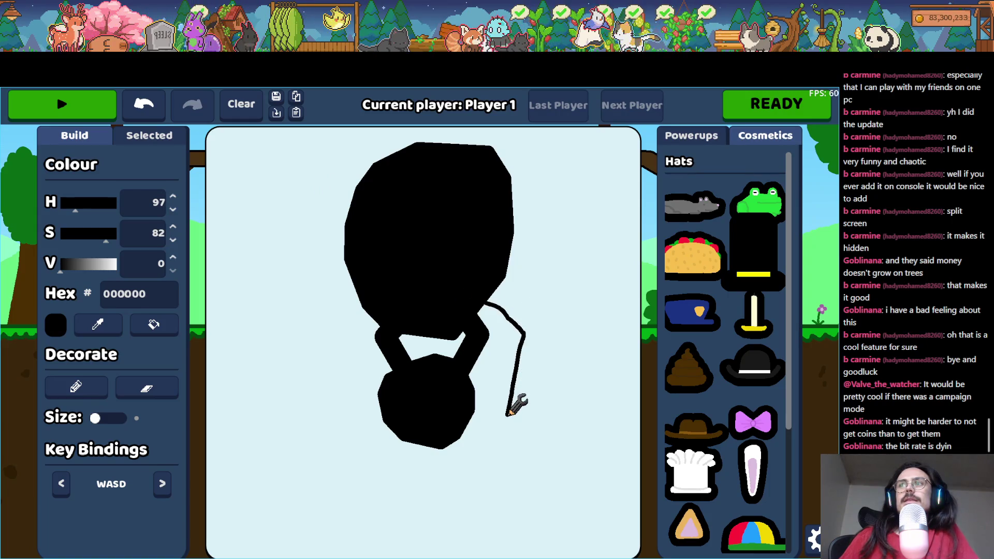
- Add long legs around the spider's left side and upper left, up to the canvas top
left_click_drag(493, 415, 484, 415)
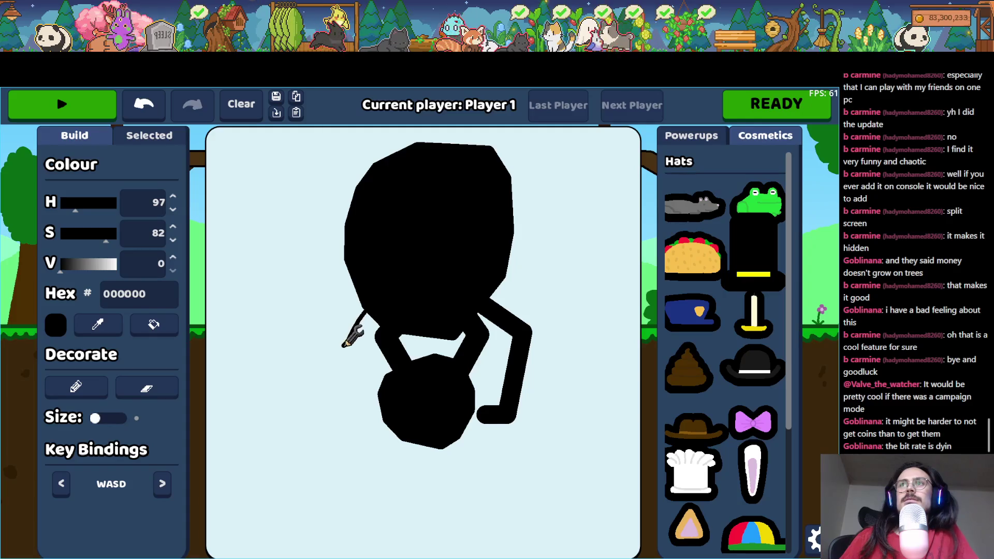
left_click_drag(377, 437, 379, 437)
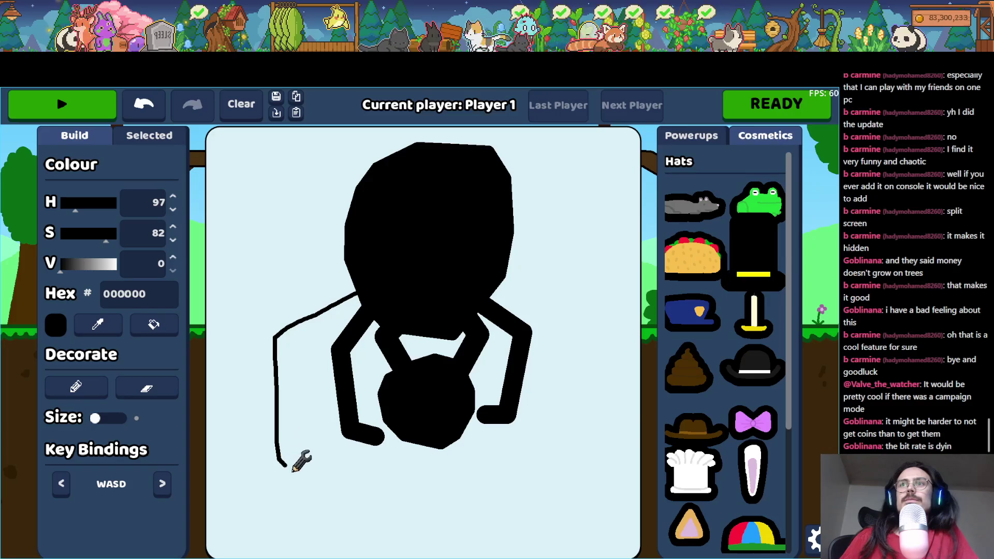
left_click_drag(290, 466, 342, 520)
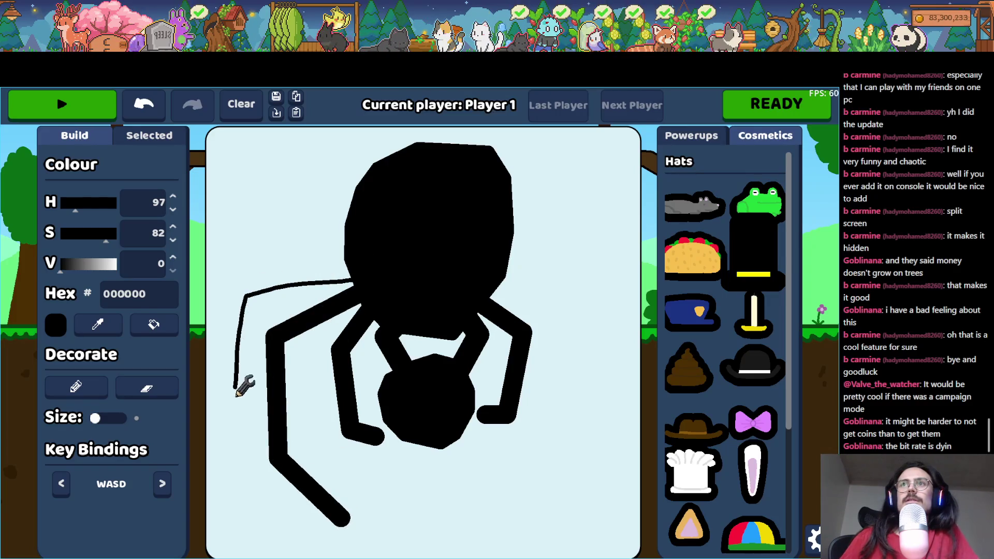
left_click_drag(252, 520, 252, 537)
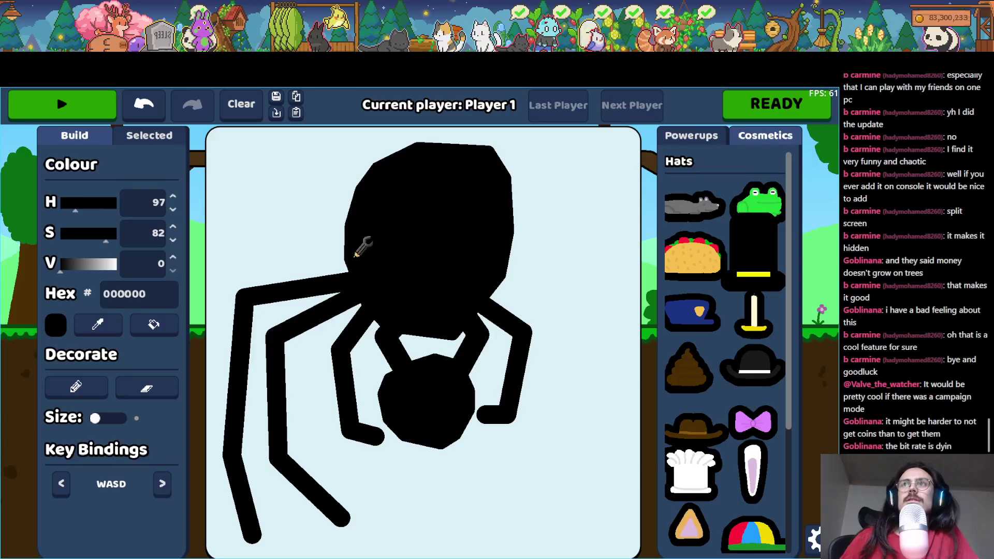
left_click_drag(206, 371, 206, 372)
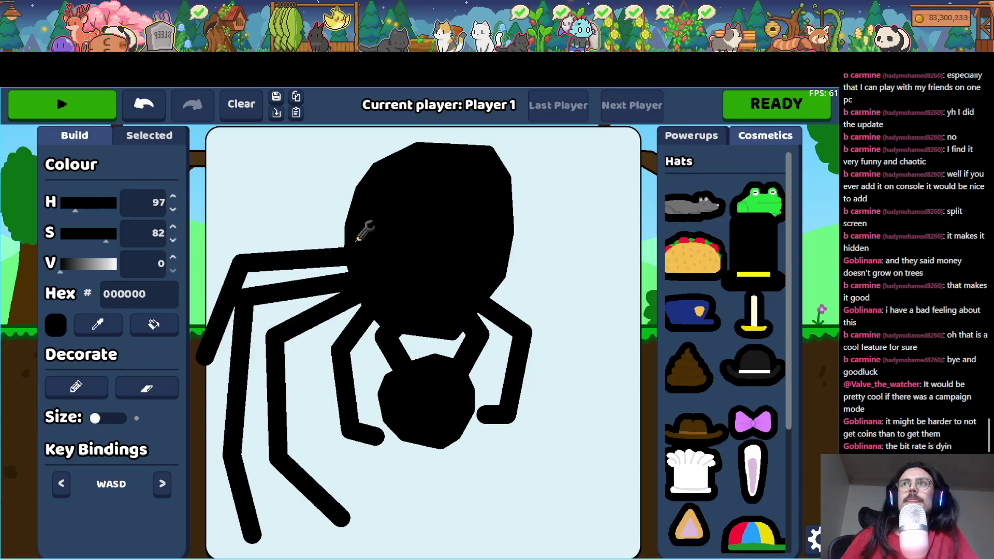
left_click_drag(220, 236, 206, 265)
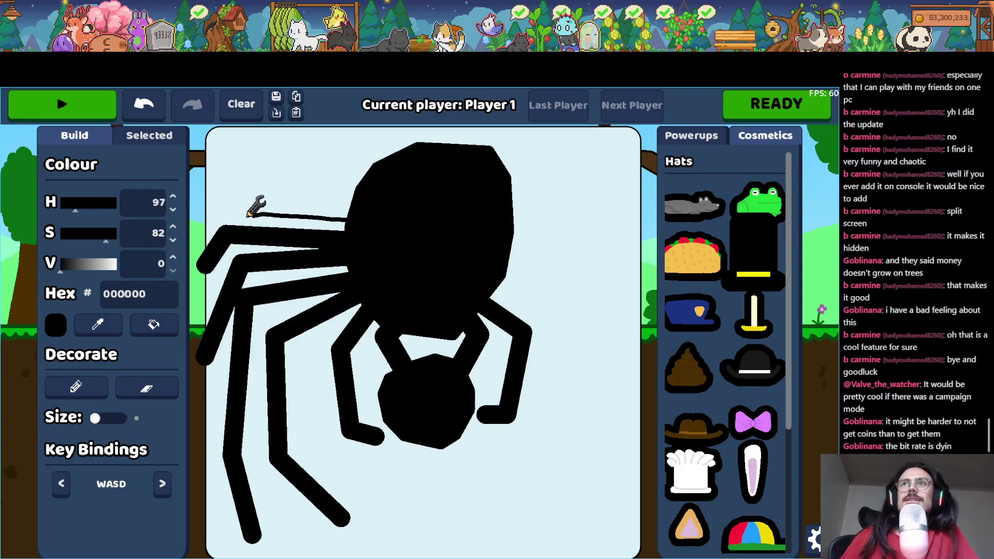
left_click_drag(234, 205, 206, 150)
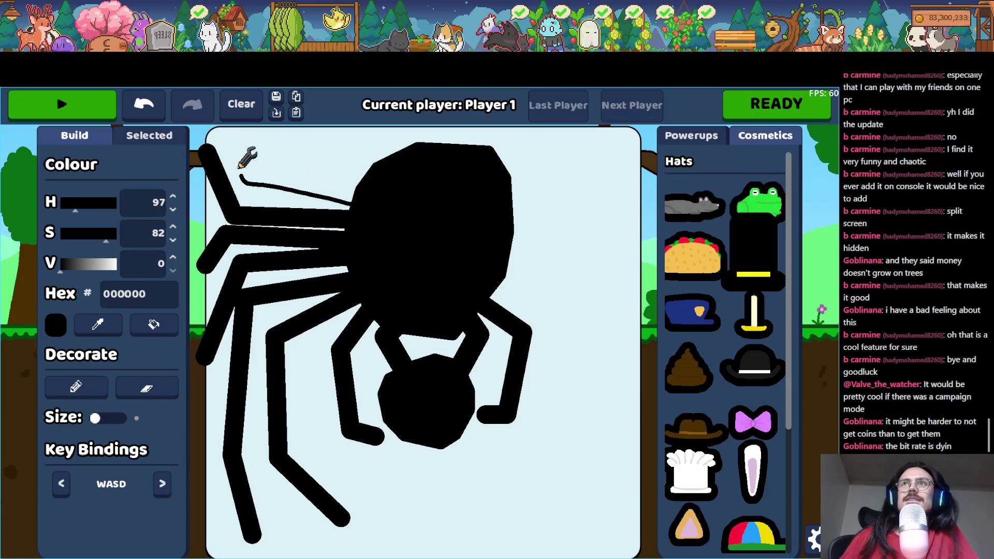
left_click_drag(241, 178, 220, 124)
left_click_drag(291, 115, 290, 125)
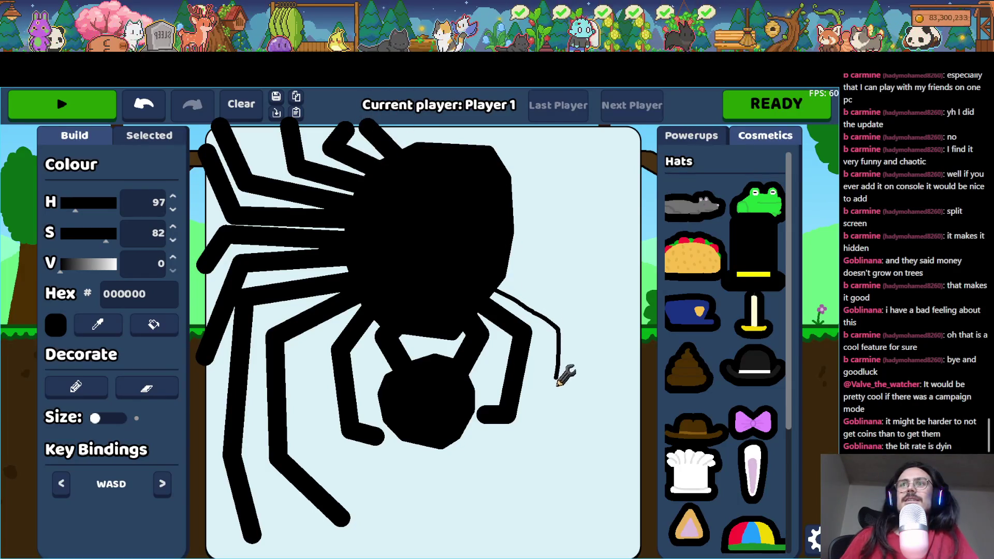
- Add legs along the right side and head top, then set the colour to full-brightness red
left_click_drag(472, 505, 446, 522)
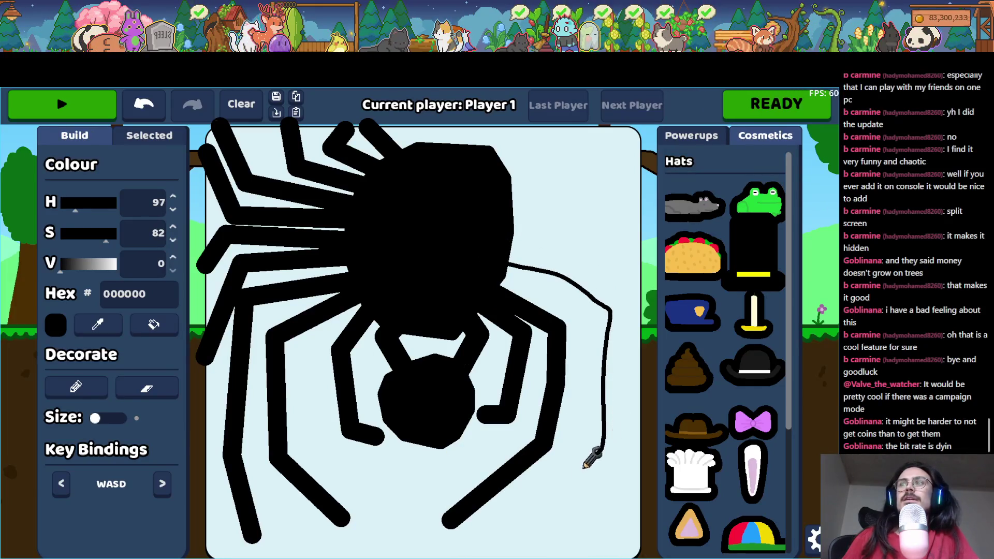
left_click_drag(538, 523, 536, 525)
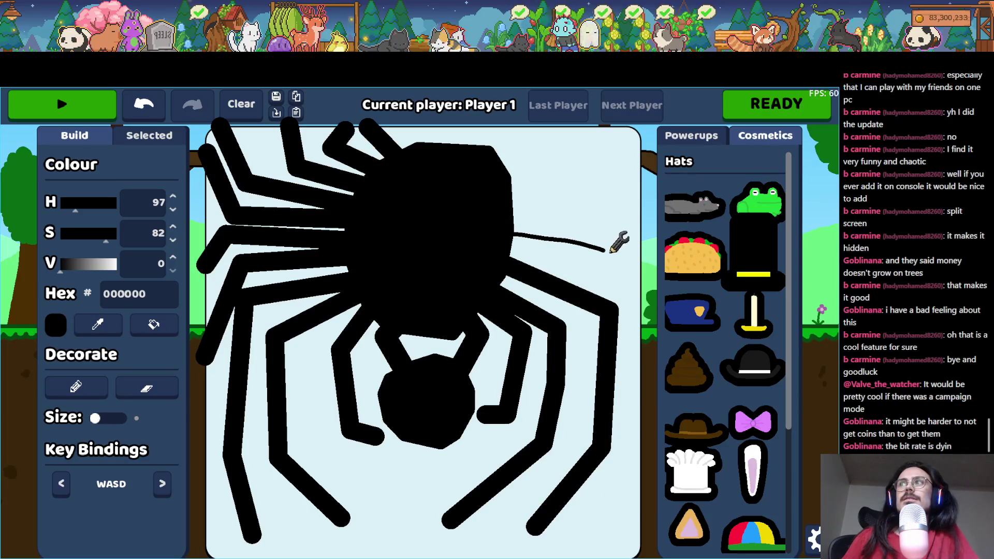
left_click_drag(630, 359, 631, 390)
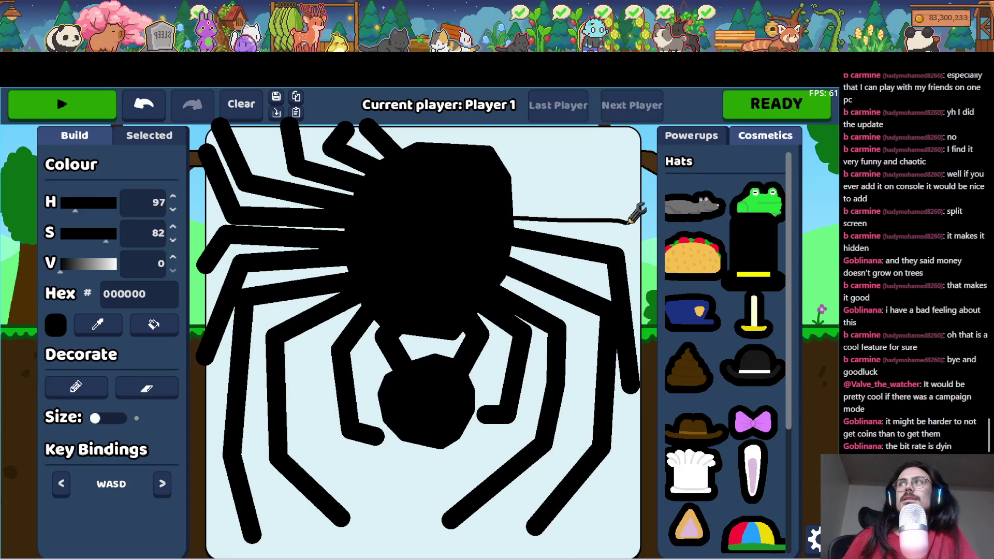
left_click_drag(629, 222, 645, 273)
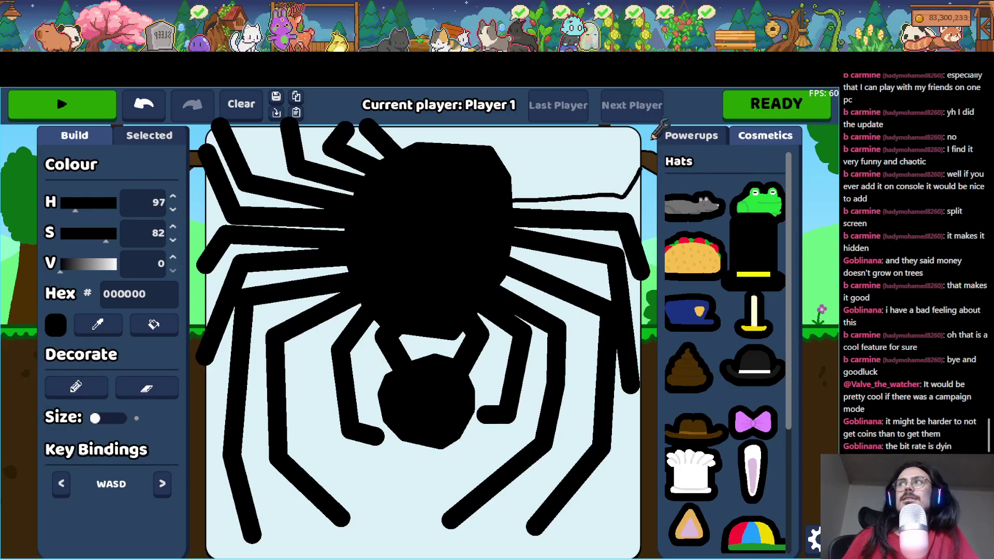
left_click_drag(652, 141, 642, 167)
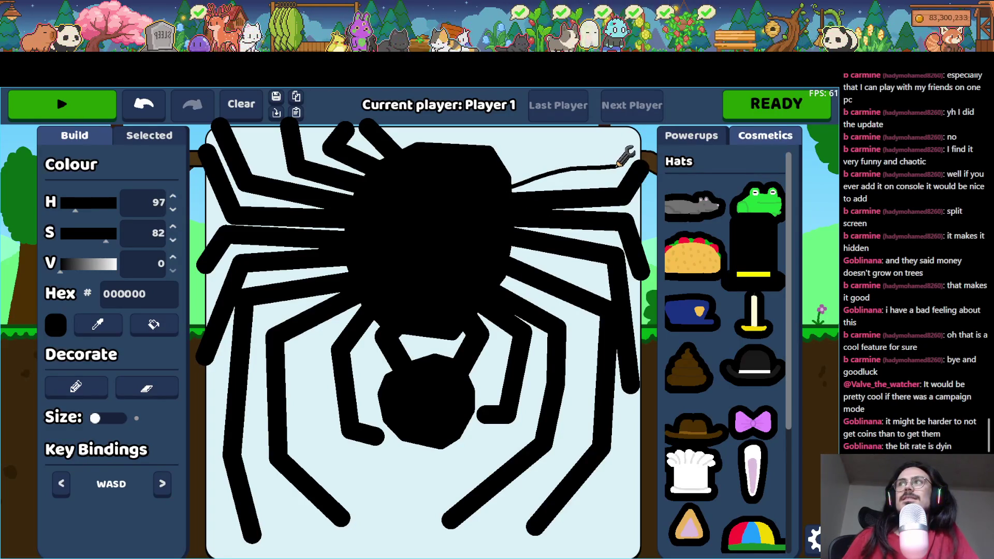
left_click_drag(634, 117, 575, 122)
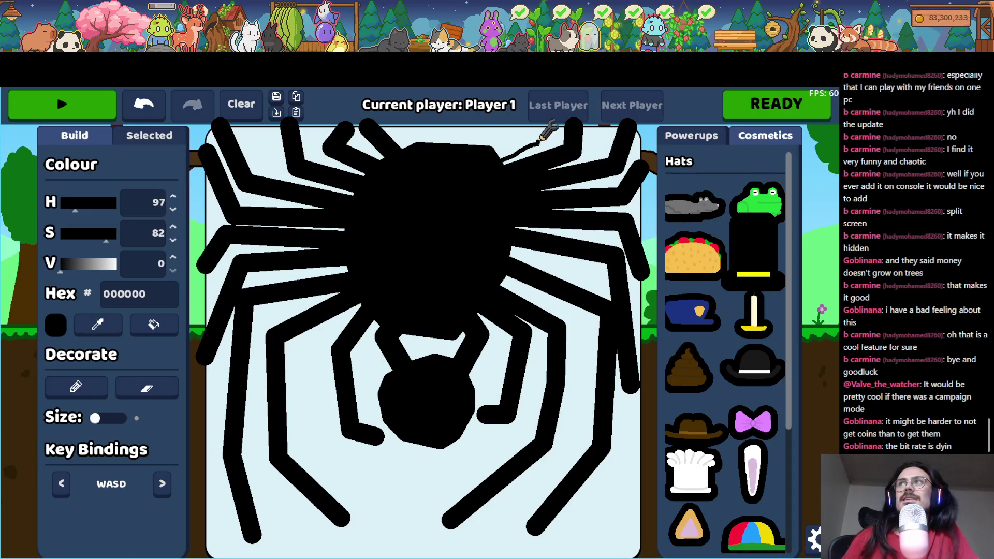
left_click_drag(493, 148, 502, 106)
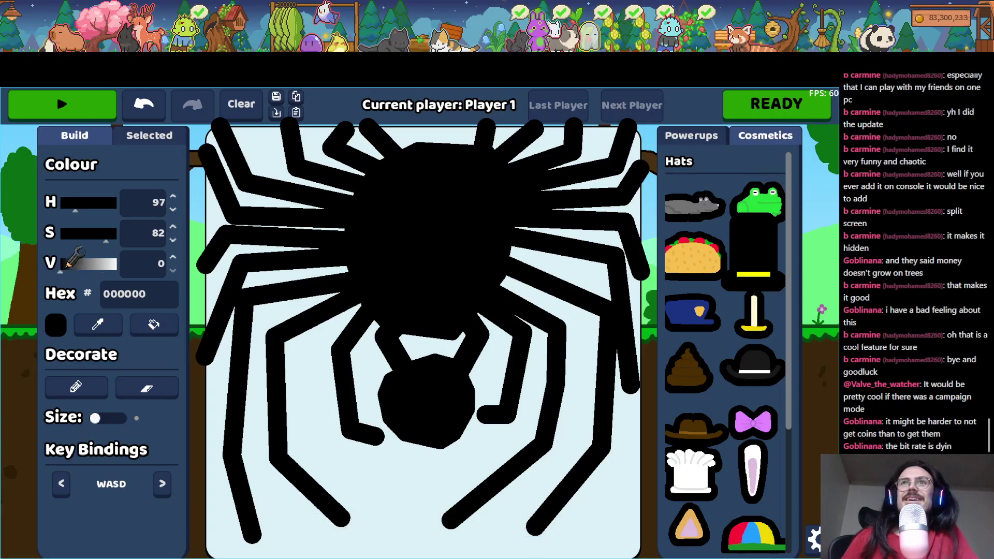
left_click_drag(66, 266, 154, 259)
left_click_drag(111, 203, 118, 203)
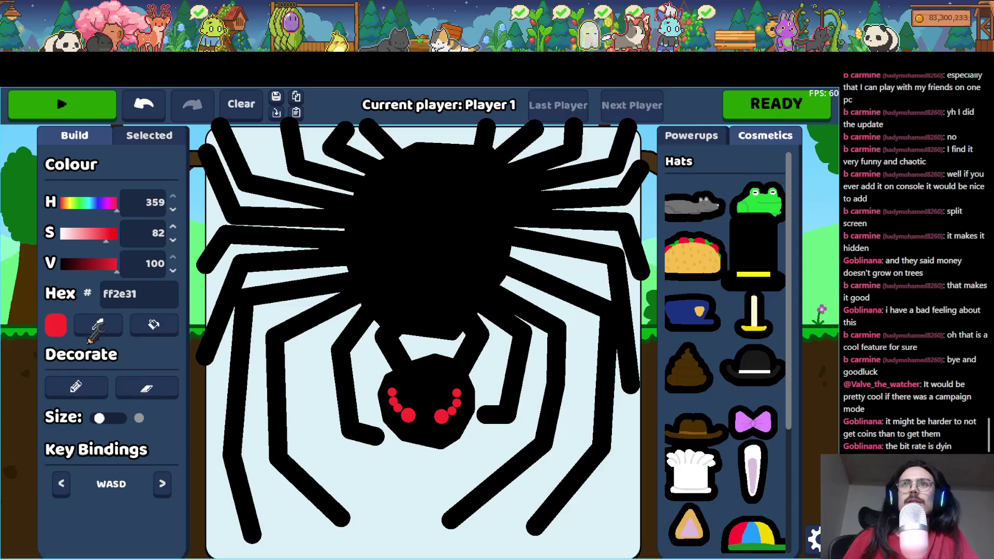
- Pick the spider's black with the eyedropper for the fangs, then start the level
left_click(435, 380)
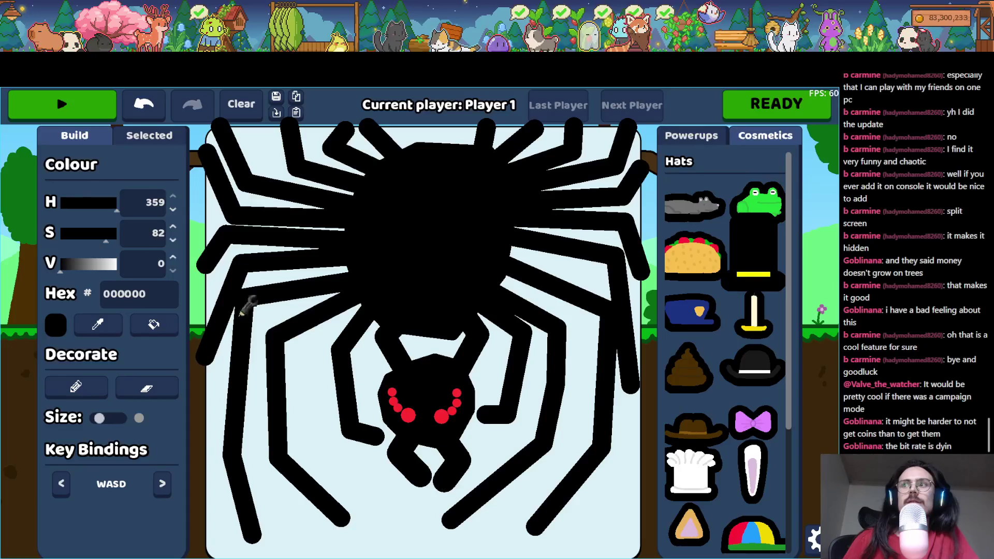
left_click(64, 102)
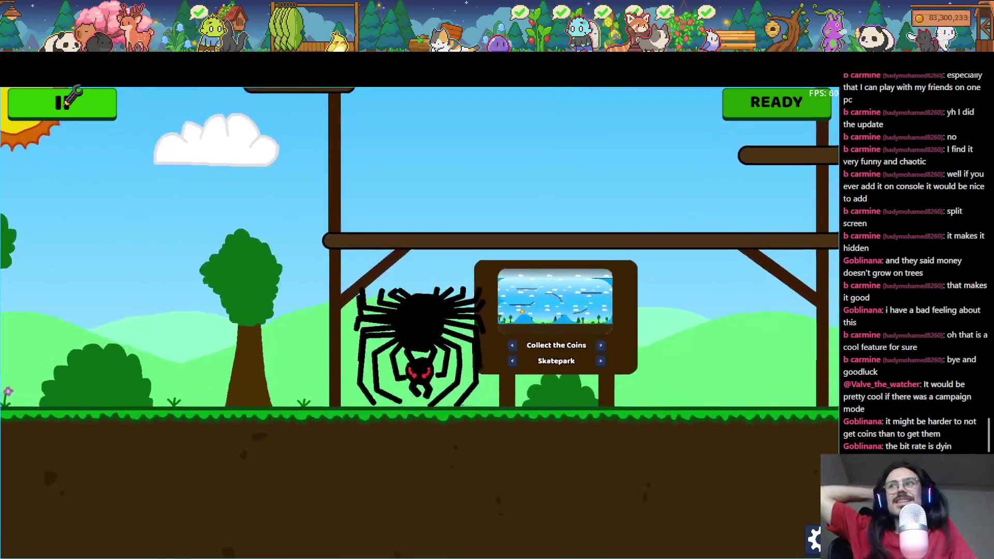
- Walk the spider onto the blue hill, then return to the builder and wipe the spider drawing
key("a")
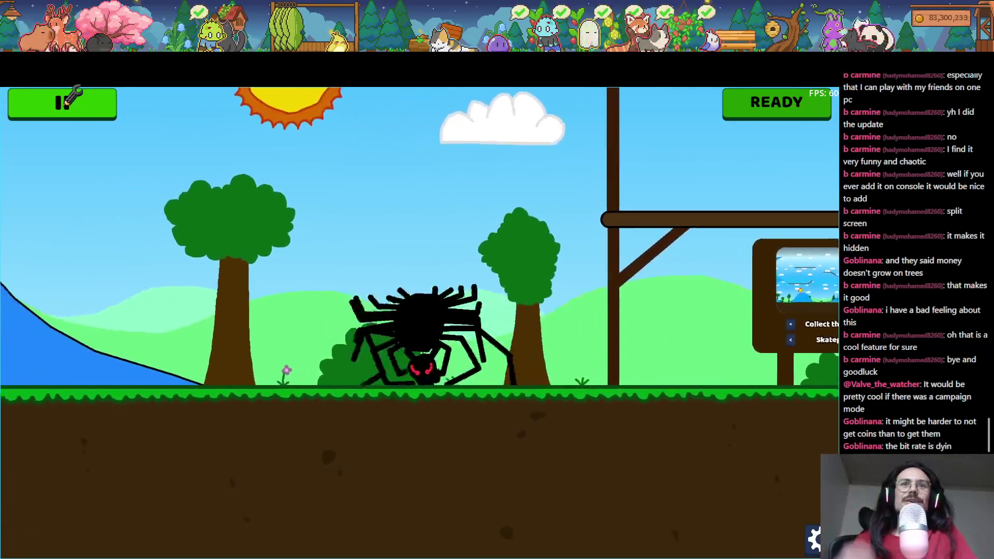
key("a")
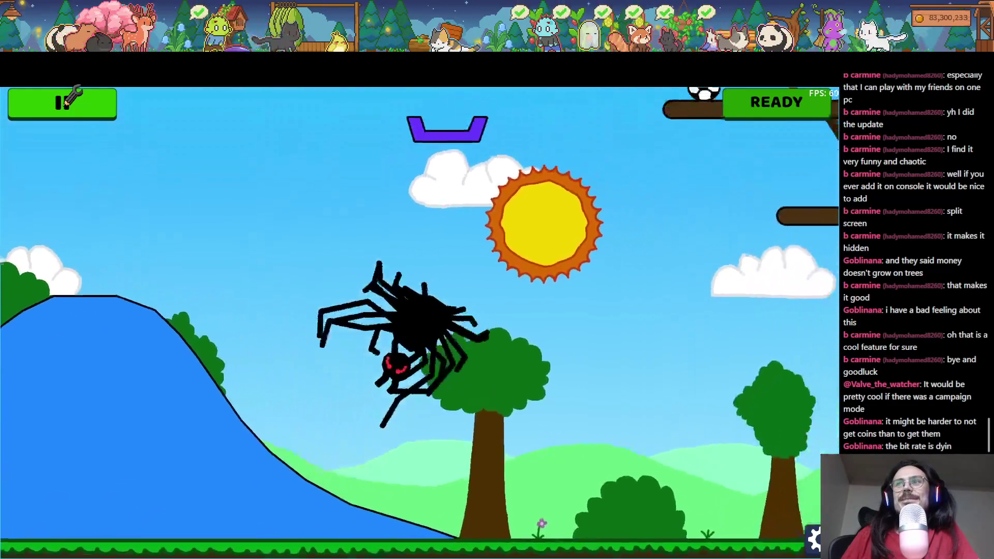
left_click(62, 102)
left_click(241, 104)
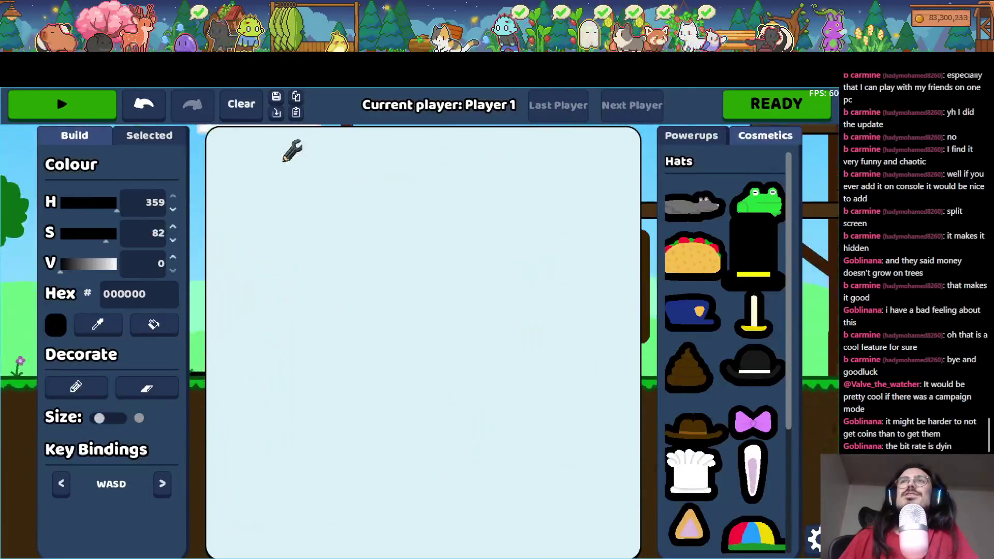
- Set a deep blue colour (V 66, H 236) and draw the 6 body with its legs, then the 7 body
left_click(97, 264)
left_click(101, 202)
left_click(97, 202)
mouse_move(340, 201)
left_mouse_down()
mouse_move(311, 236)
mouse_move(310, 367)
mouse_move(380, 311)
mouse_move(316, 305)
mouse_move(347, 211)
left_mouse_up()
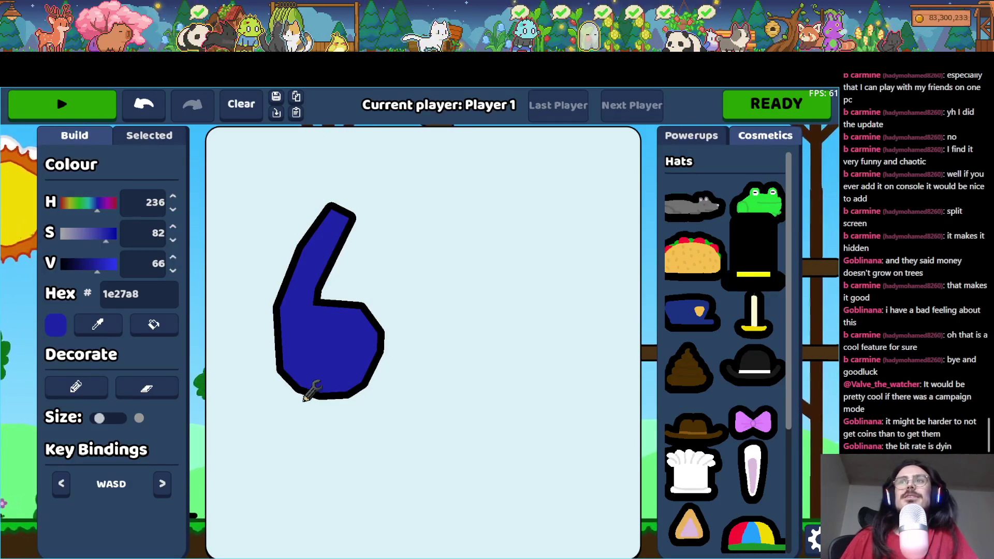
mouse_move(312, 358)
left_mouse_down()
mouse_move(250, 428)
mouse_move(249, 473)
left_mouse_up()
mouse_move(357, 373)
left_mouse_down()
mouse_move(392, 412)
mouse_move(361, 478)
left_mouse_up()
mouse_move(372, 325)
left_mouse_down()
mouse_move(454, 372)
mouse_move(510, 322)
left_mouse_up()
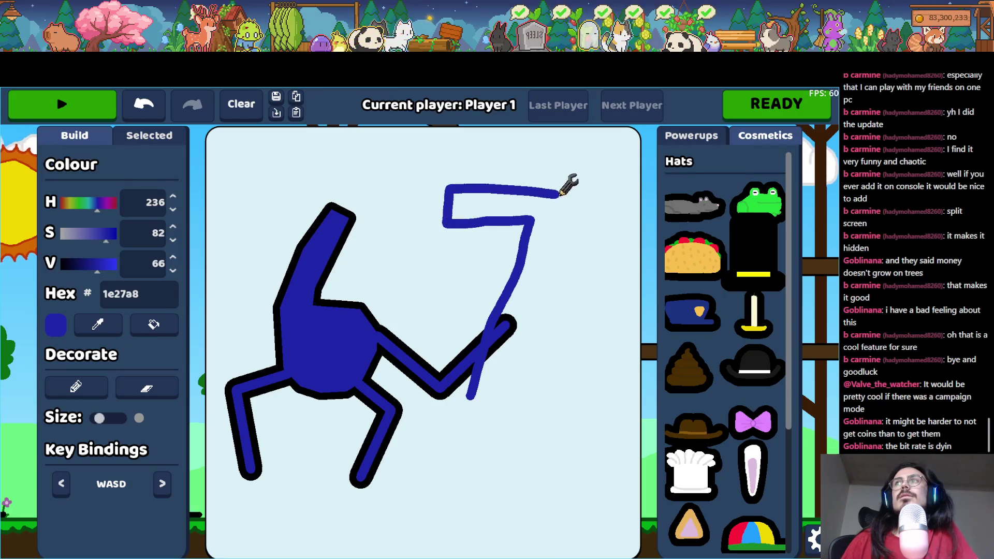
left_click_drag(469, 392, 466, 395)
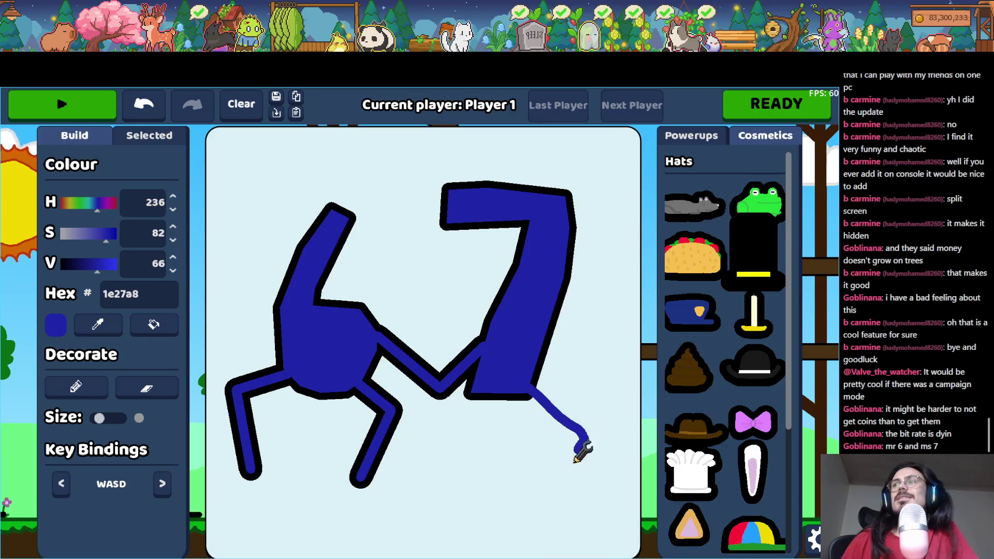
- Give the 7 two legs, delete the stray connector, switch to green for faces, and play
left_click_drag(584, 443, 544, 497)
left_click_drag(444, 444, 469, 500)
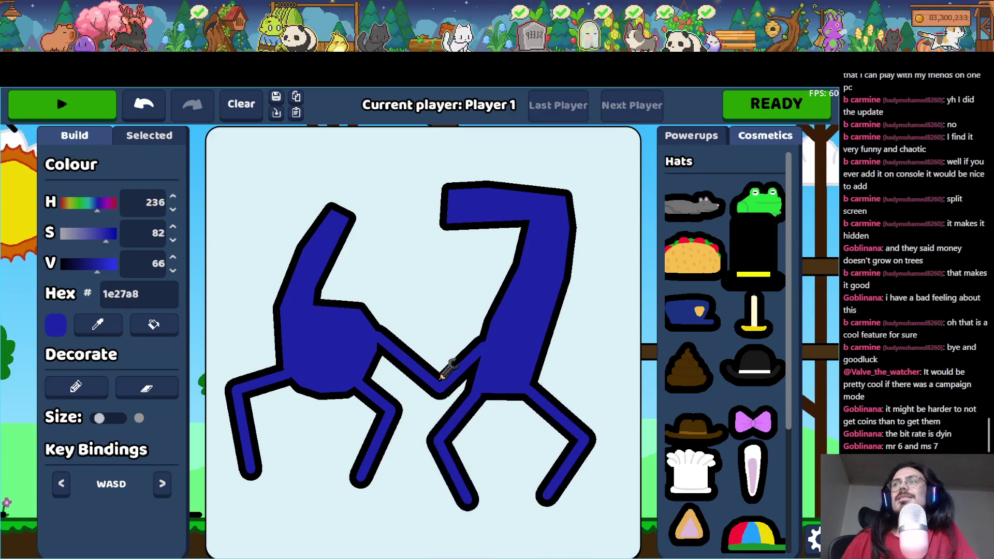
left_click(446, 369)
left_click(142, 448)
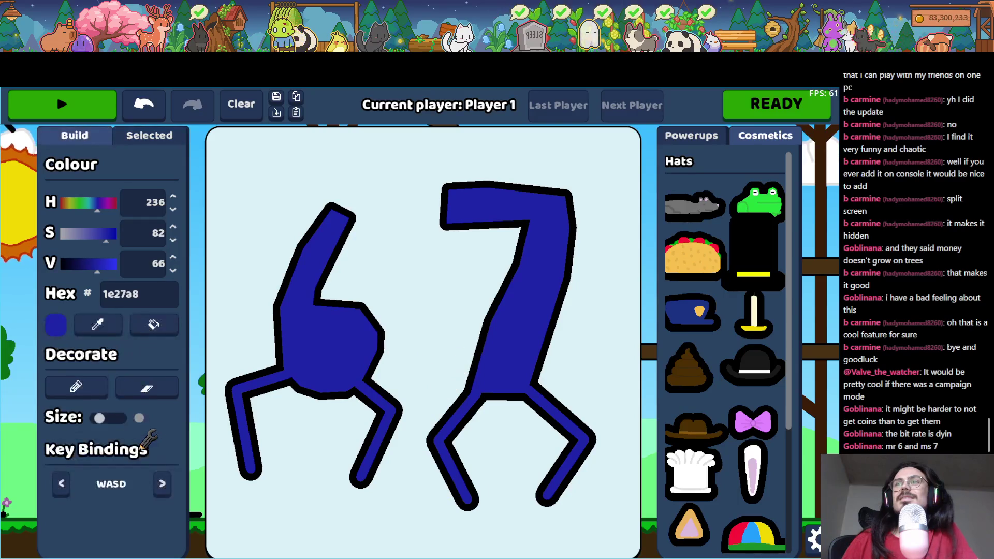
left_click(83, 202)
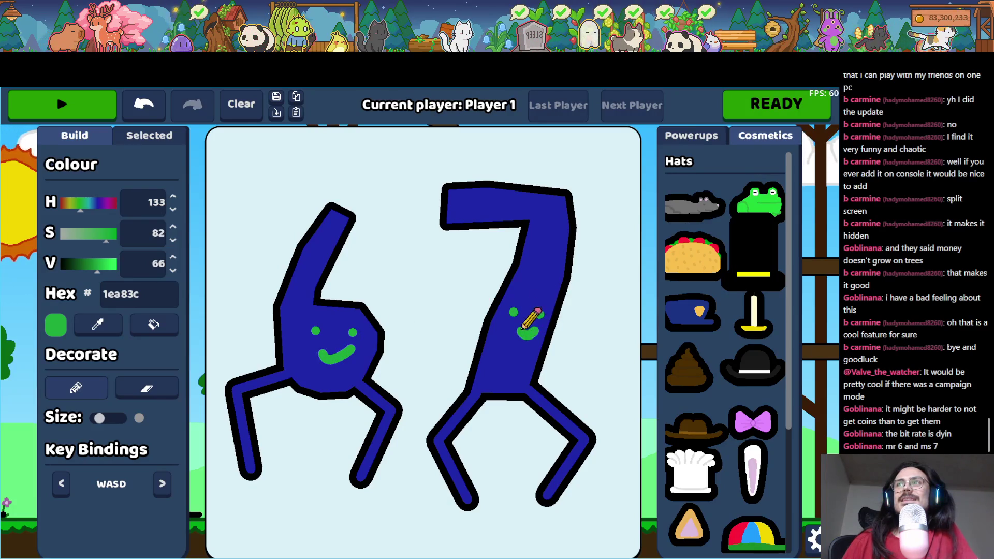
left_click(62, 104)
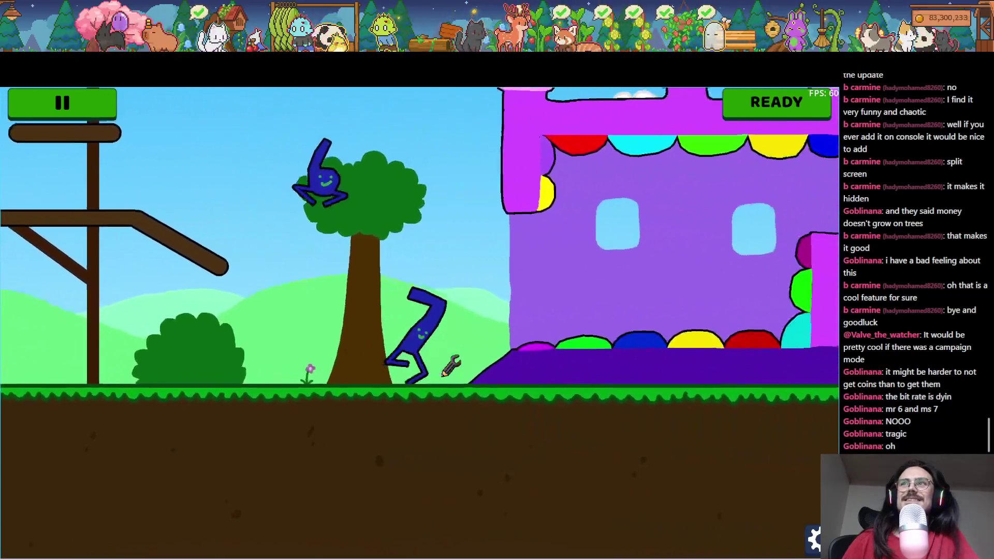
- Fling the 6 and 7 ragdolls up to the left, then pause back to the builder
mouse_move(444, 375)
left_mouse_down()
mouse_move(433, 357)
mouse_move(456, 322)
mouse_move(135, 88)
left_mouse_up()
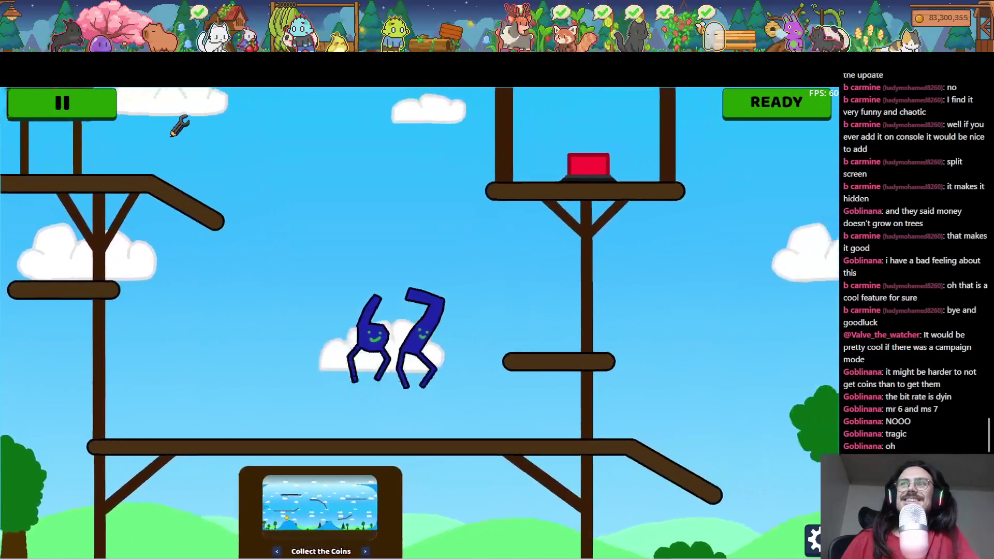
left_click(77, 96)
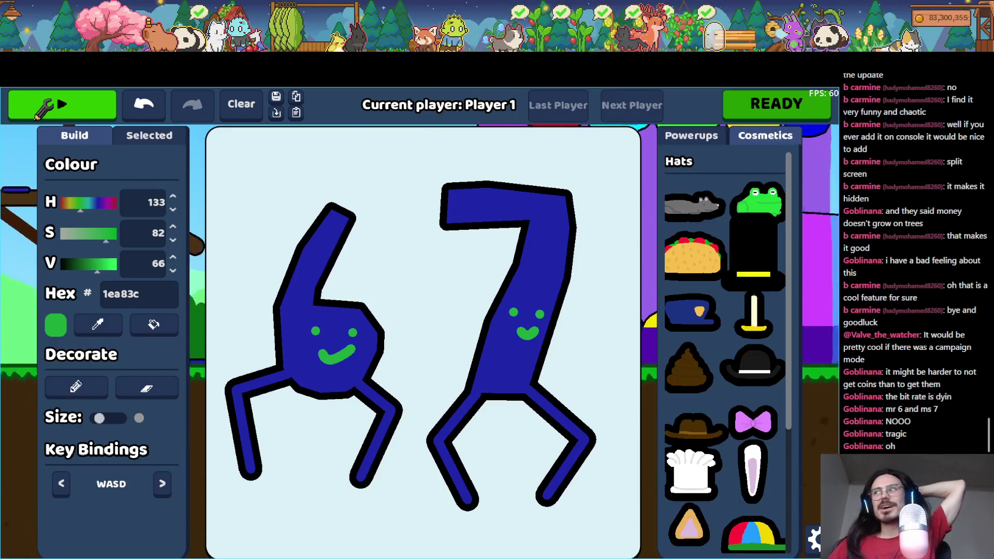
- Replay the level with characters 6 and 7, then stop the game from the Godot toolbar
left_click(37, 110)
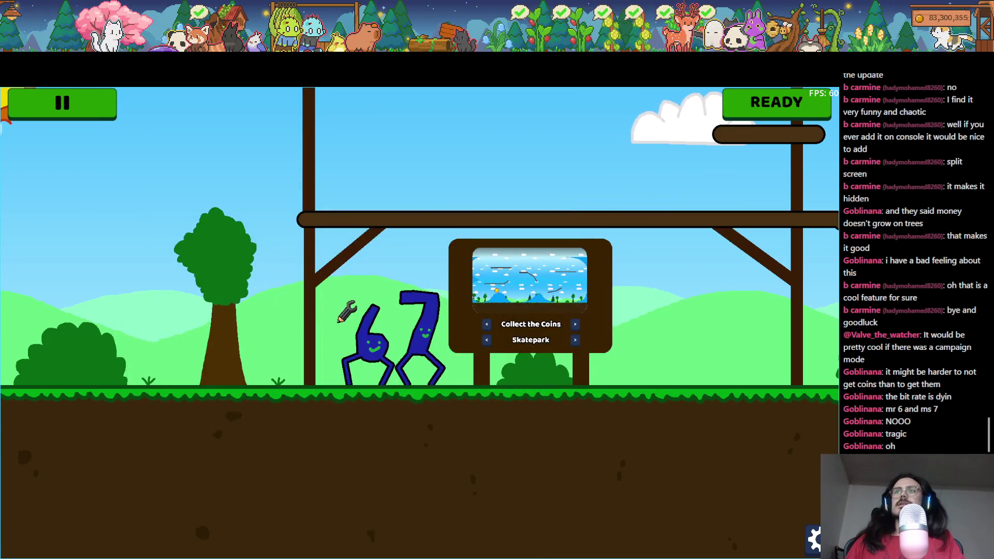
key("alt+Tab")
left_click(718, 108)
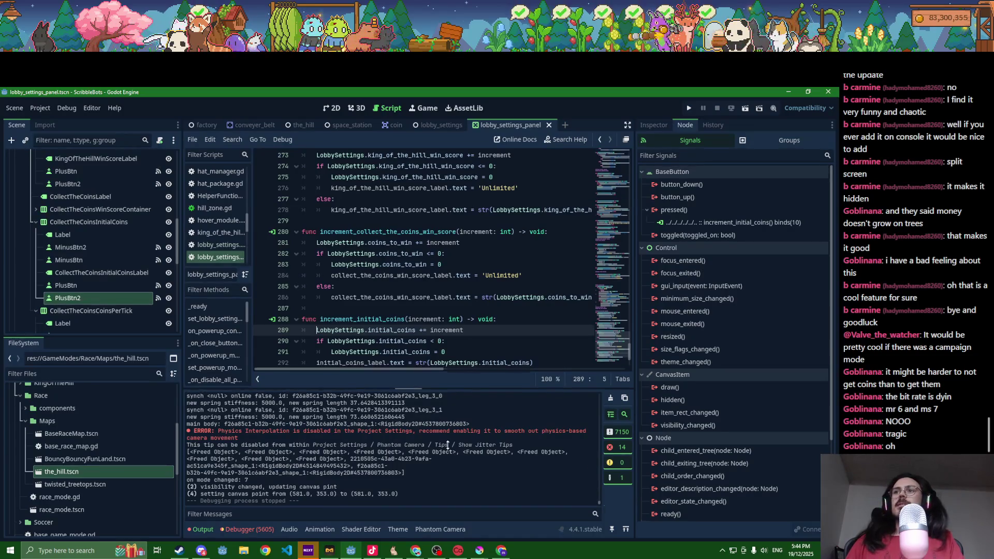
- Scroll the lobby_settings_panel script, then display the lobby settings panel scene in the 2D view
left_click_drag(448, 387, 449, 425)
scroll(466, 352, "down", 2)
left_click(472, 365)
scroll(471, 363, "up", 5)
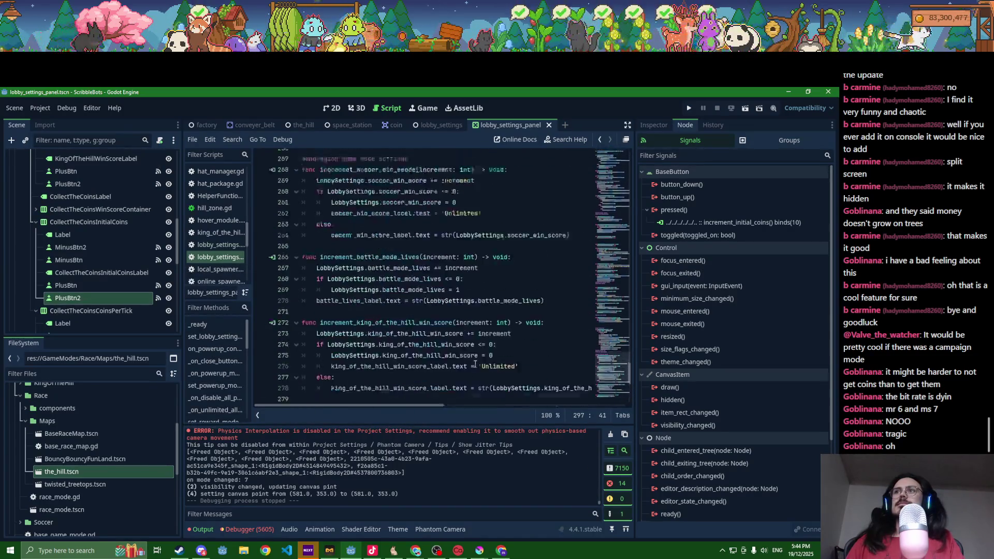
left_click(340, 113)
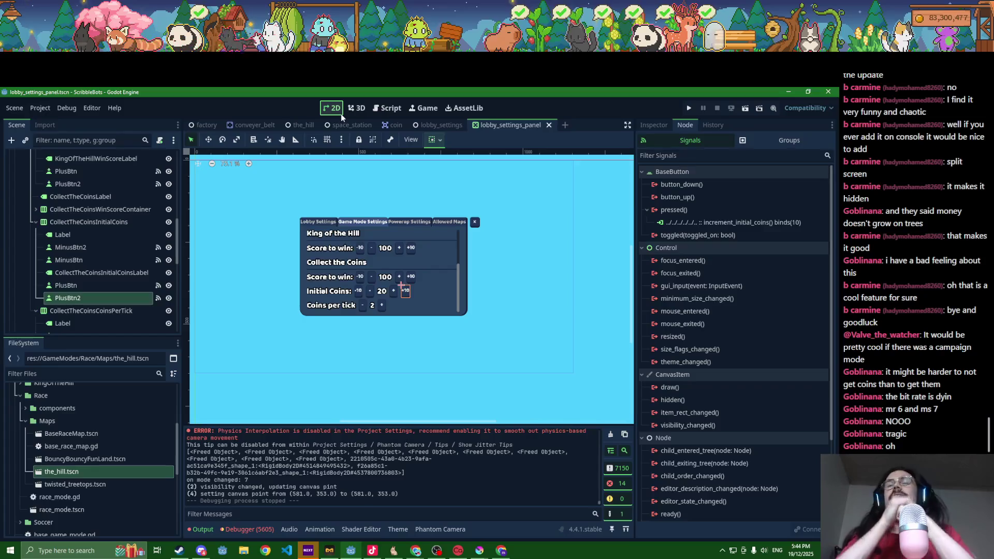
right_click(66, 472)
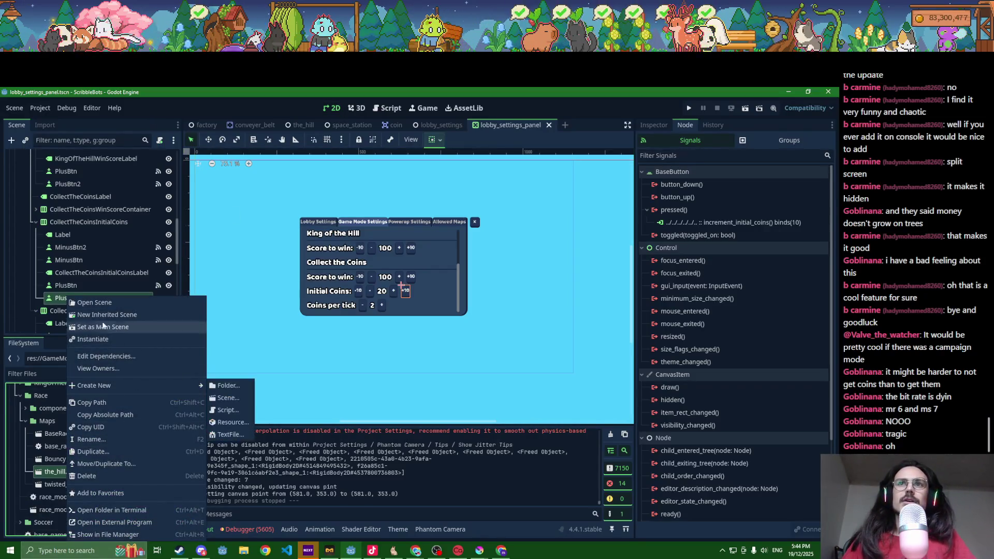
- Duplicate the_hill.tscn as the_castle.tscn in Maps, undoing two accidental node pastes along the way
left_click(100, 465)
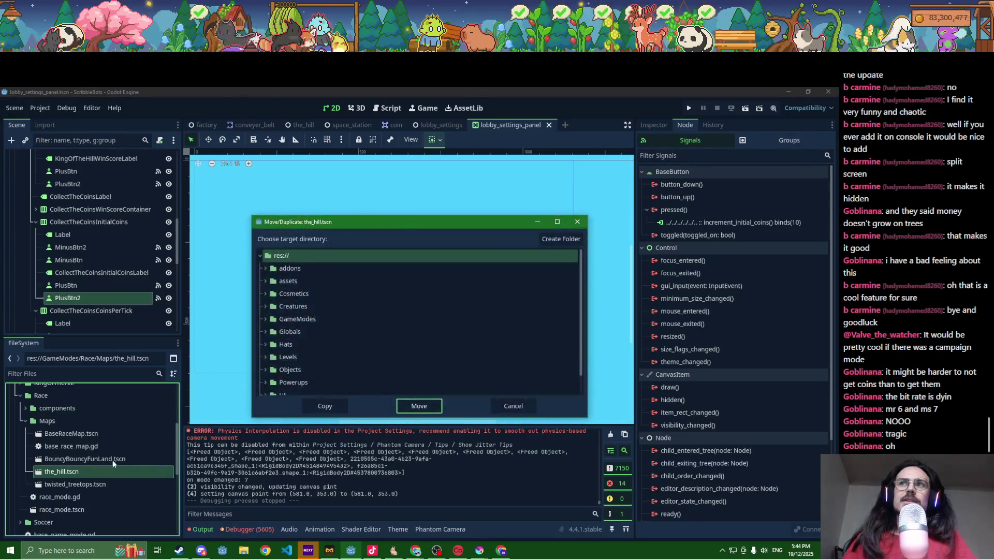
scroll(299, 325, "down", 1)
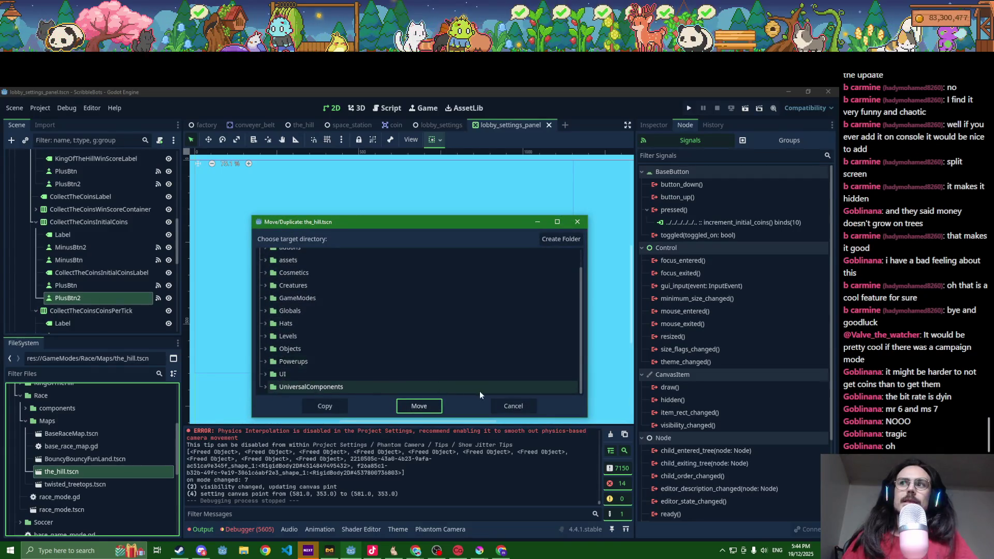
left_click(511, 406)
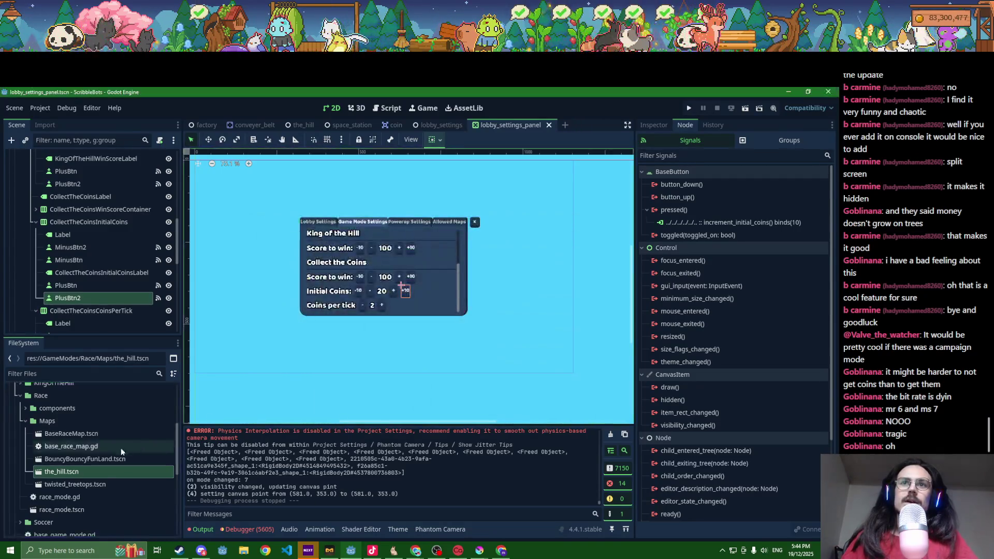
key("ctrl+v")
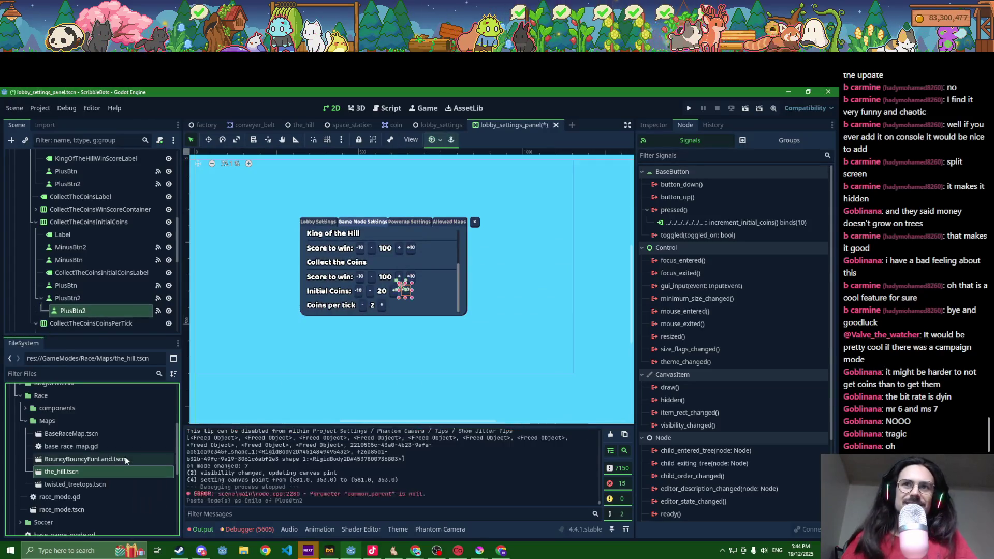
key("ctrl+z")
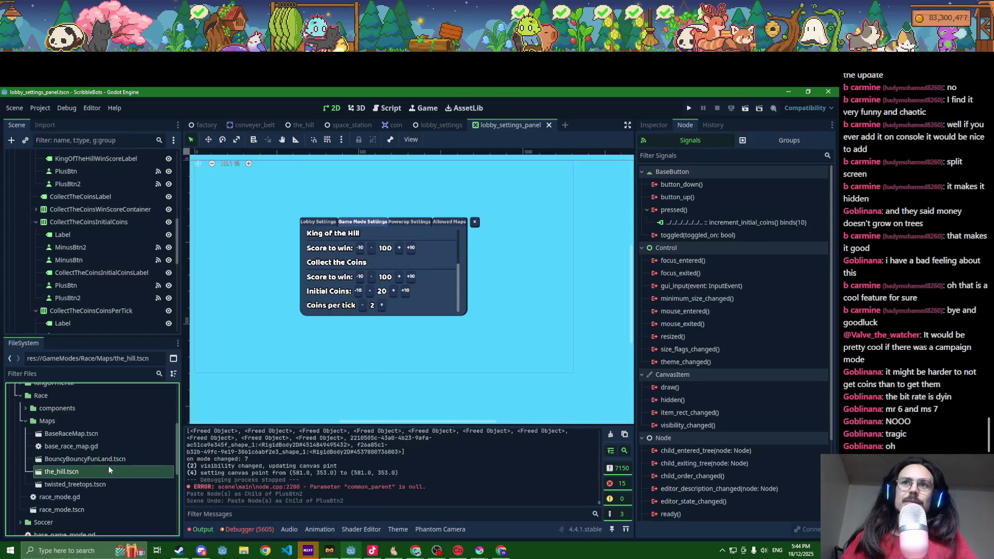
left_click(54, 422)
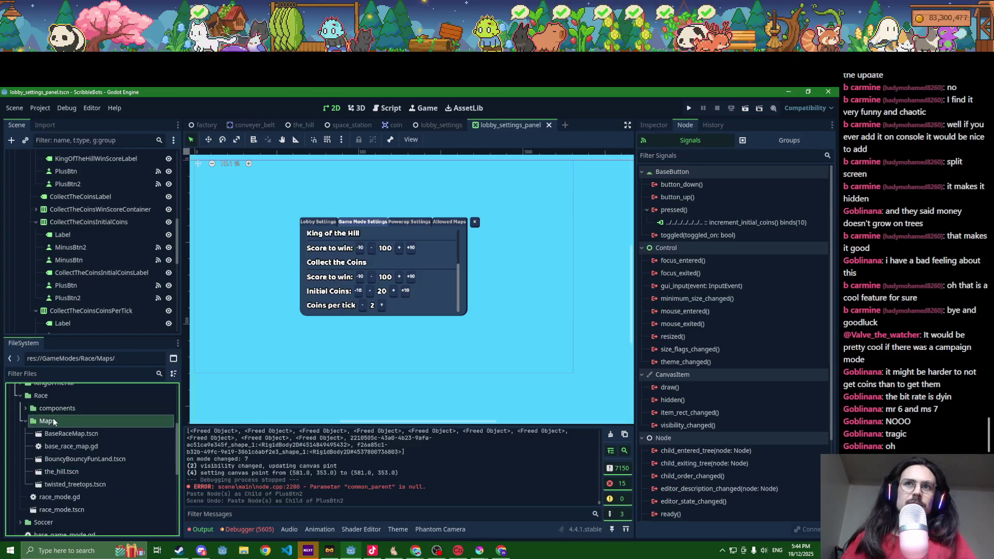
key("ctrl+v")
key("ctrl+z")
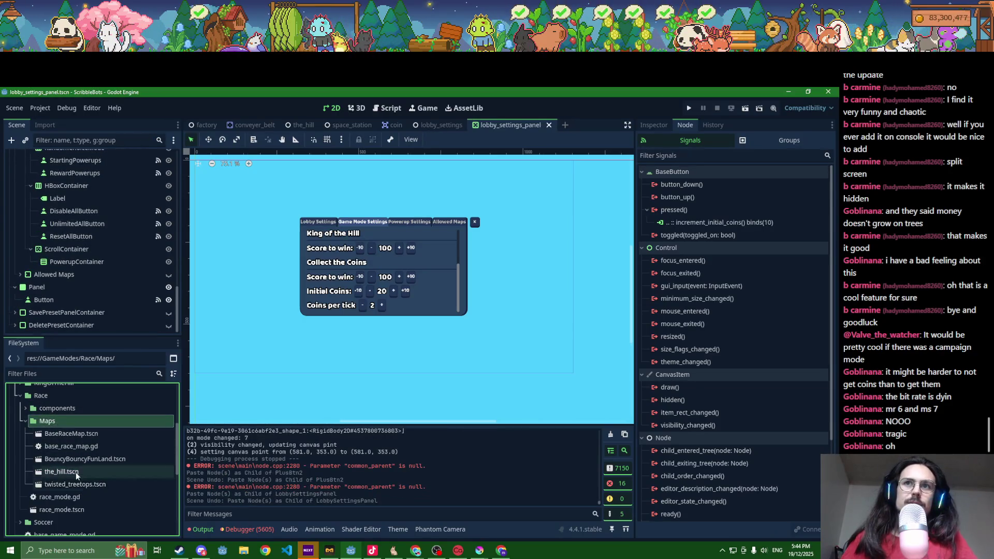
right_click(76, 472)
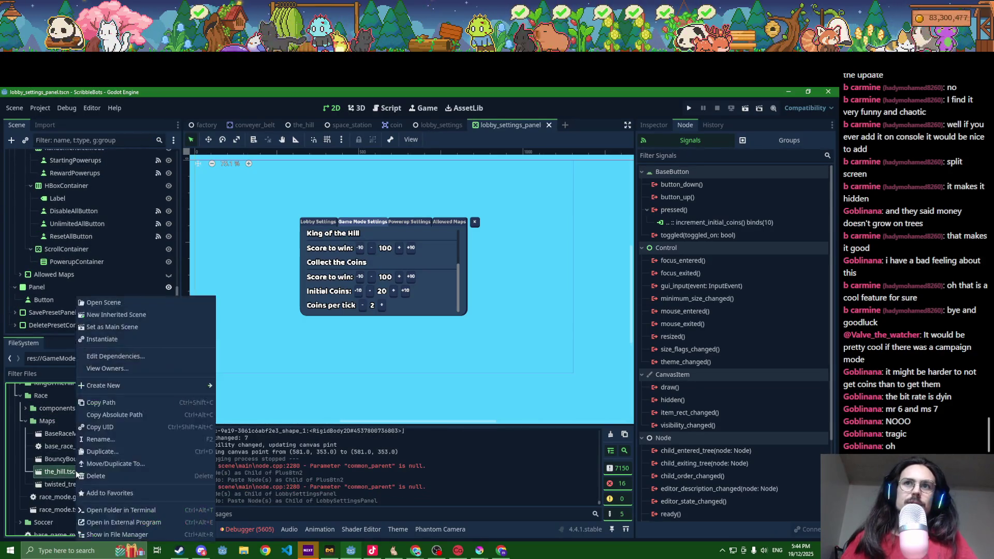
left_click(120, 451)
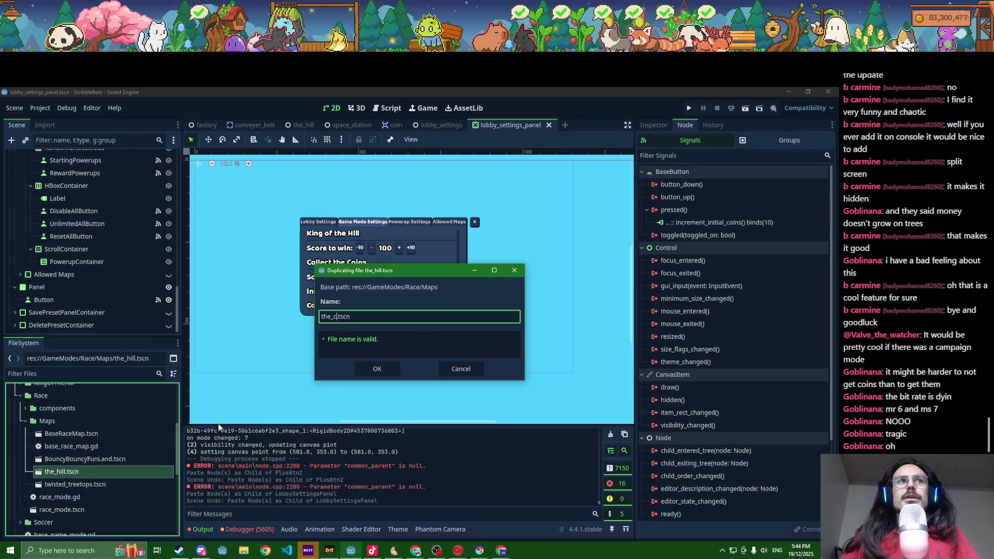
key("Return")
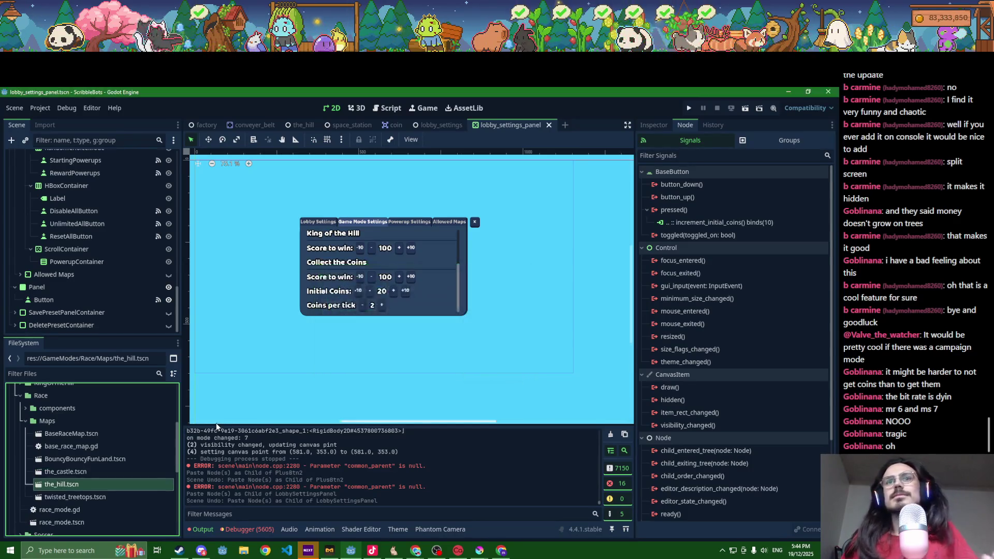
- Open the_castle.tscn and look over the level, selecting the right-hand brown pillar
double_click(77, 472)
scroll(351, 262, "down", 8)
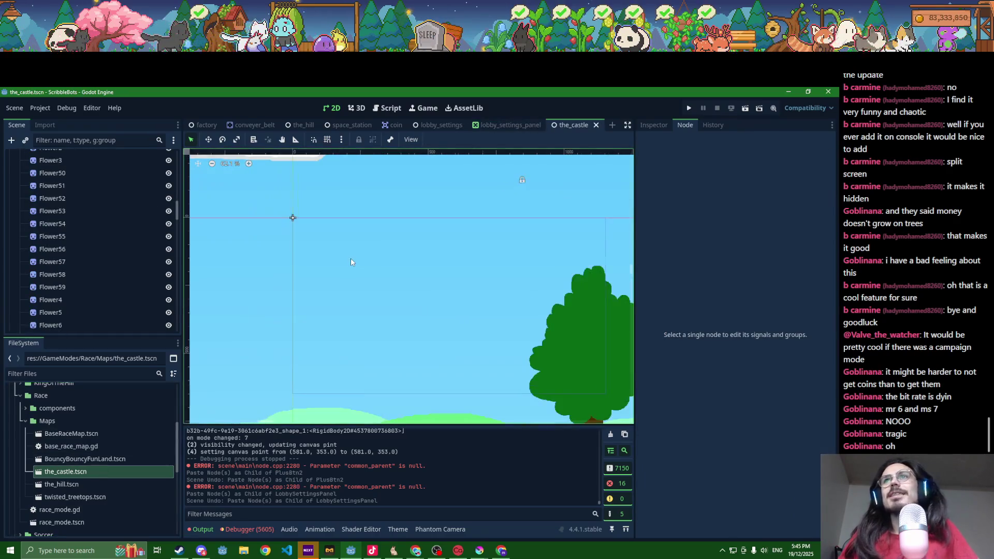
scroll(351, 262, "down", 8)
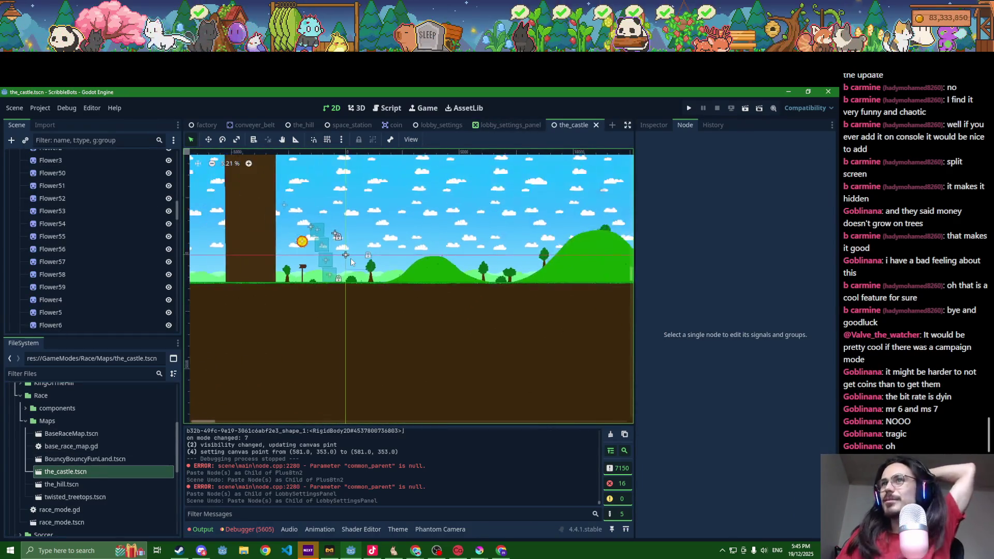
scroll(351, 262, "down", 3)
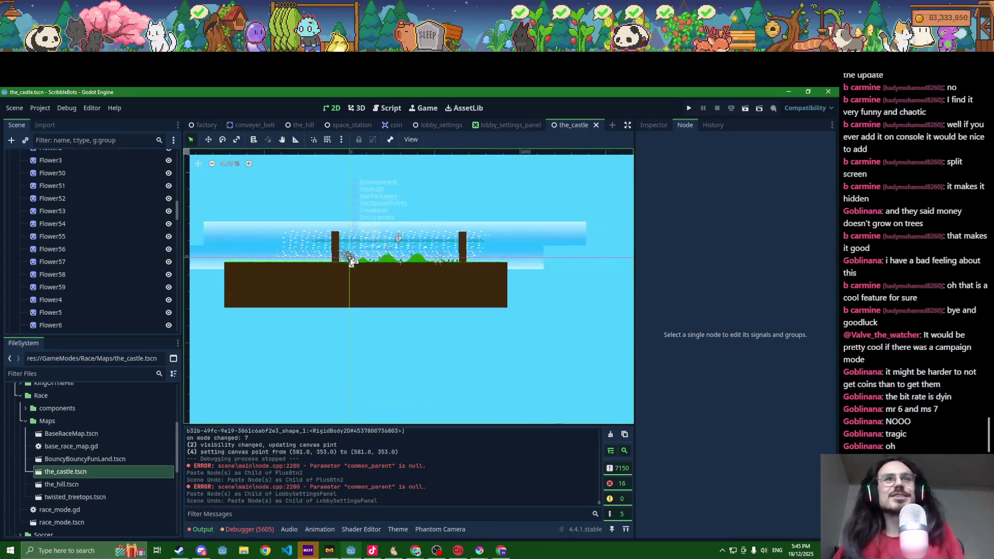
scroll(350, 262, "up", 8)
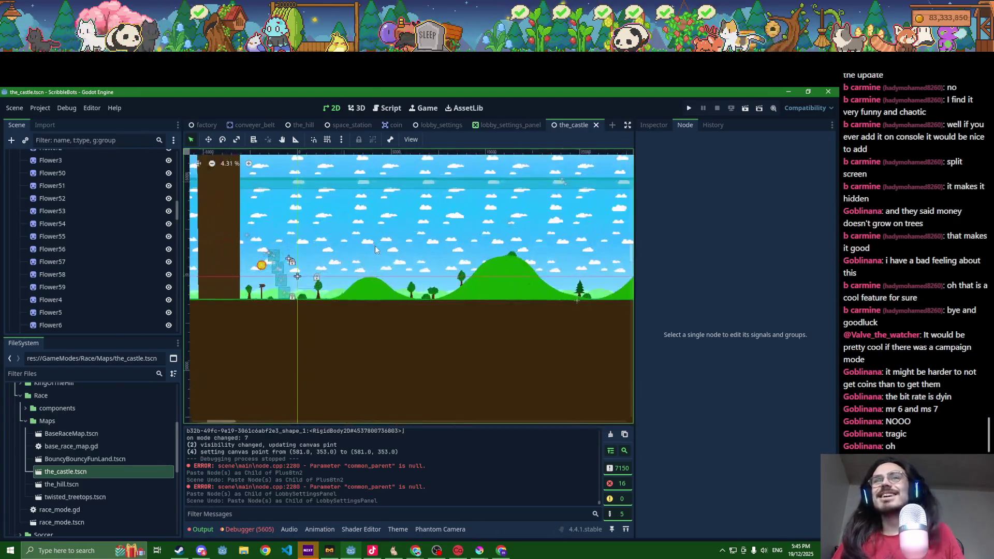
scroll(369, 258, "down", 3)
scroll(600, 313, "down", 3)
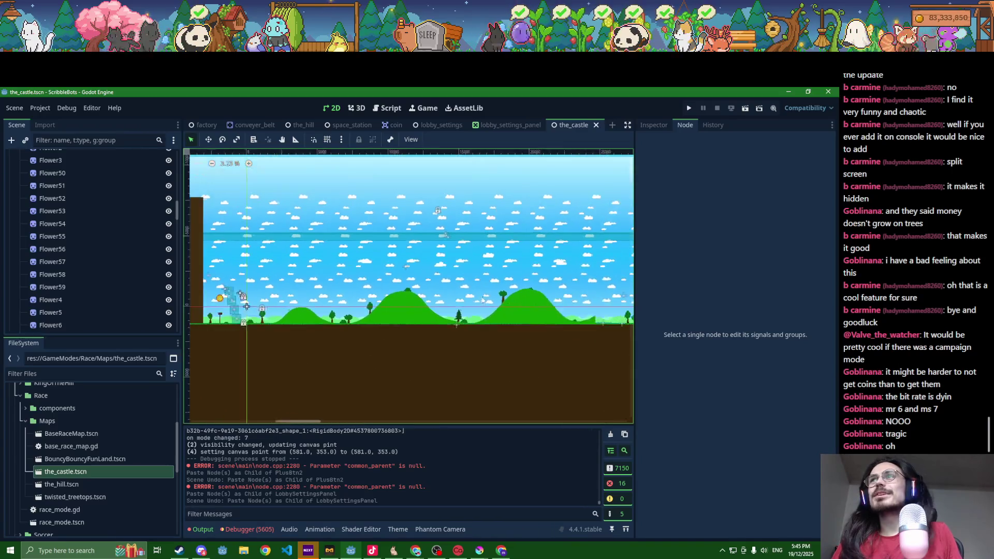
left_click_drag(545, 293, 368, 282)
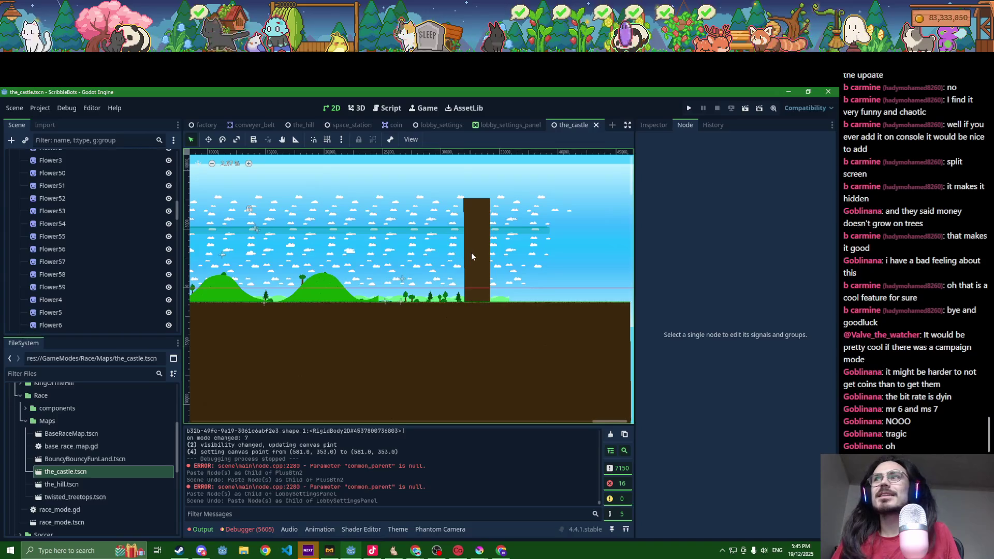
left_click(471, 256)
scroll(563, 282, "down", 1)
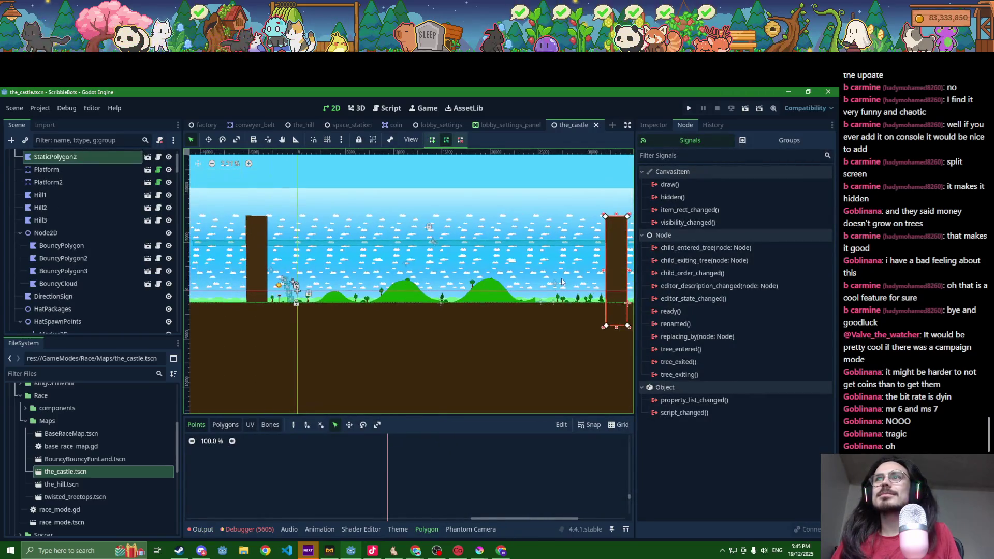
scroll(105, 230, "up", 2)
- Delete Hill1, Hill2, Hill3 and the Spikes group from the castle map
left_click(61, 235)
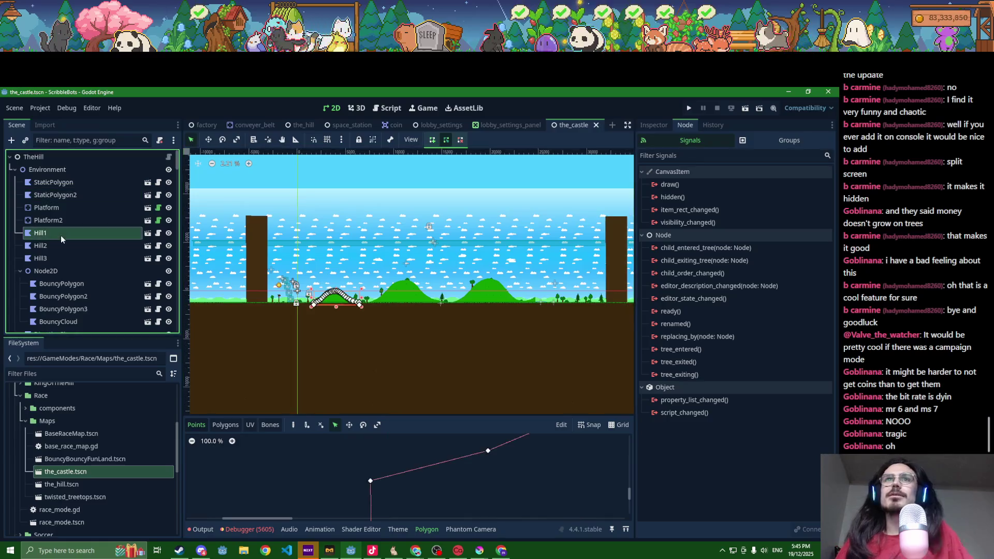
left_click(65, 258, "shift")
key("Delete")
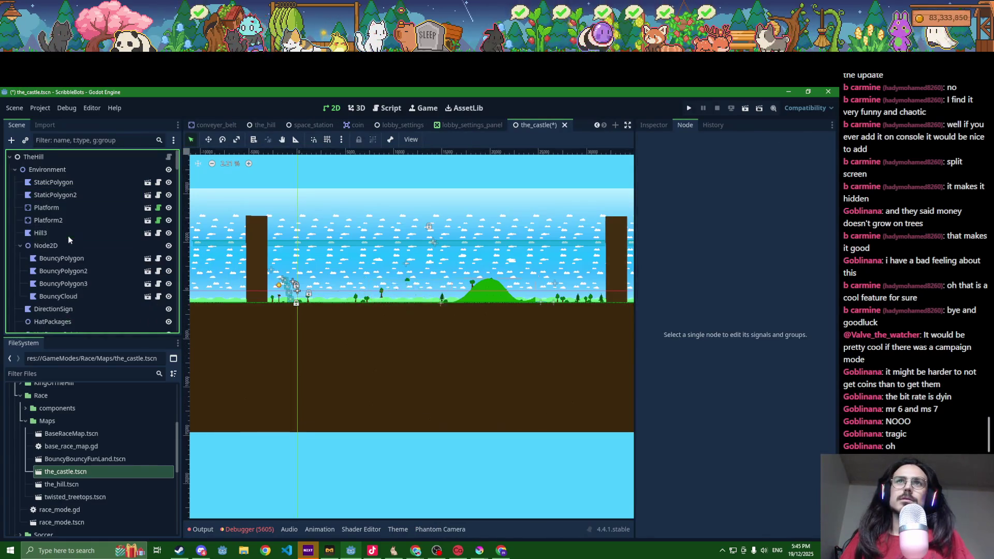
scroll(69, 239, "down", 10)
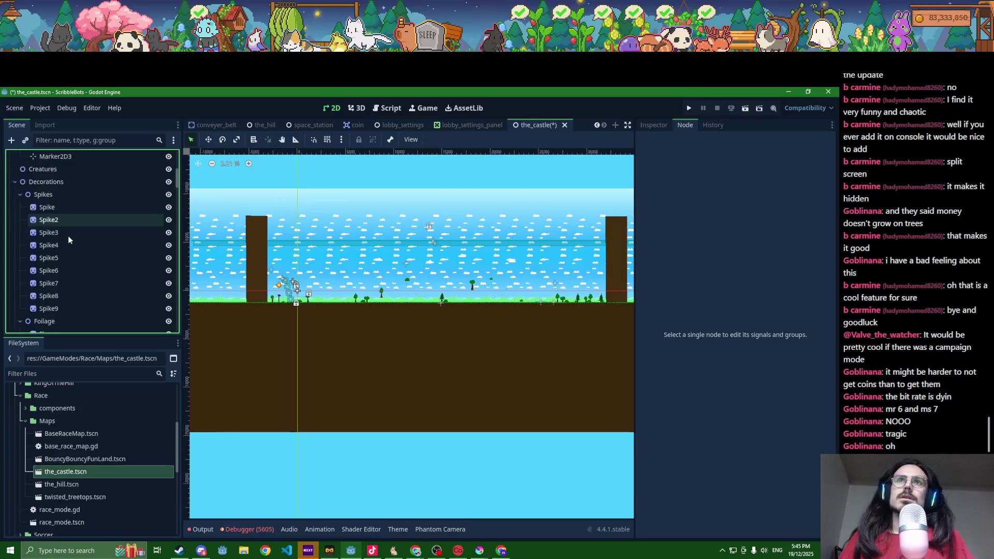
left_click(43, 195)
key("Delete")
- Inspect the Foliage group and left wall area, then bring up Krita with FactoryBackground.kra
left_click(55, 197)
scroll(58, 212, "down", 8)
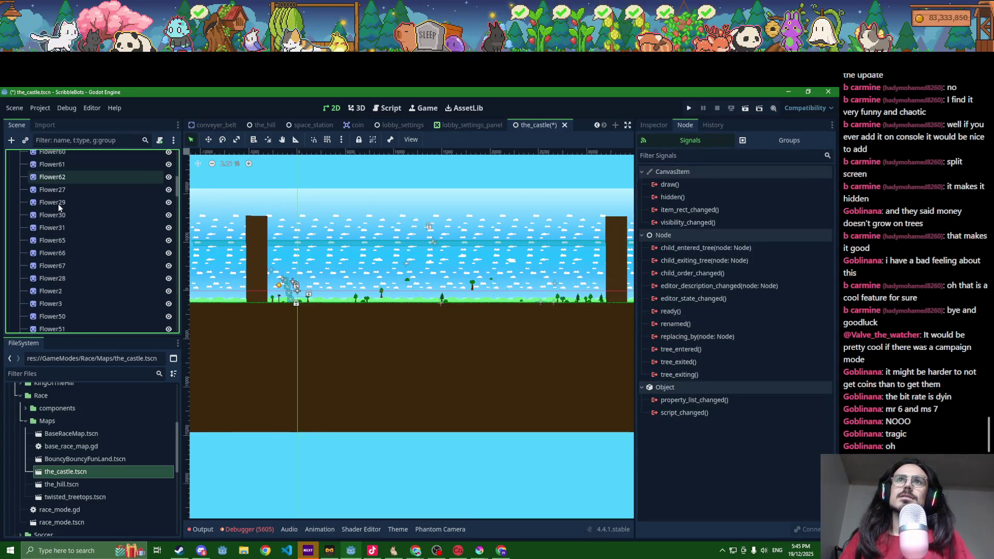
scroll(60, 236, "down", 15)
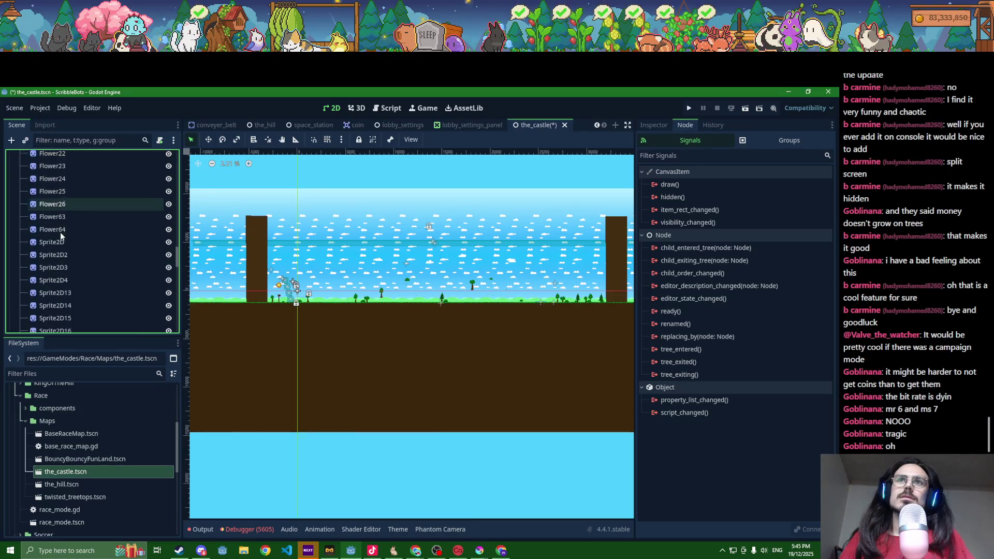
scroll(60, 235, "up", 10)
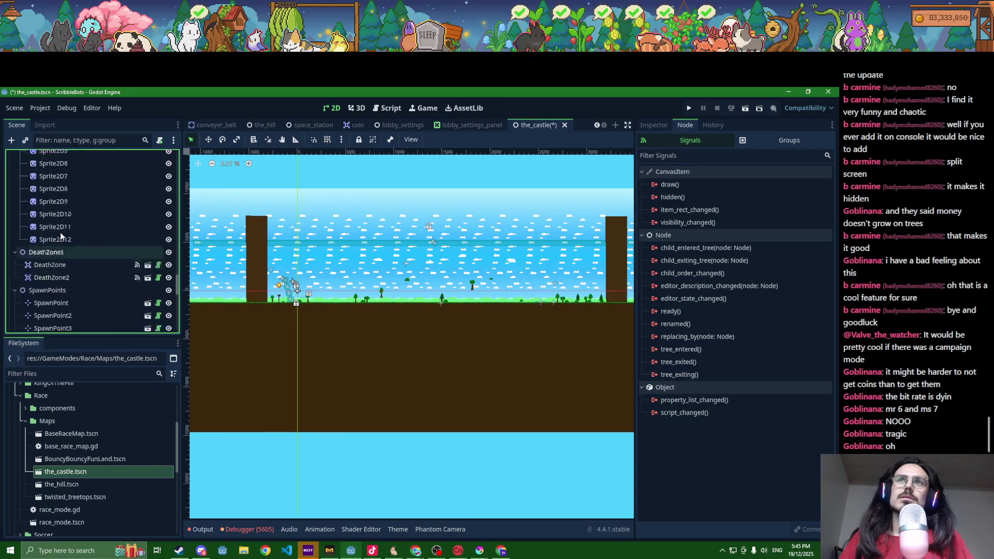
scroll(73, 256, "up", 5)
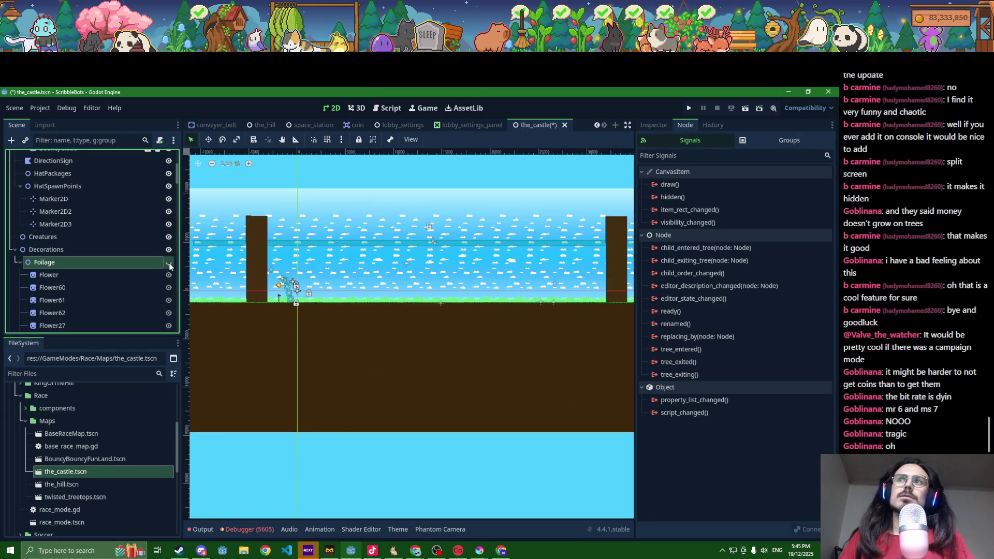
left_click(117, 285)
scroll(116, 280, "down", 6)
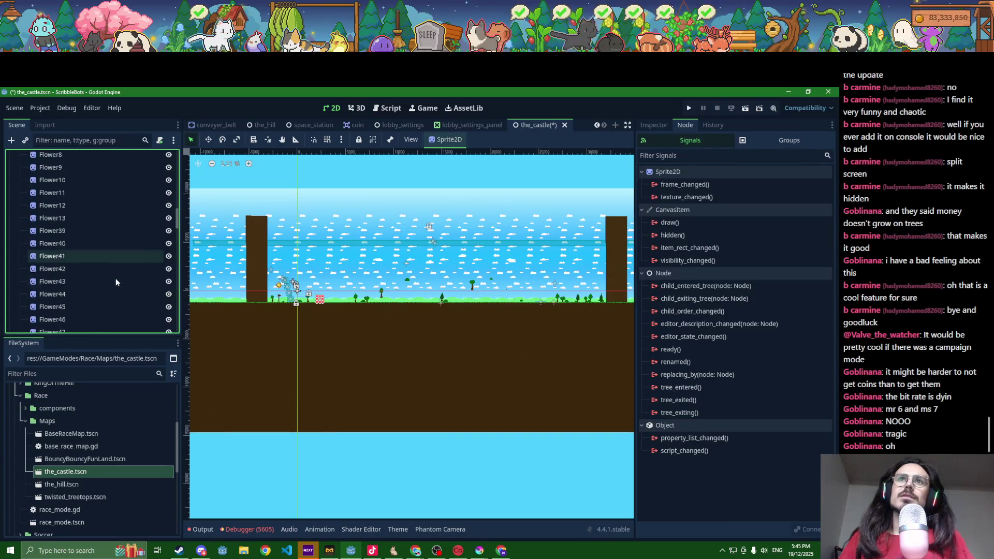
scroll(113, 278, "down", 5)
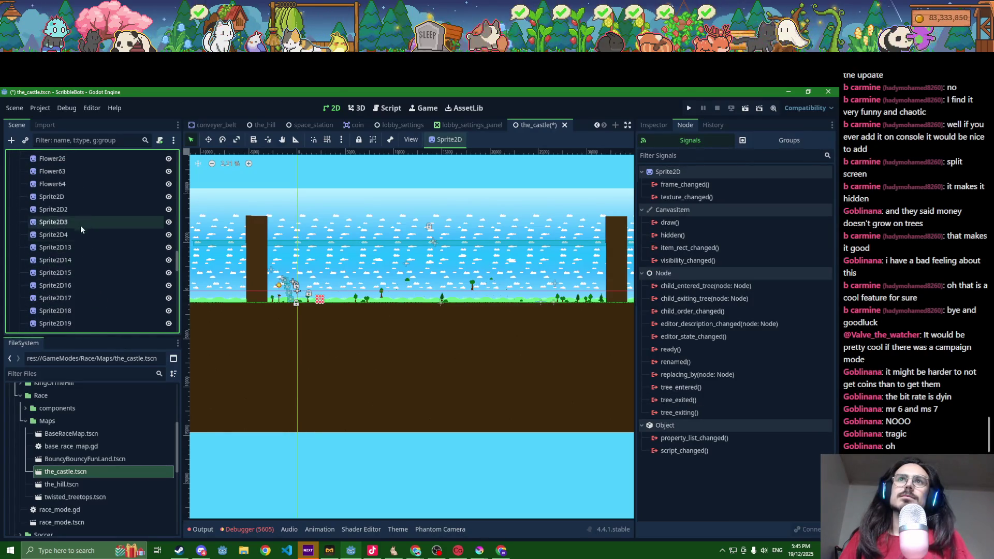
left_click(73, 196, "shift")
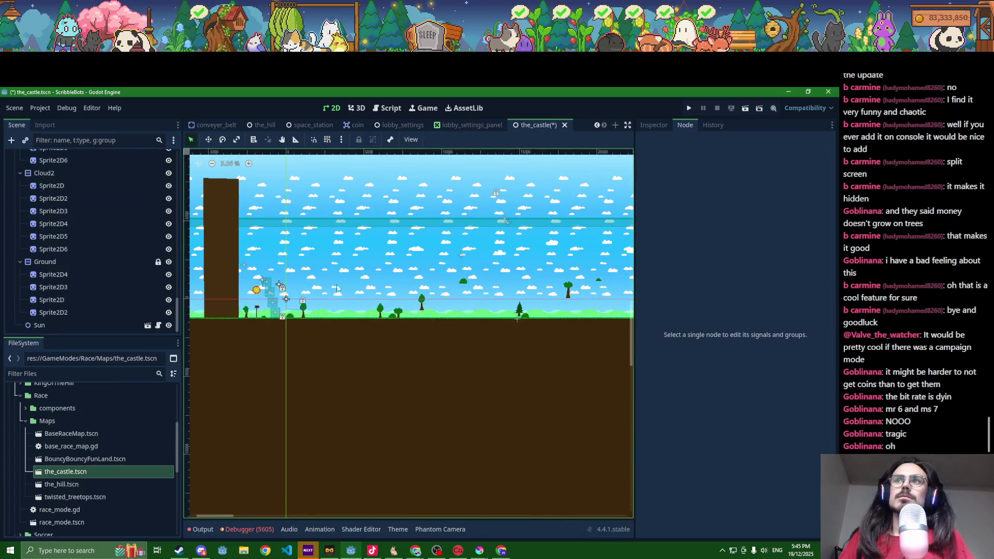
left_click_drag(439, 308, 284, 293)
scroll(406, 283, "down", 2)
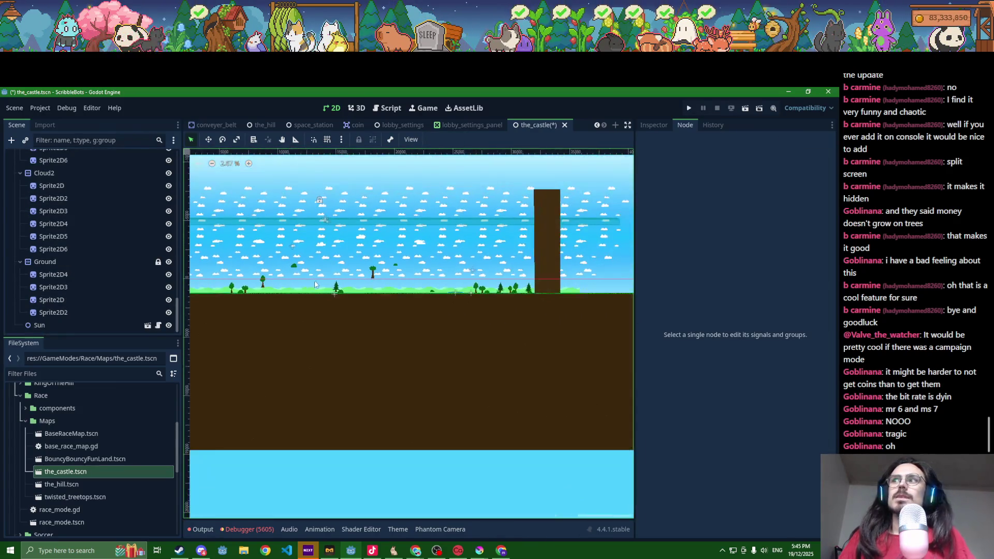
scroll(337, 284, "down", 2)
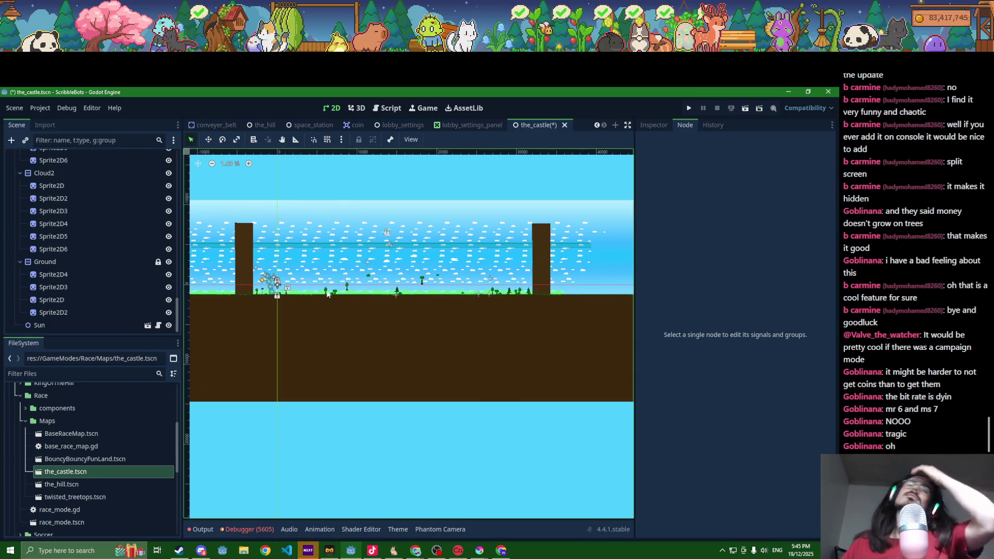
mouse_move(482, 556)
left_click(435, 456)
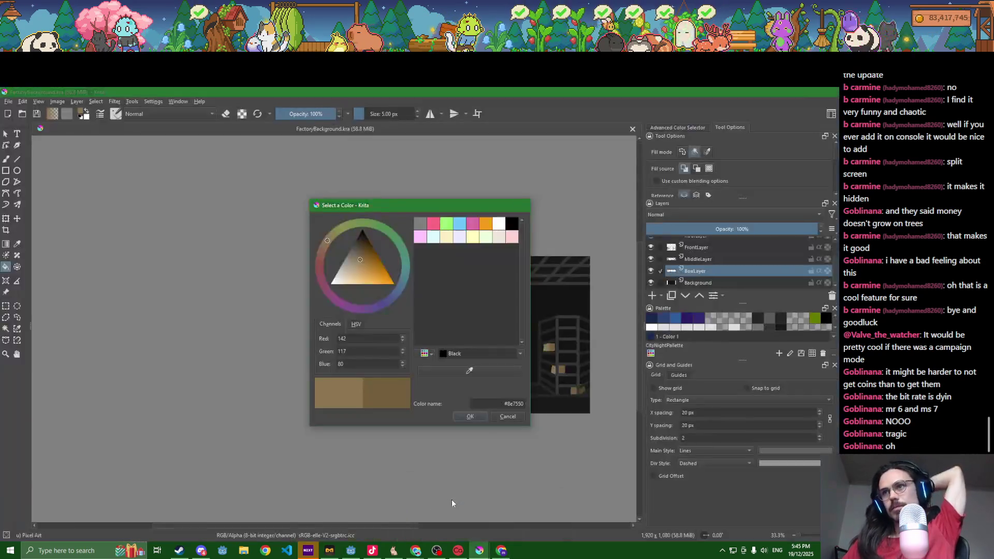
- Create a new blank 500 × 500 px document in Krita
left_click(9, 102)
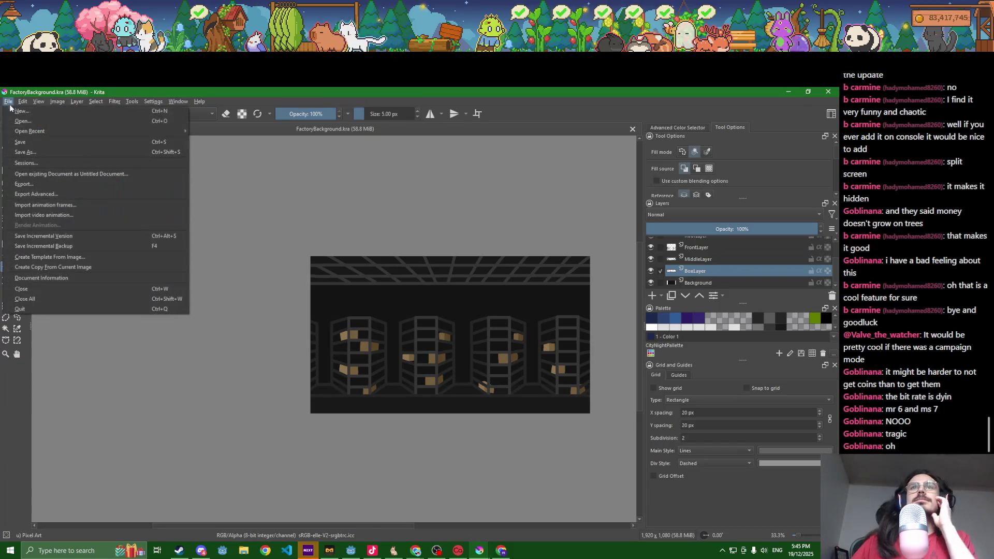
left_click(21, 112)
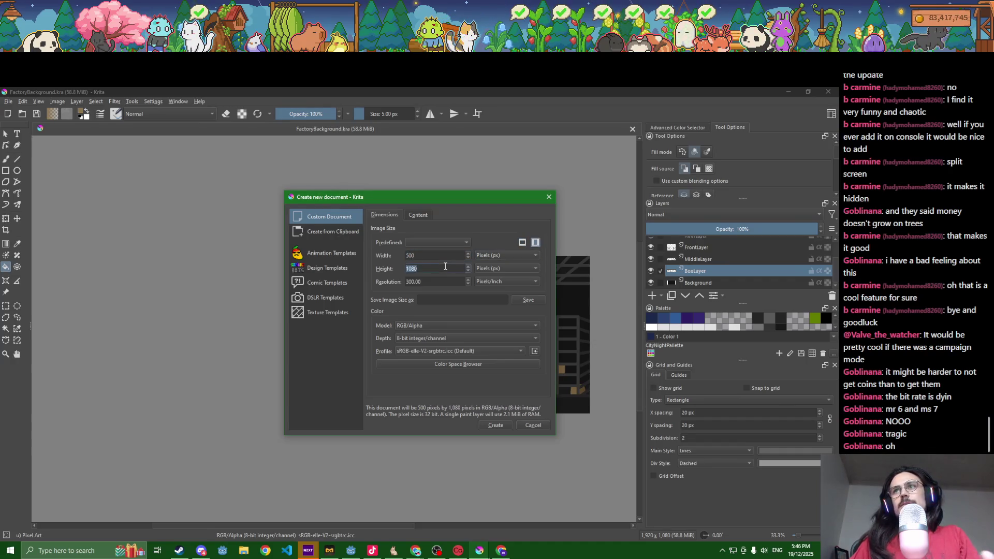
left_click(495, 425)
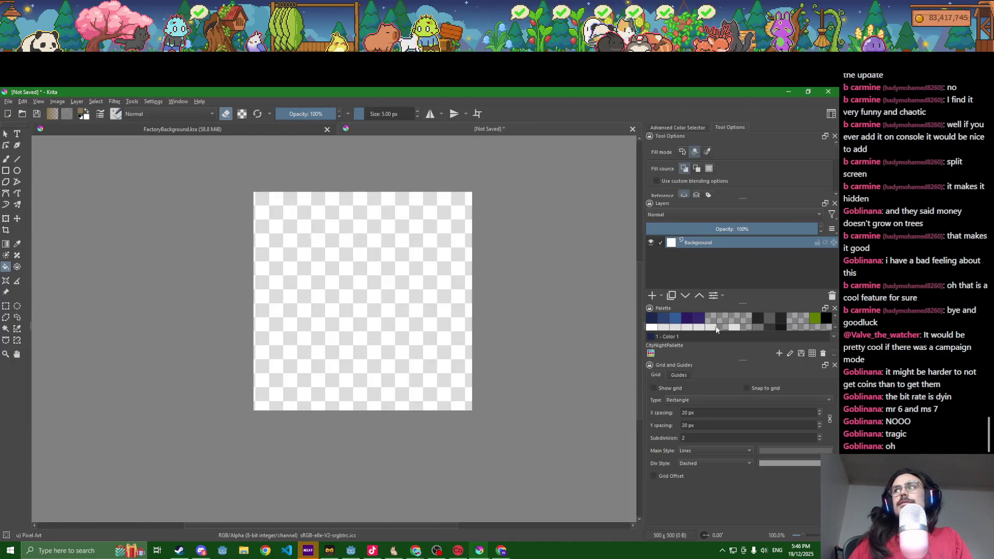
- Fill the canvas dark grey, pick palette colour 23, and test a 20 px brush stroke, then undo it
left_click(774, 317)
left_click(393, 318)
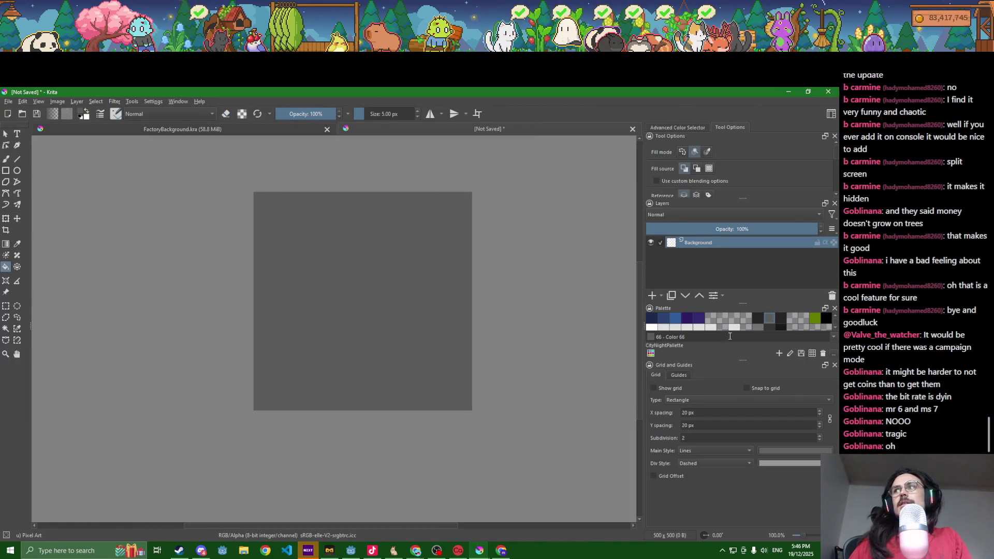
left_click(770, 324)
key("b")
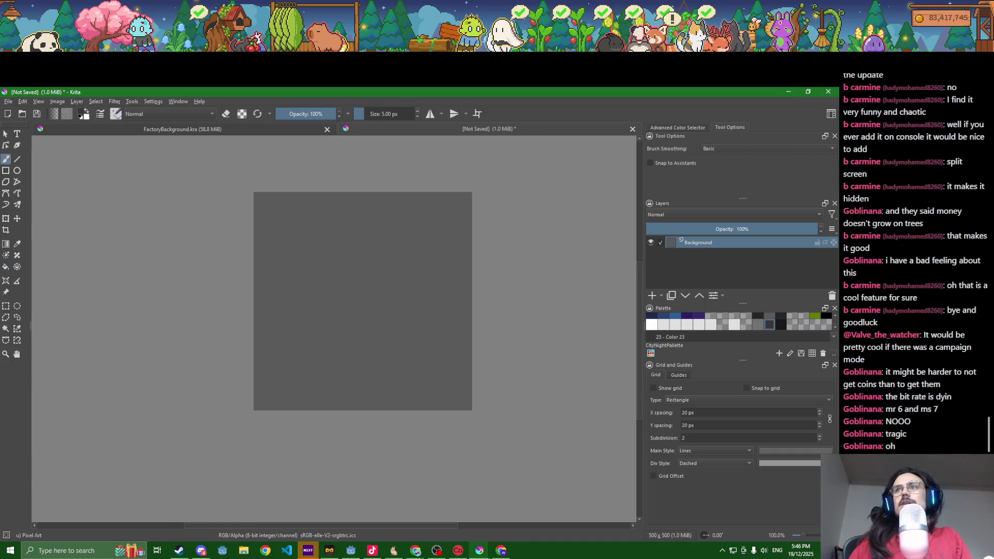
scroll(404, 328, "up", 1)
key("bracketright")
key("bracketright")
key("bracketright")
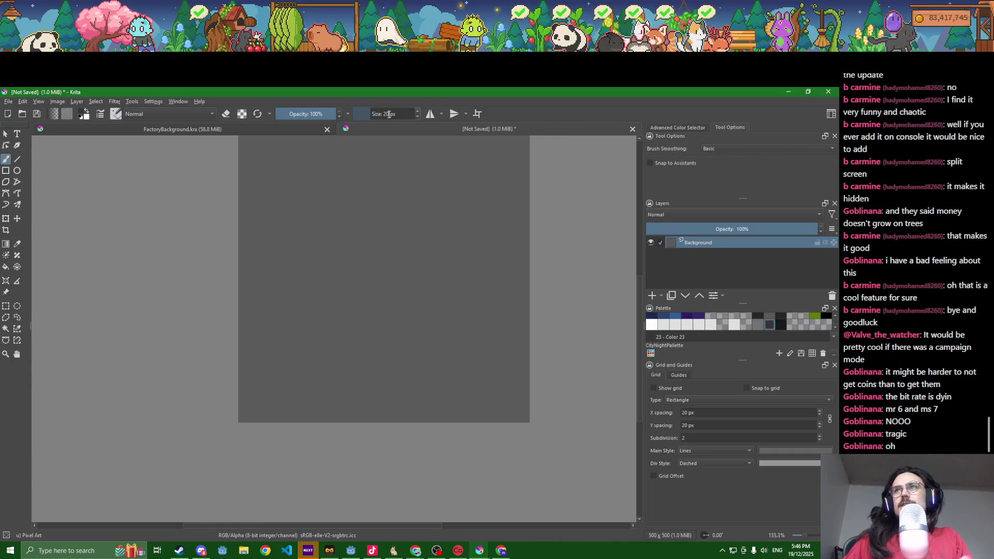
left_click_drag(311, 386, 307, 347)
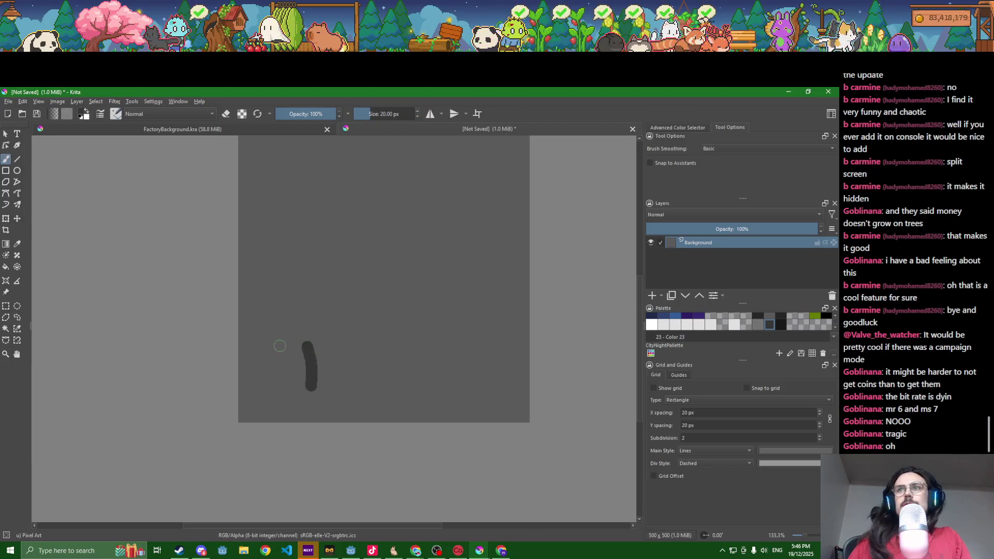
scroll(278, 346, "down", 2)
key("ctrl+z")
- Resize the canvas to 1000 × 1000 px
left_click(39, 102)
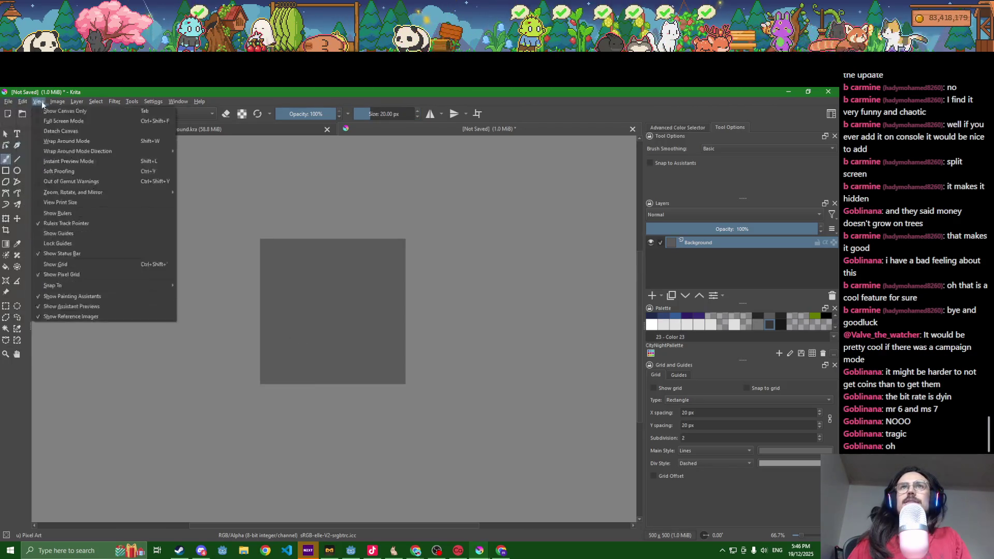
mouse_move(58, 101)
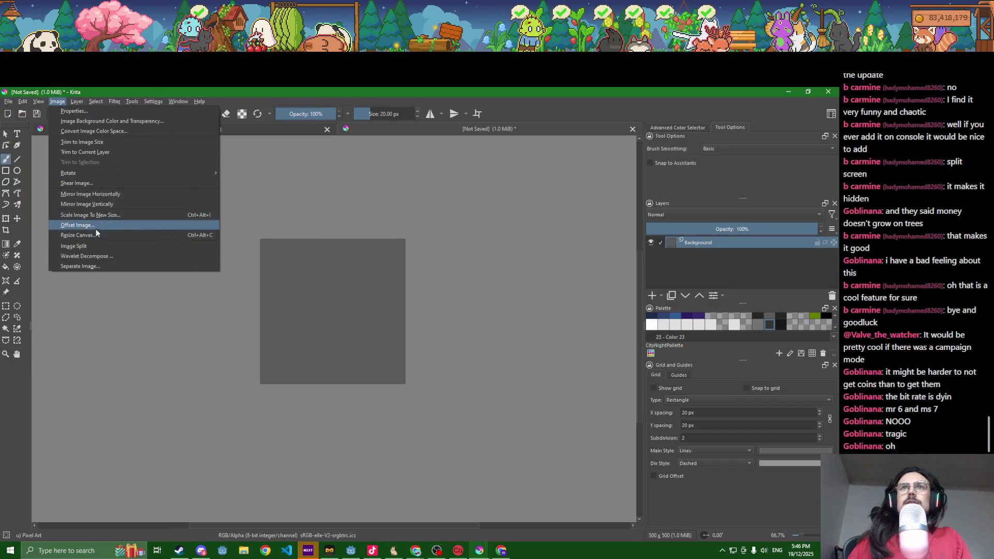
left_click(78, 235)
type("1000")
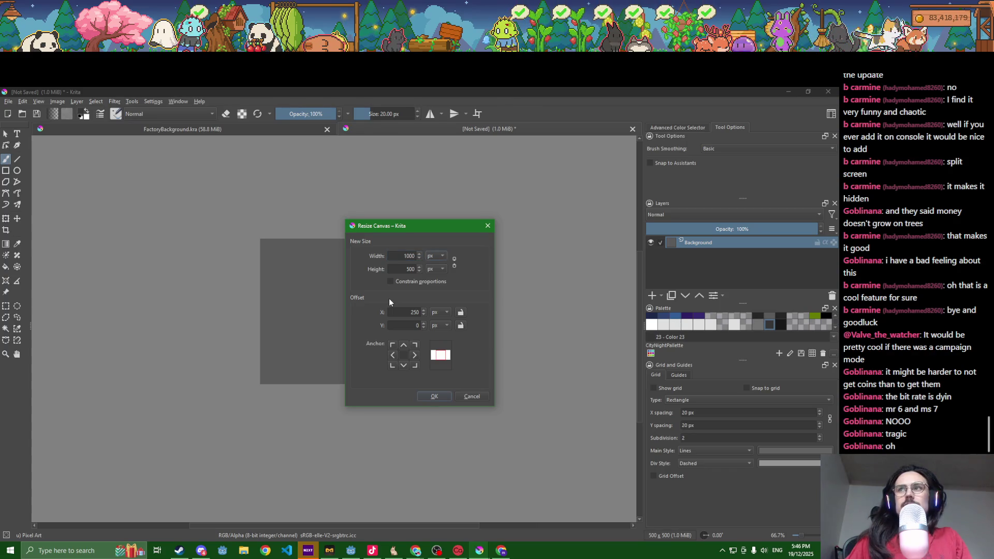
key("Tab")
type("1000")
key("Return")
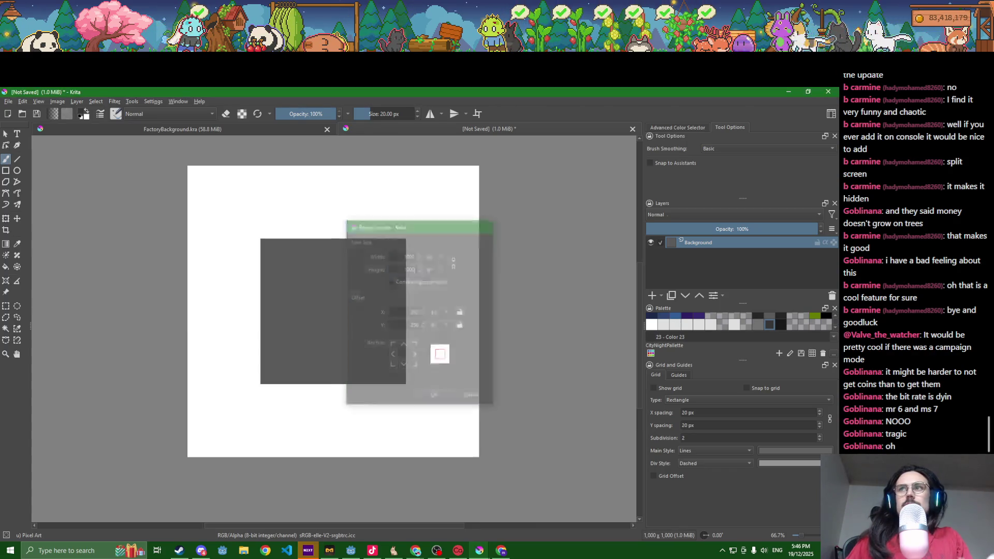
- Erase the white border with the fill tool, then fill the transparent area grey
key("f")
key("e")
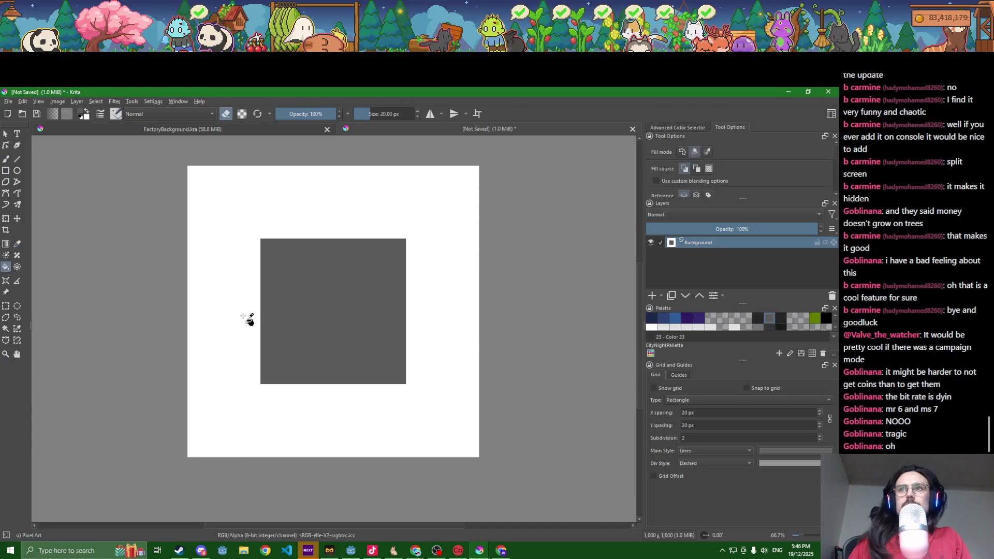
left_click(243, 316)
key("e")
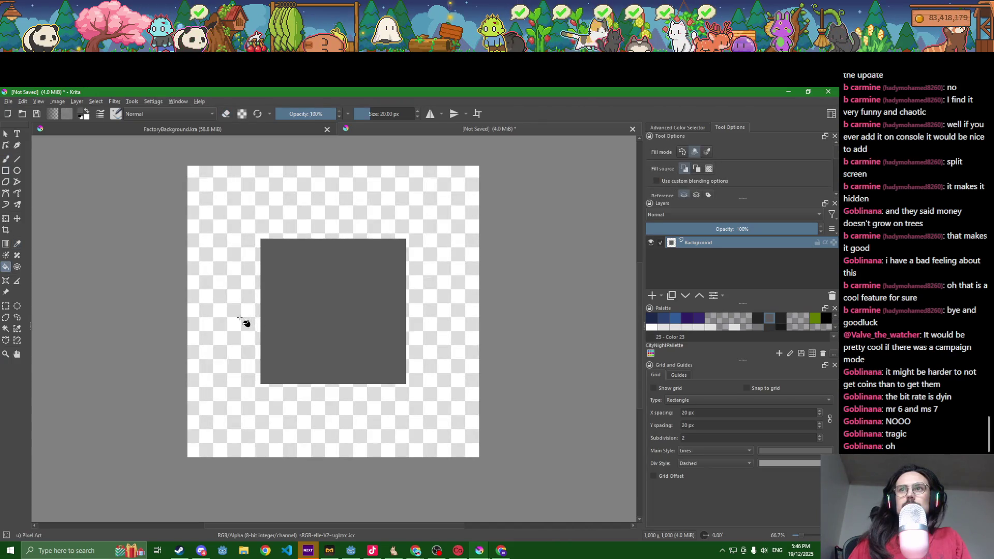
left_click(245, 318)
key("b")
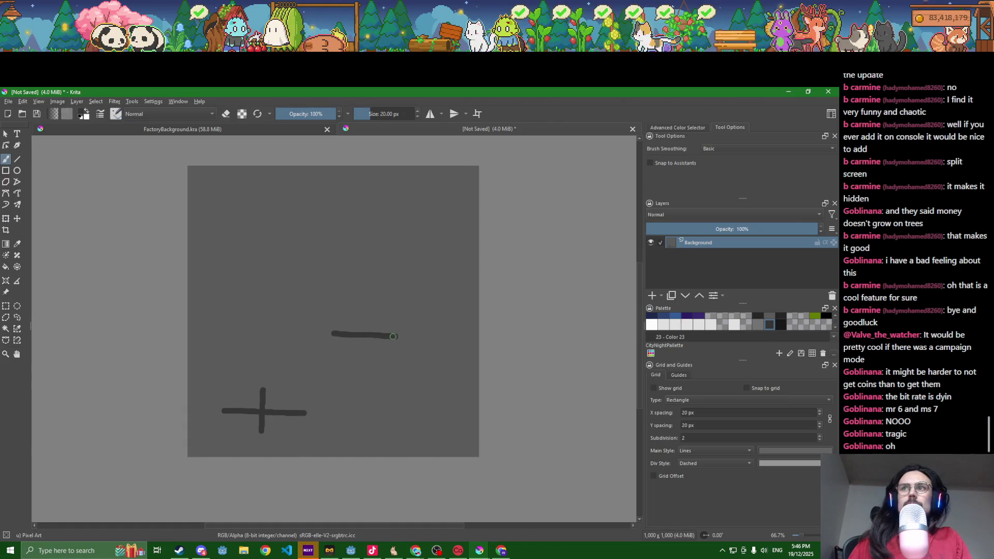
- Paint dark horizontal and short vertical crack strokes on the grey canvas, undoing misplaced ones
key("ctrl+z")
scroll(356, 326, "up", 4)
key("ctrl+z")
left_click_drag(322, 356, 568, 354)
scroll(569, 354, "down", 4)
left_click_drag(498, 354, 501, 329)
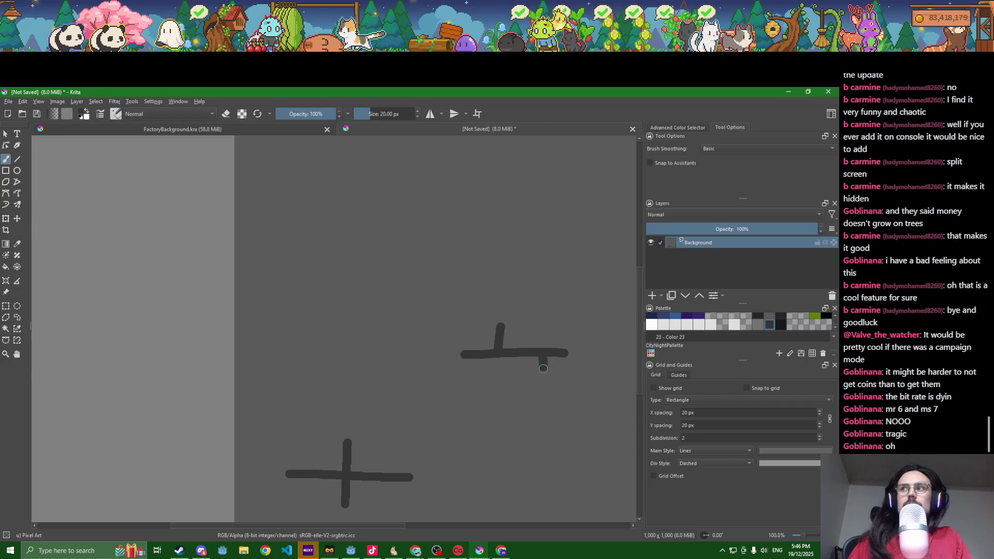
scroll(543, 381, "down", 3)
scroll(529, 351, "up", 2)
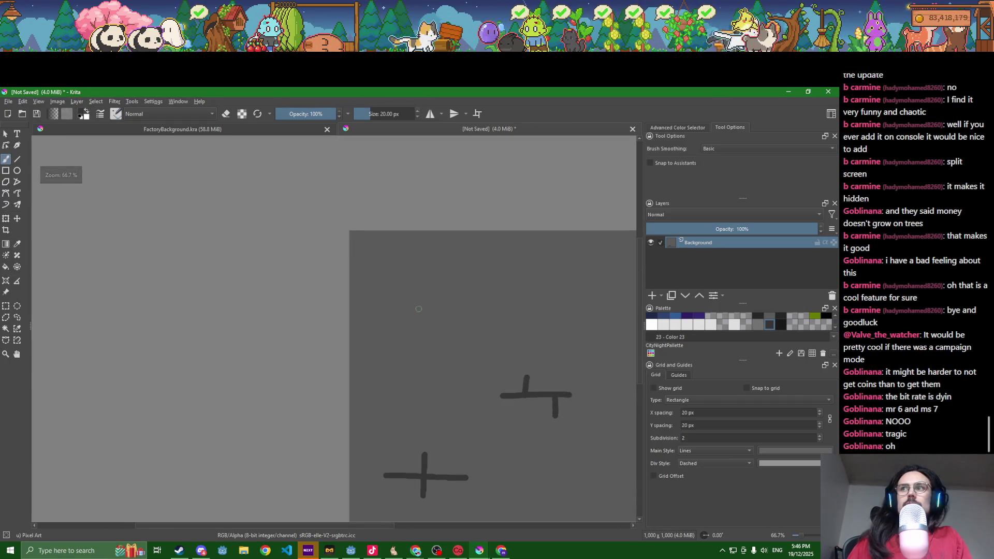
left_click_drag(436, 305, 453, 305)
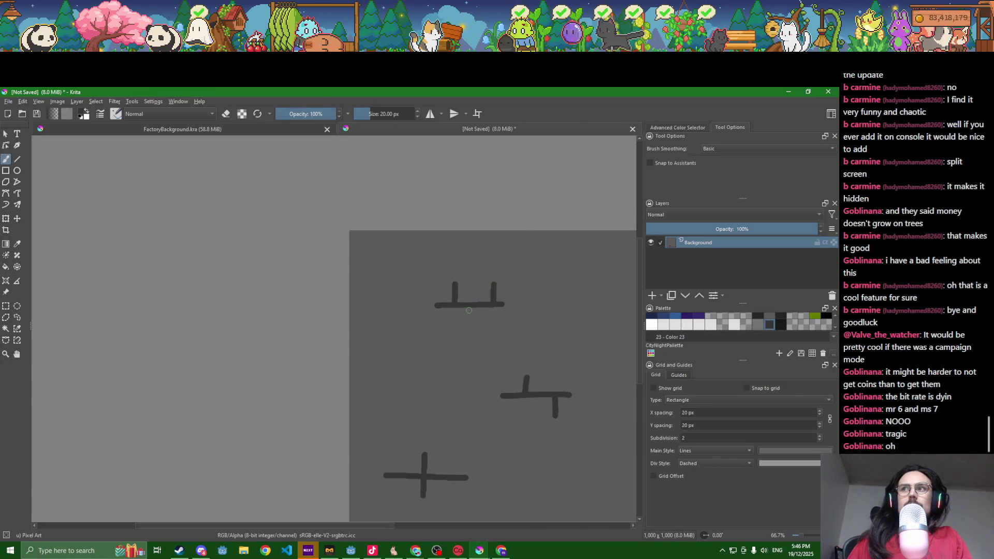
key("ctrl+z")
key("ctrl+z")
key("ctrl+z")
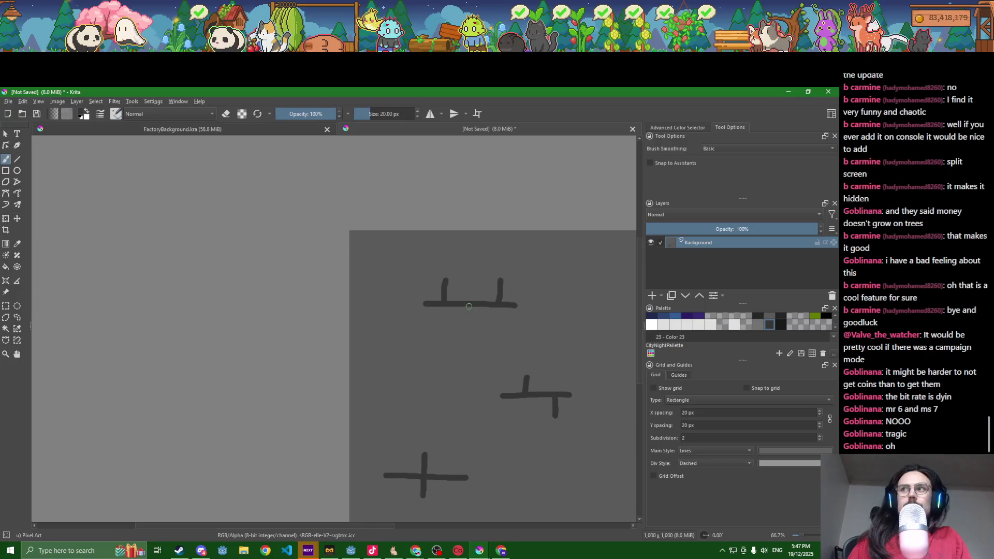
scroll(470, 328, "down", 2)
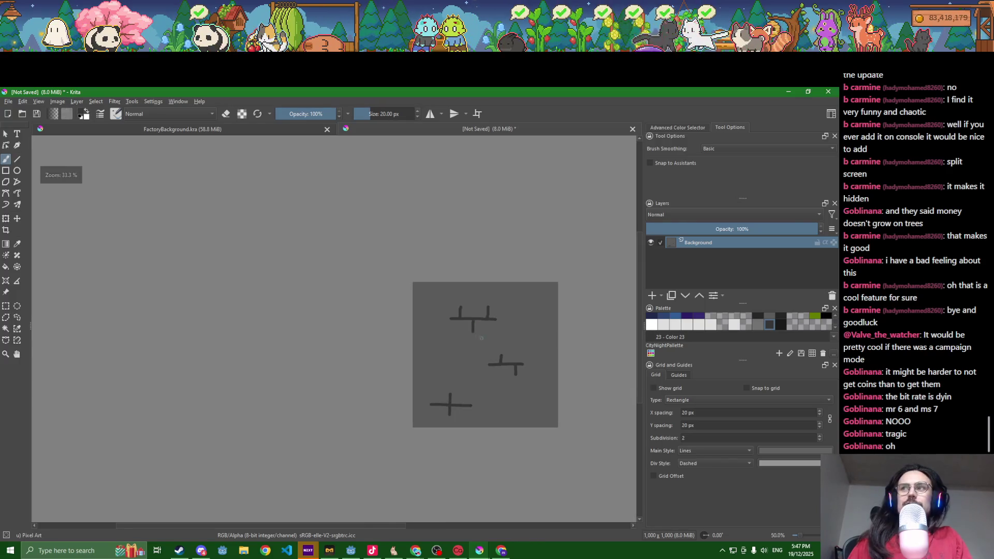
scroll(360, 403, "up", 3)
scroll(361, 402, "down", 1)
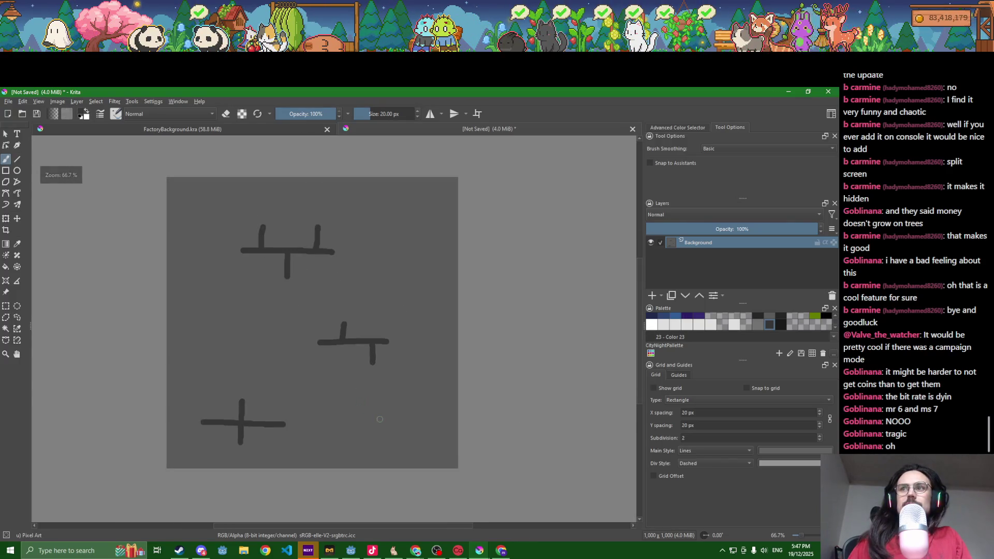
key("ctrl+z")
key("ctrl+z")
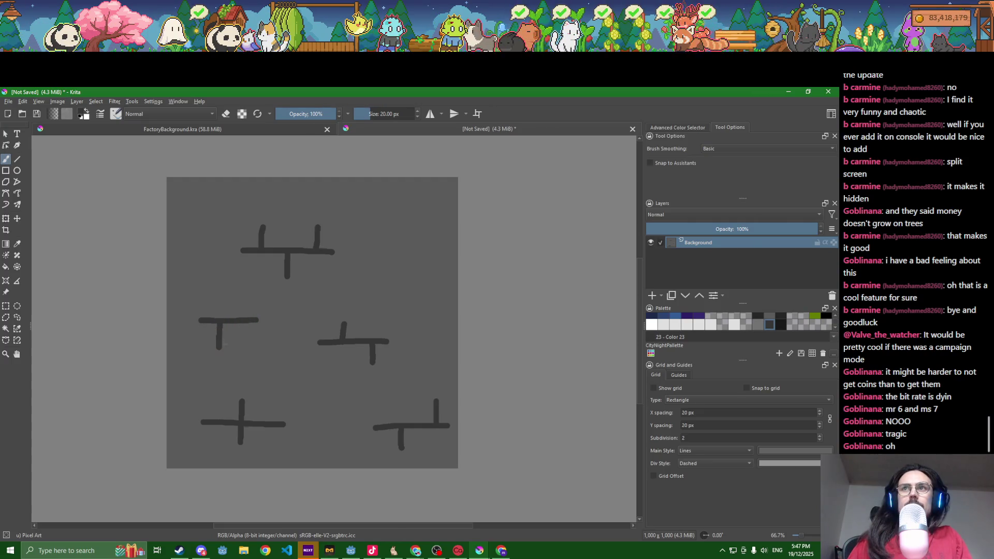
scroll(250, 303, "down", 2)
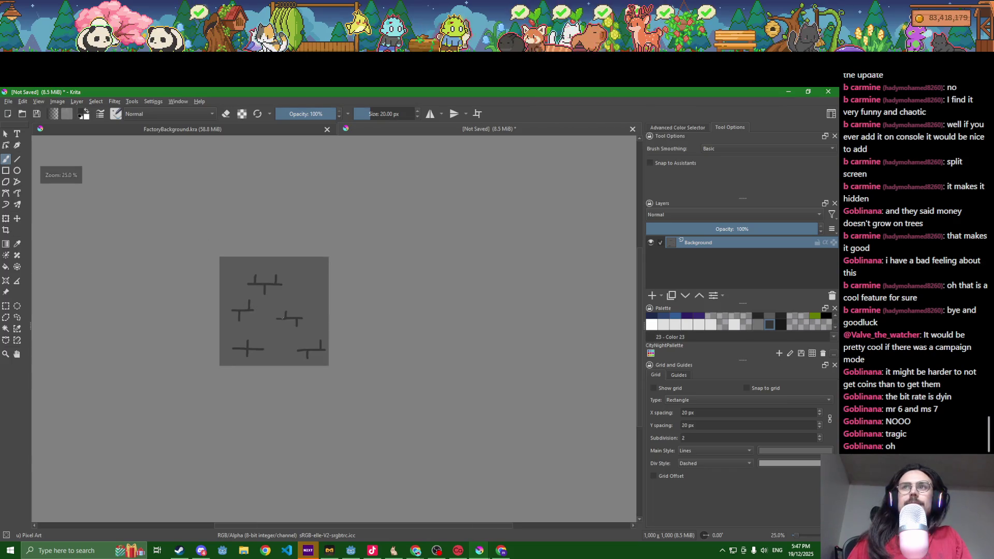
scroll(290, 274, "up", 4)
left_click_drag(294, 277, 368, 277)
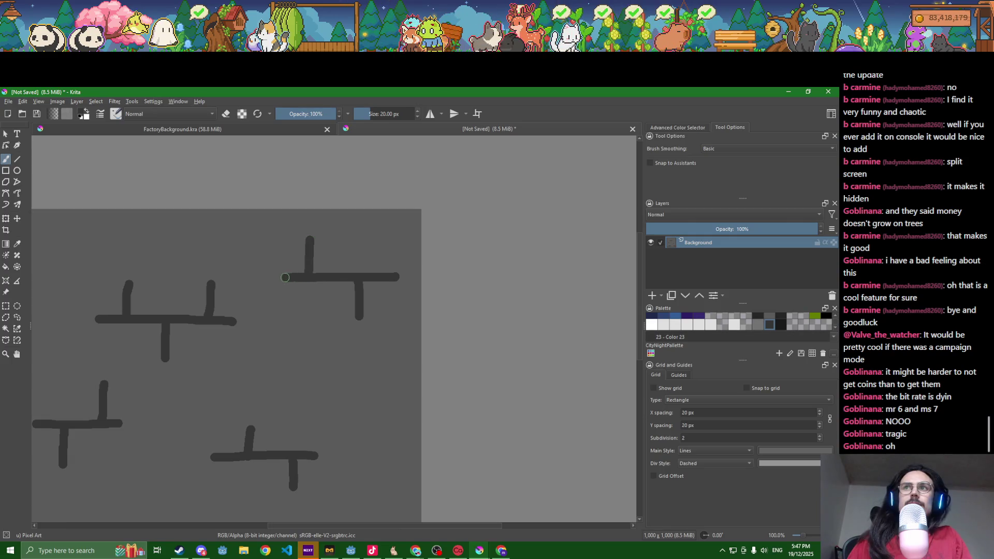
scroll(286, 277, "down", 2)
- Select all and deselect the image, then start saving the drawing under a new name
key("ctrl+s")
key("Escape")
key("ctrl+a")
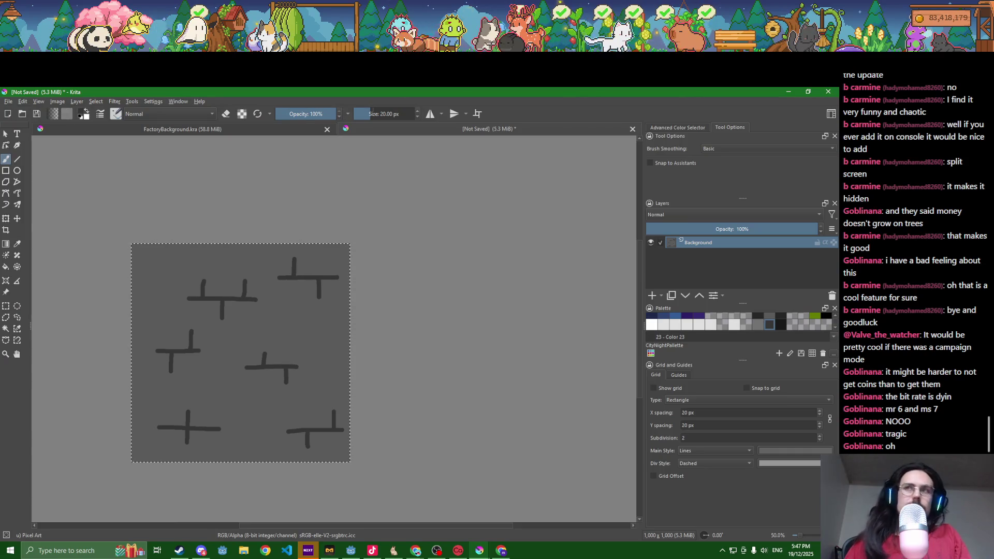
right_click(375, 311)
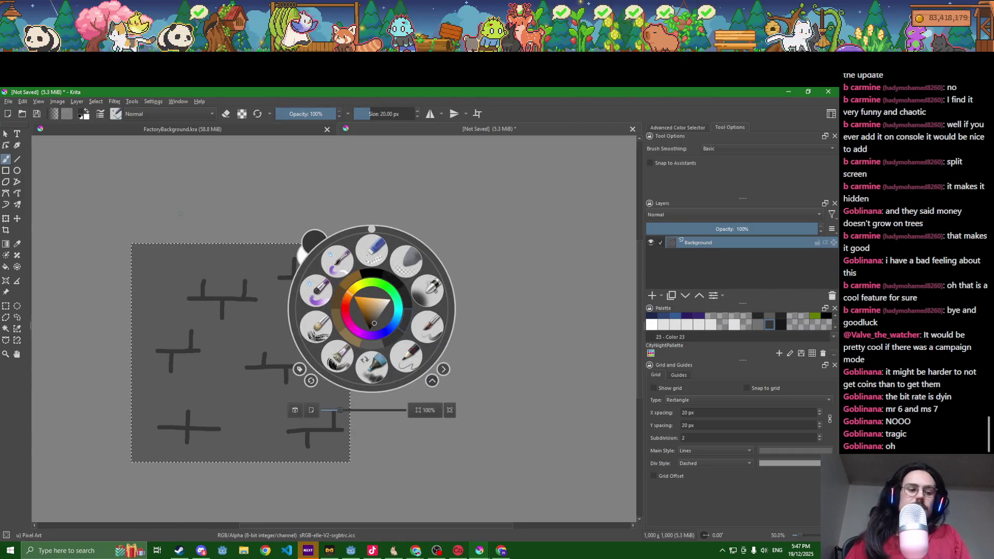
key("ctrl+shift+a")
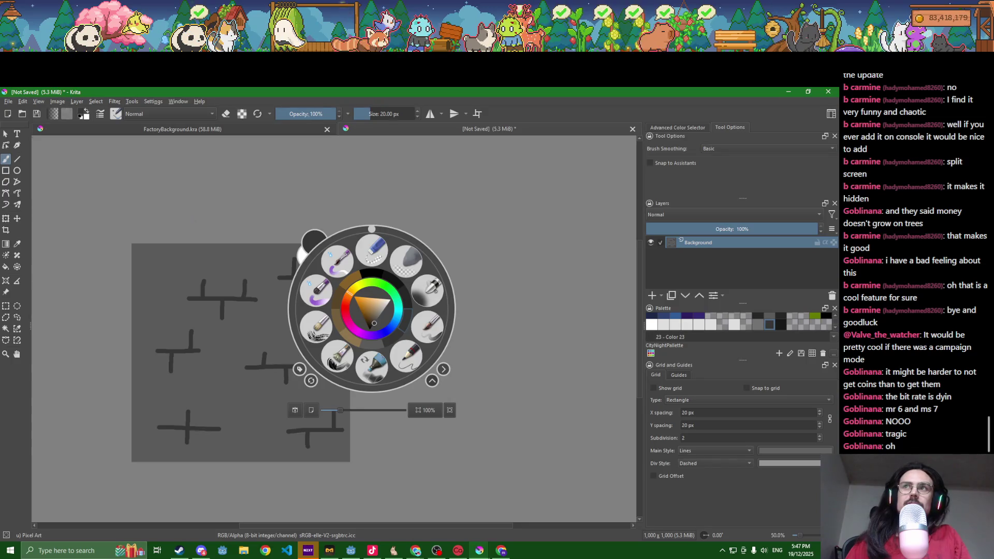
left_click(219, 270)
key("ctrl+s")
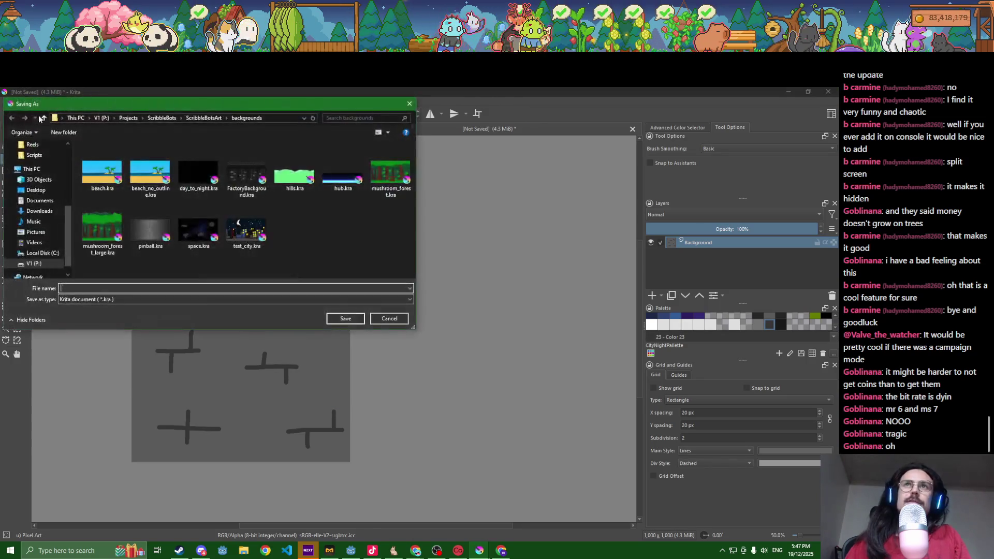
- Save the drawing as castle_wall.kra in a new castle folder under ScribbleBotsArt's Decorative folder
left_click(204, 118)
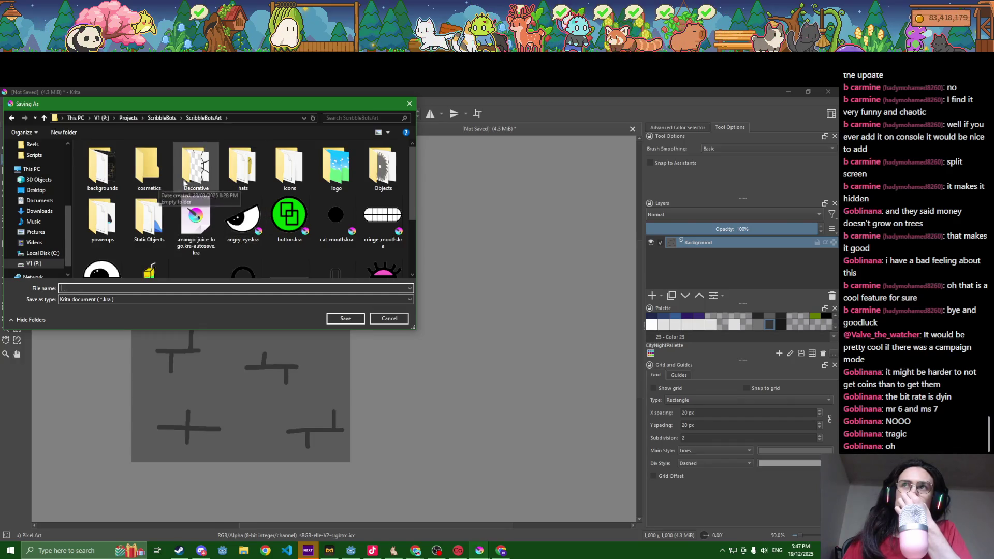
double_click(202, 175)
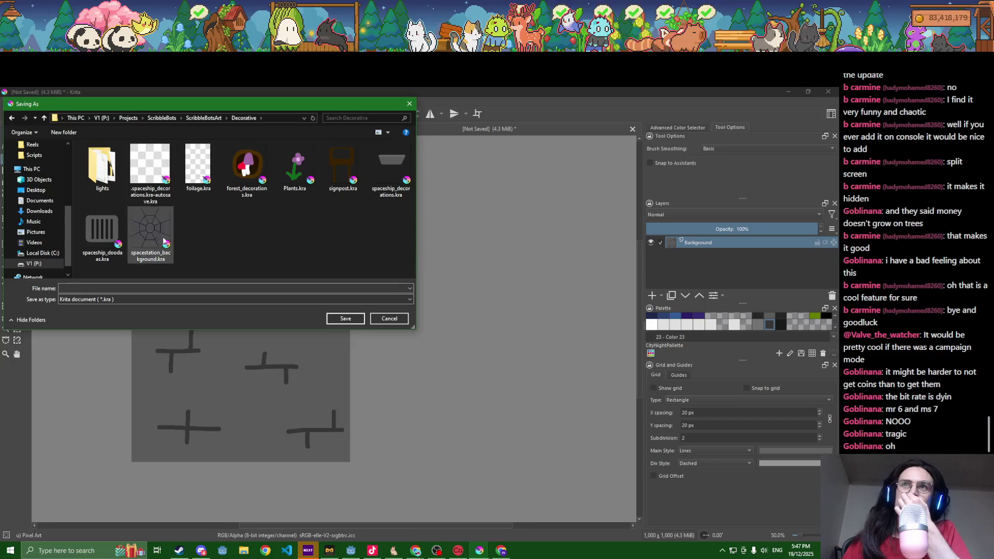
left_click(64, 133)
type("cast")
key("Return")
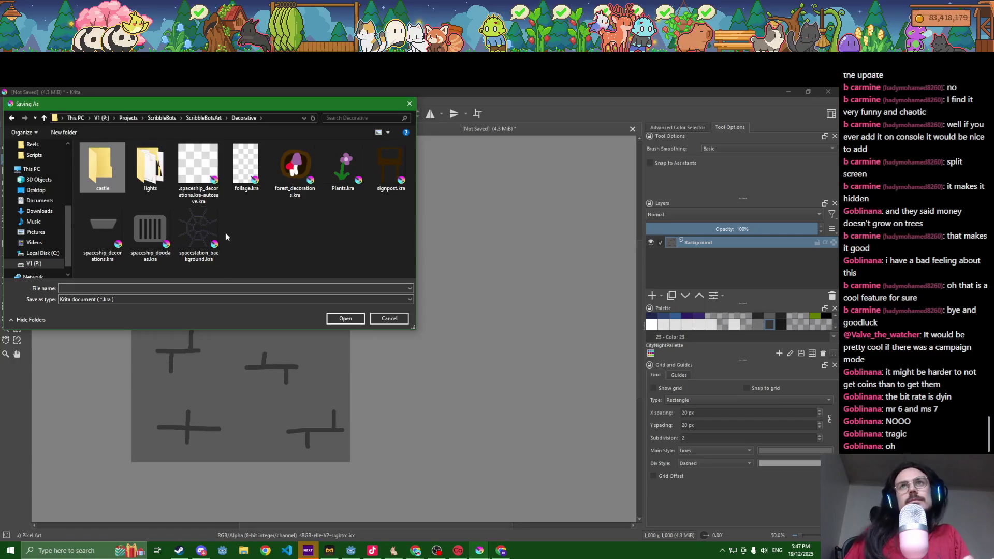
key("Return")
type("castle_wall")
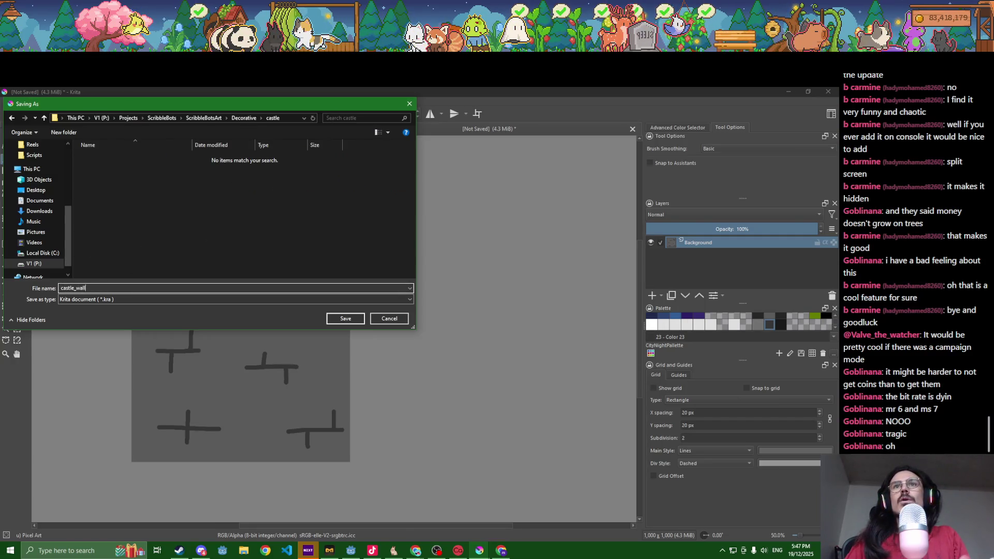
key("Return")
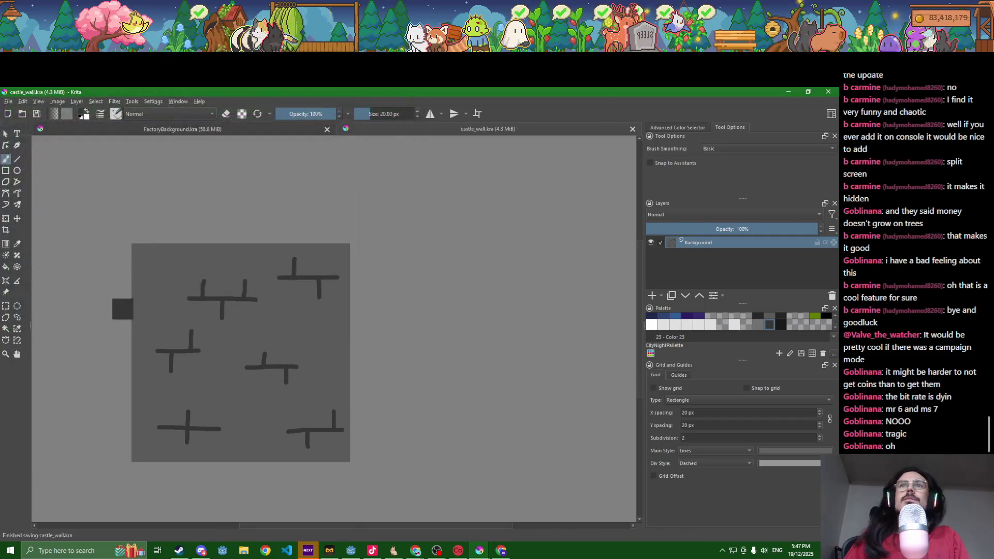
- Export as PNG, navigating to the DrawMonsters Decorative assets folder
left_click(8, 101)
left_click(23, 184)
left_click(111, 299)
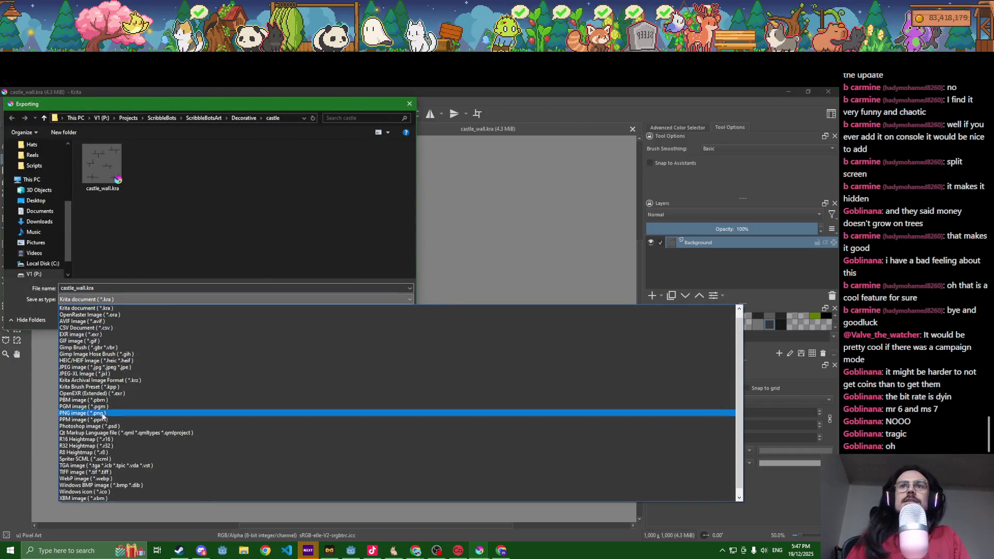
left_click(104, 414)
scroll(25, 180, "up", 3)
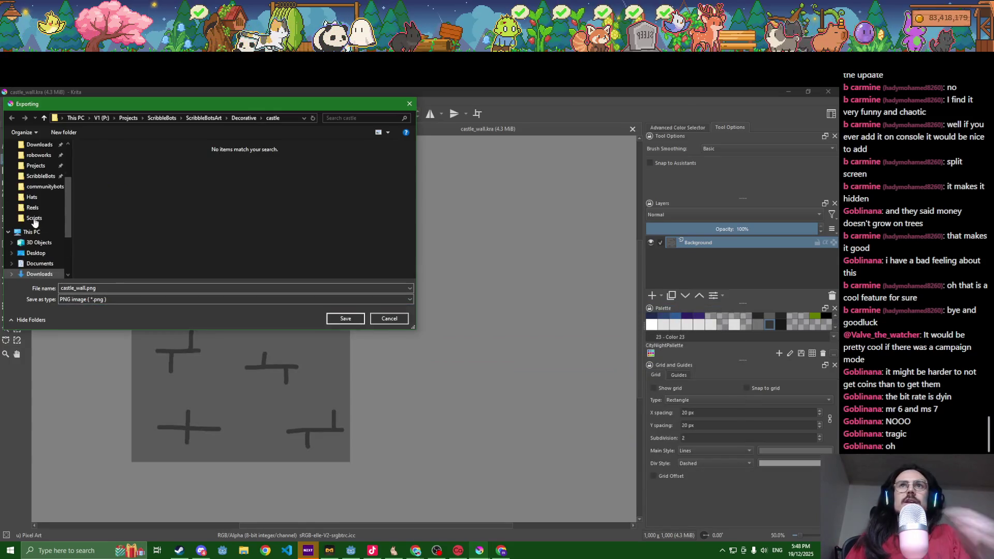
left_click(41, 229)
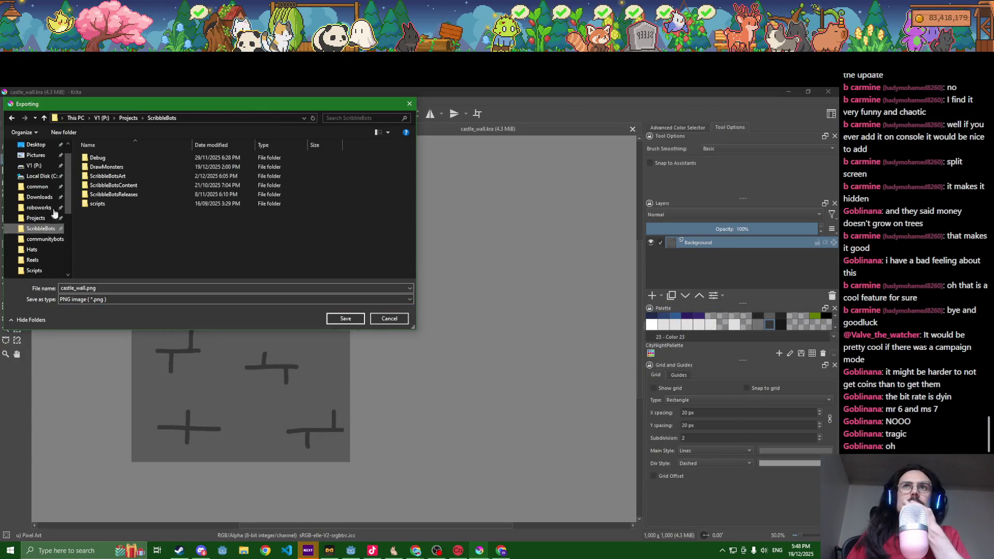
double_click(107, 167)
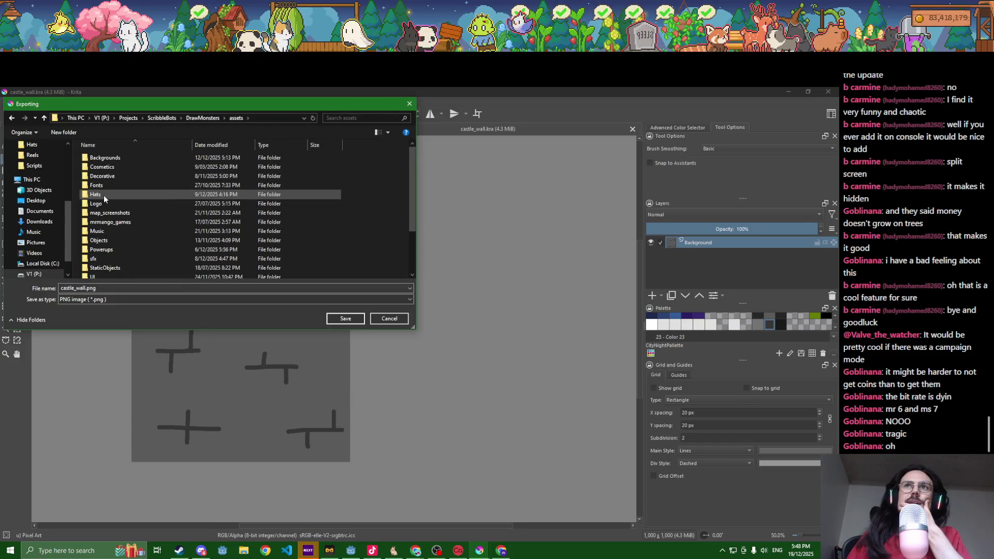
scroll(103, 195, "down", 2)
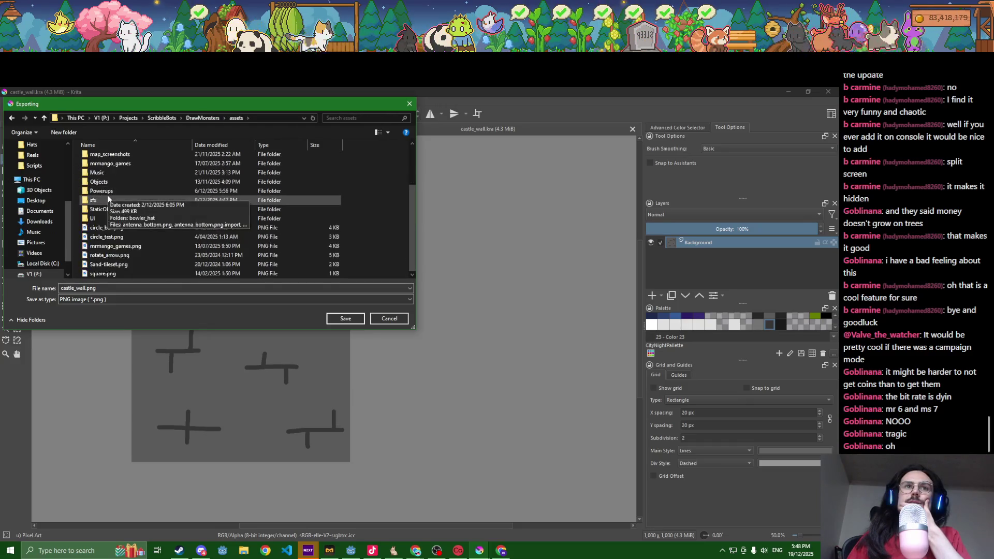
scroll(133, 178, "up", 2)
double_click(131, 177)
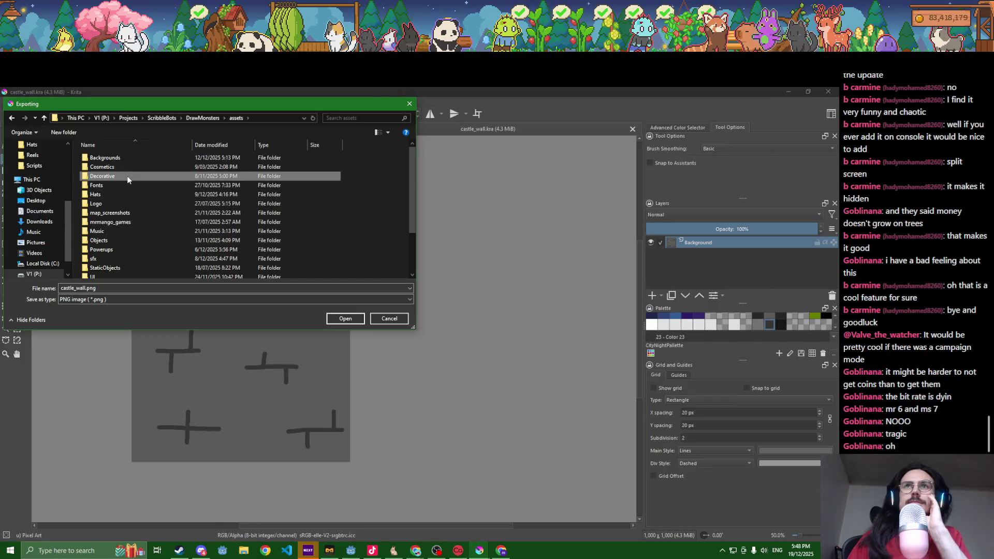
- Create a castle folder there, fixing its misspelled name, and export castle_wall.png into it
left_click(76, 136)
type("caslte")
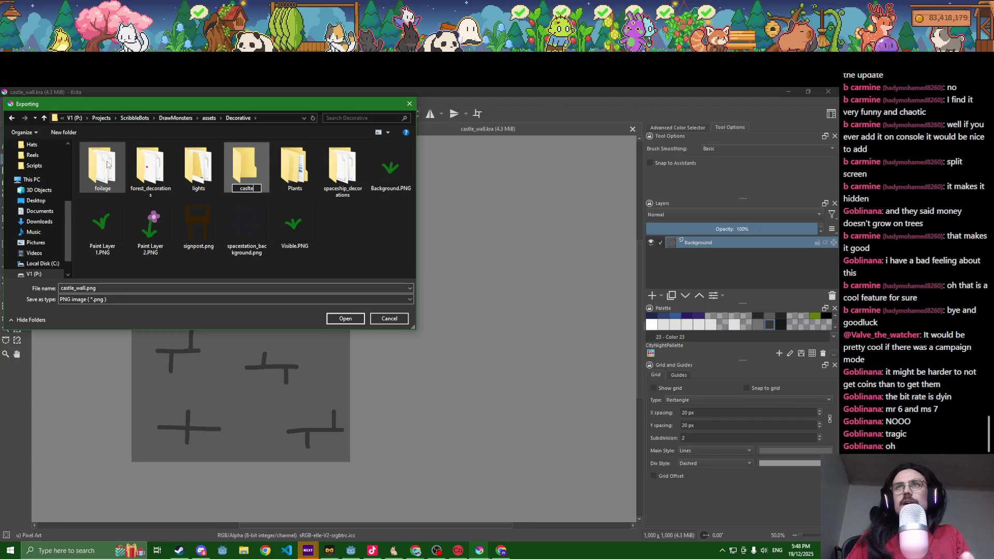
key("Return")
right_click(98, 173)
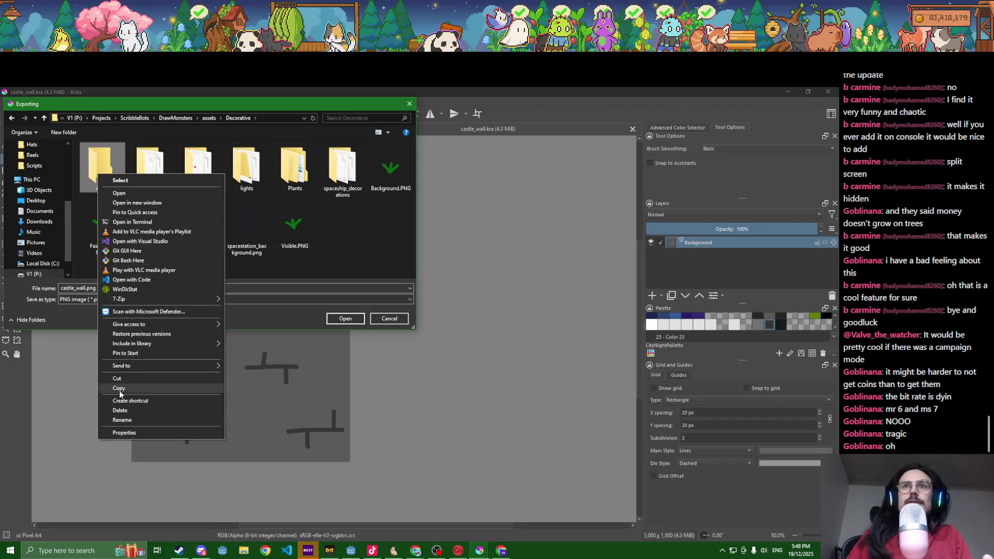
left_click(122, 420)
type("stle")
key("Return")
key("Return")
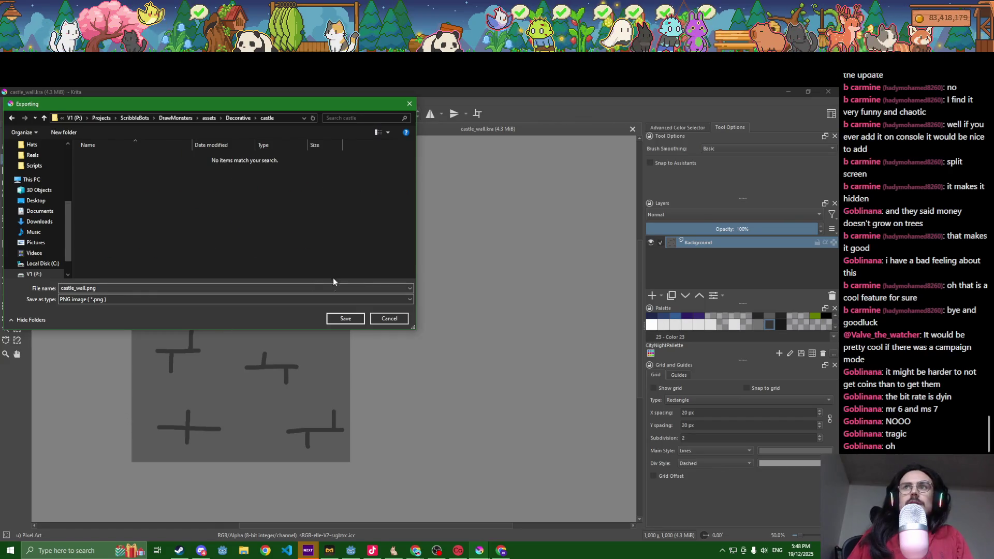
left_click(345, 319)
left_click(468, 407)
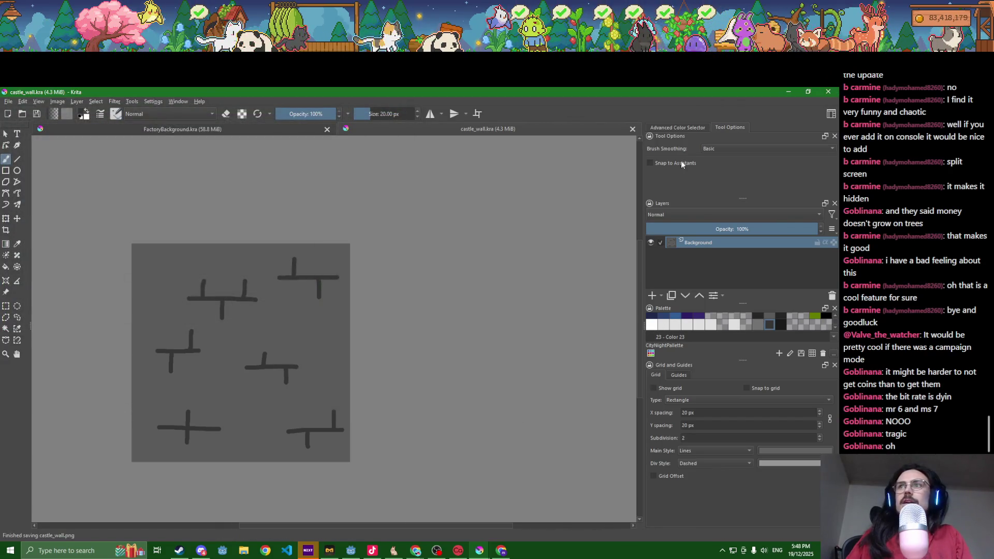
- Return to Godot's castle scene and briefly hide then show the Cloud2 clouds
key("alt+Tab")
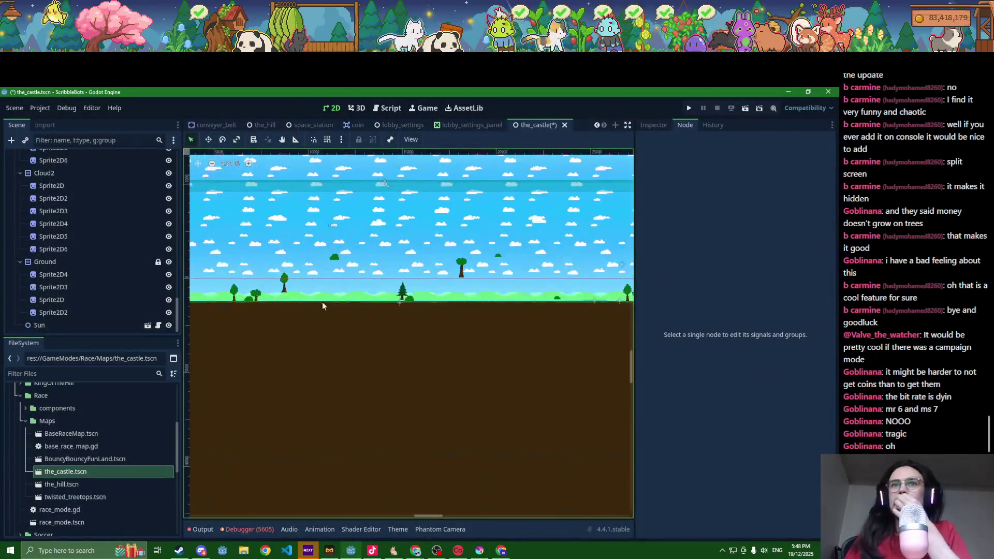
scroll(87, 264, "up", 3)
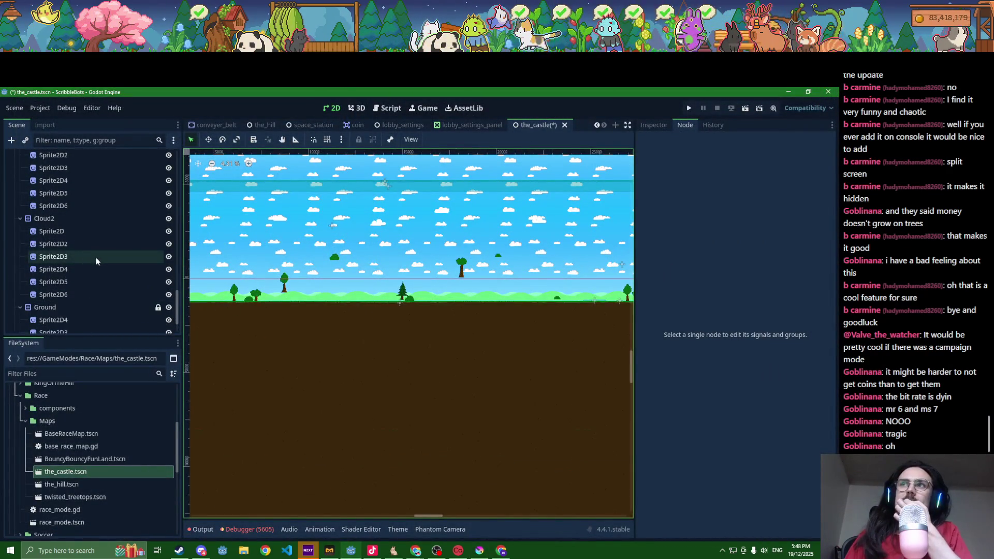
scroll(87, 290, "up", 3)
scroll(87, 292, "down", 6)
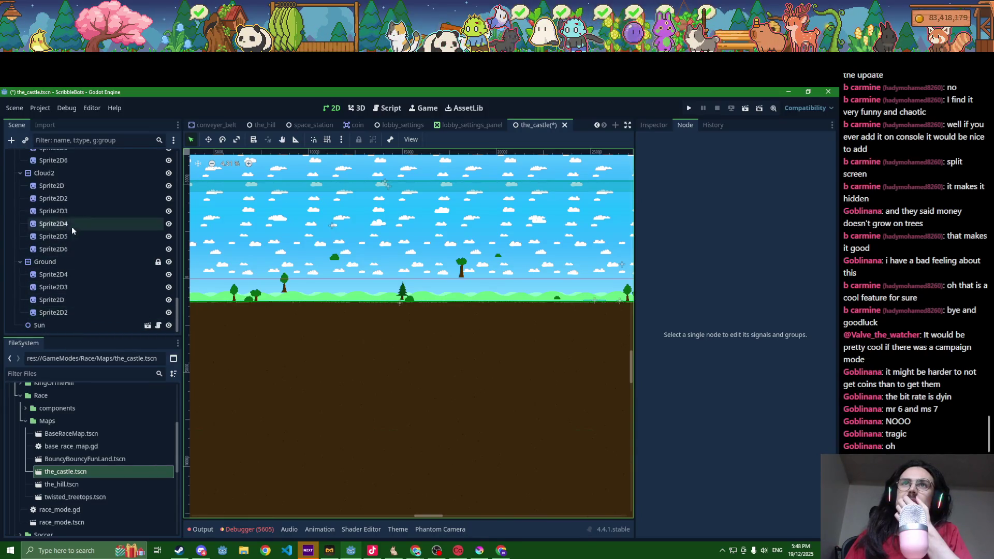
left_click(169, 173)
left_click(168, 173)
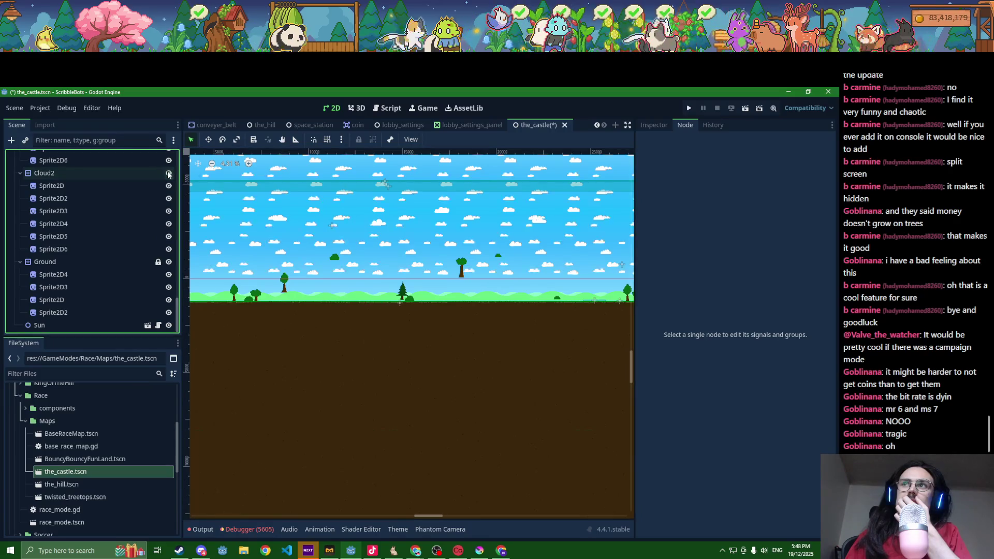
scroll(89, 277, "up", 20)
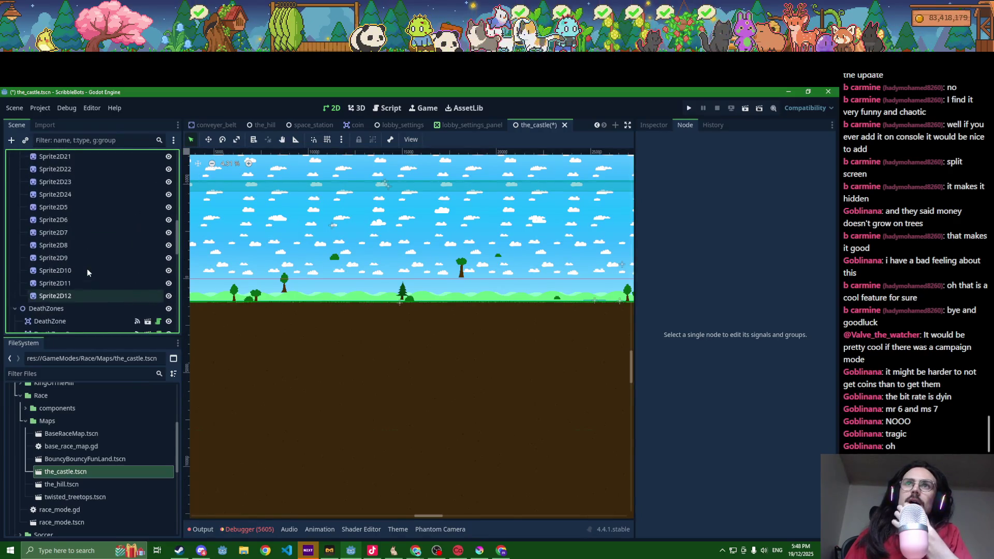
scroll(87, 273, "up", 20)
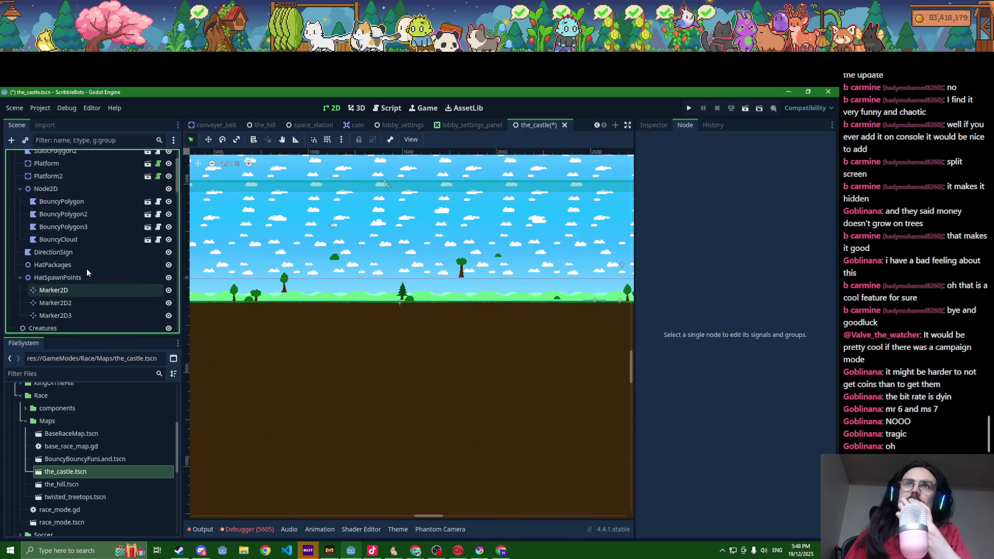
- Delete the Node2D bouncy-polygon group with its children and save the_castle.tscn
left_click(78, 233)
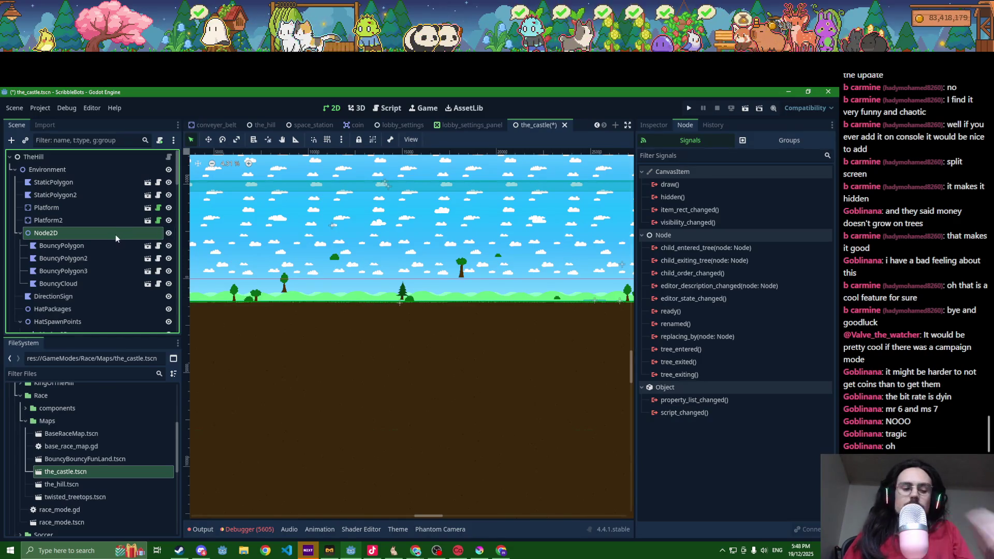
key("Delete")
key("Return")
key("ctrl+s")
- Select the left wall StaticPolygon and frame the whole left wall in the viewport
left_click(45, 235)
scroll(263, 270, "down", 4)
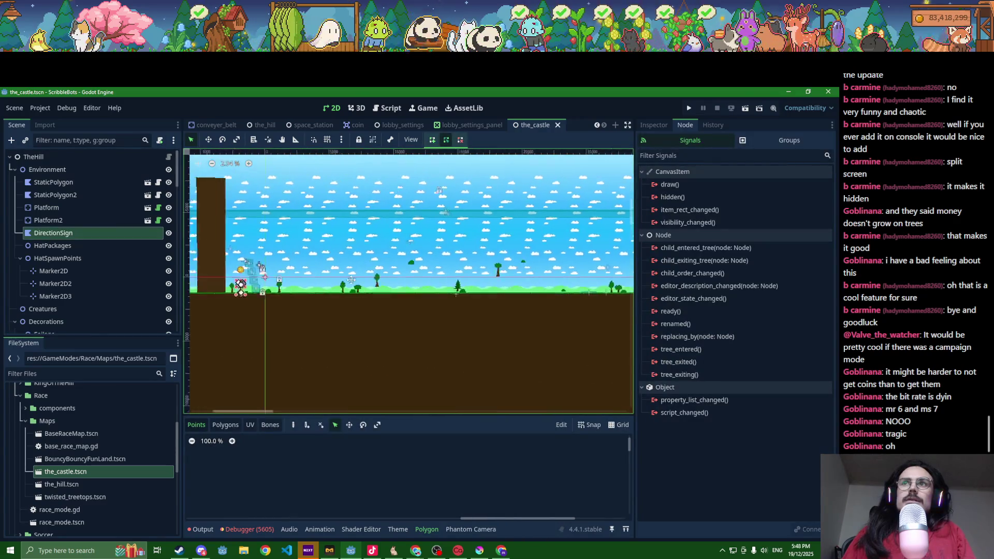
scroll(320, 290, "up", 4)
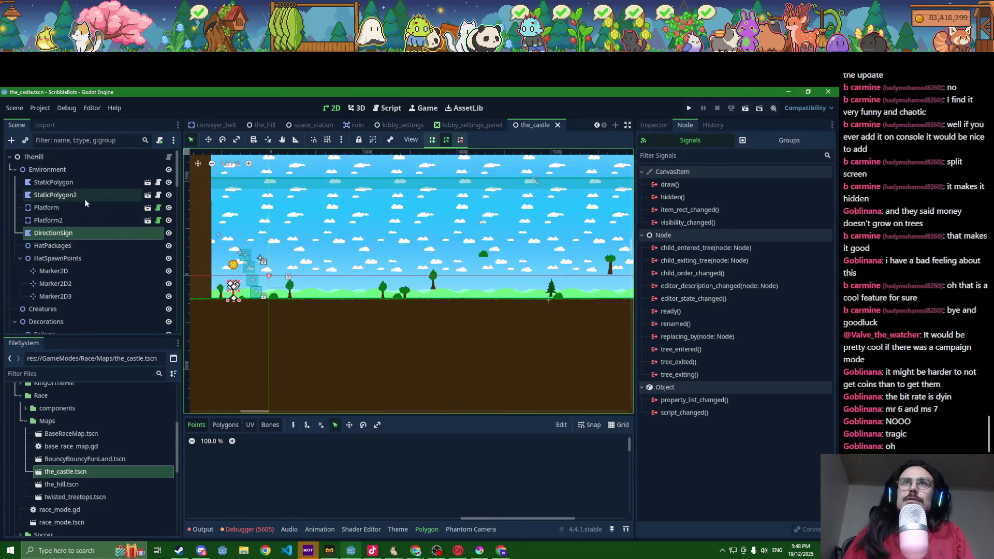
left_click(197, 230)
left_click_drag(202, 242, 286, 264)
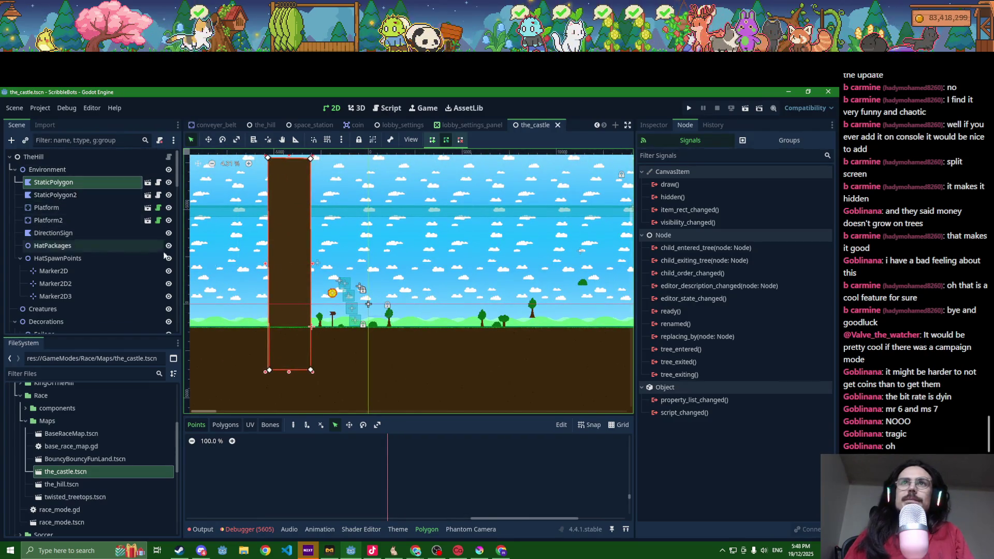
scroll(276, 266, "down", 3)
scroll(280, 274, "down", 5)
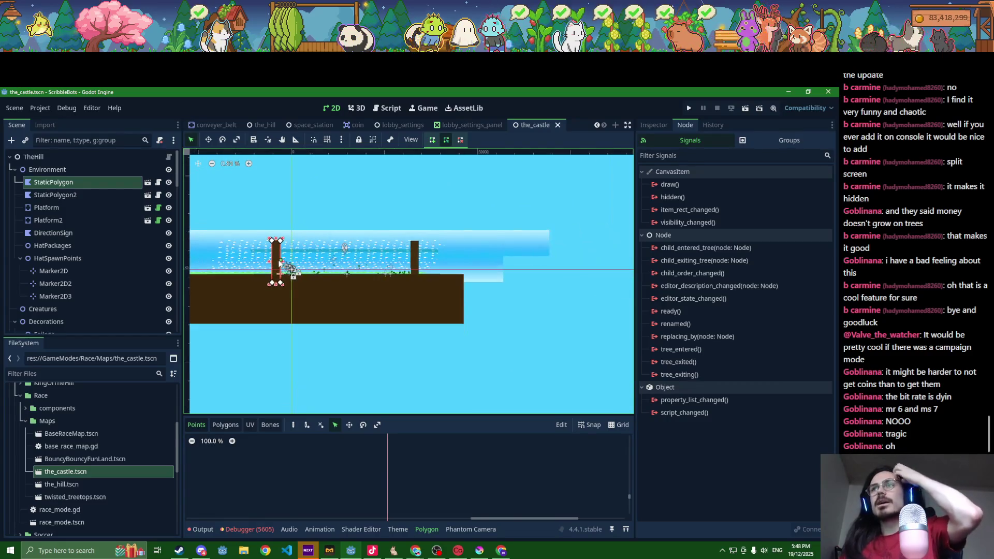
left_click(478, 255)
scroll(278, 261, "up", 6)
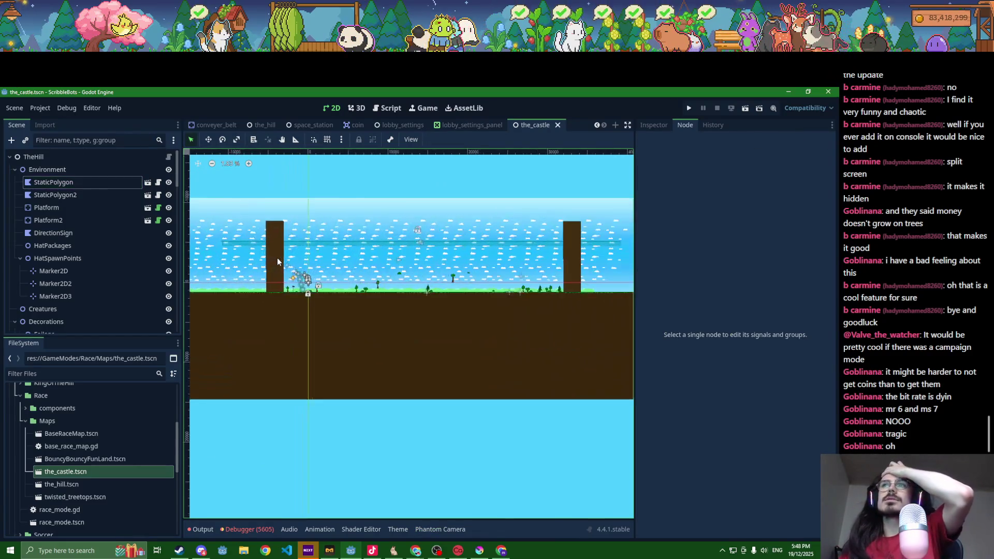
scroll(279, 261, "down", 3)
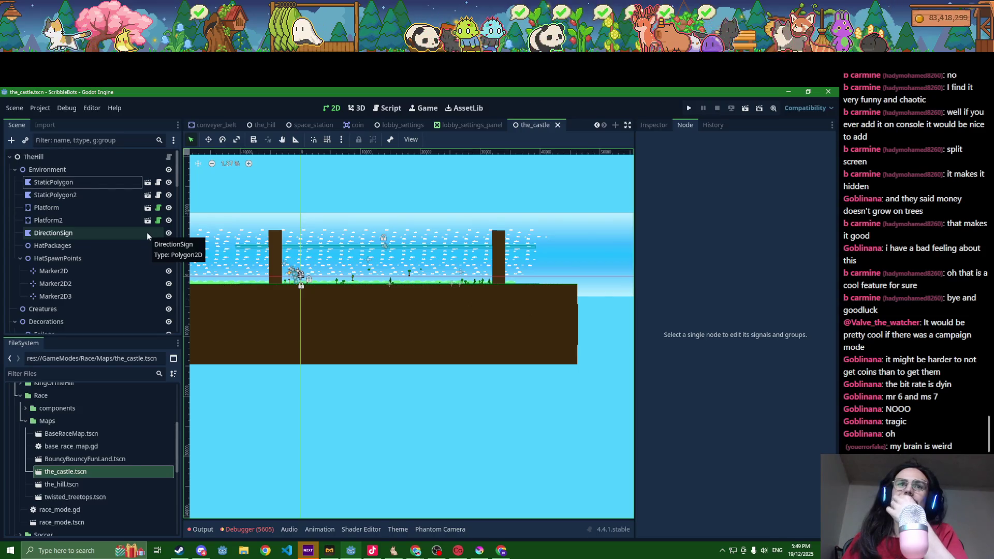
left_click(56, 185)
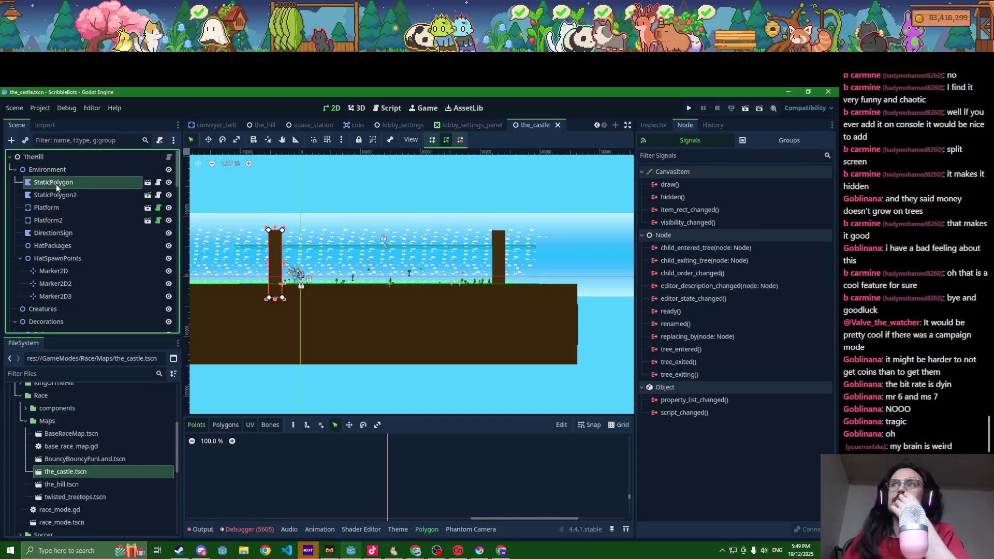
- Move Platform2 far up above the level
left_click(56, 199)
left_click(58, 209)
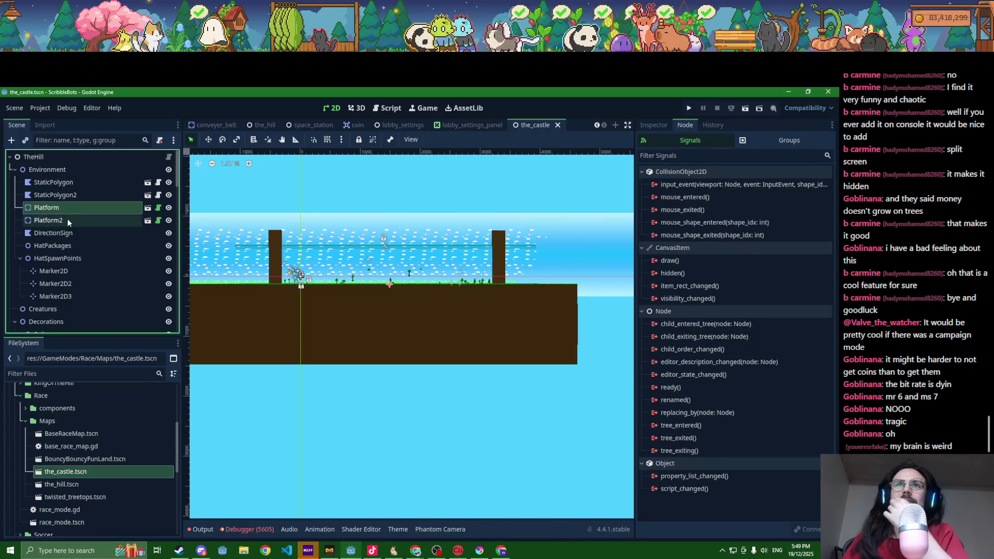
left_click(68, 222)
scroll(352, 252, "up", 3)
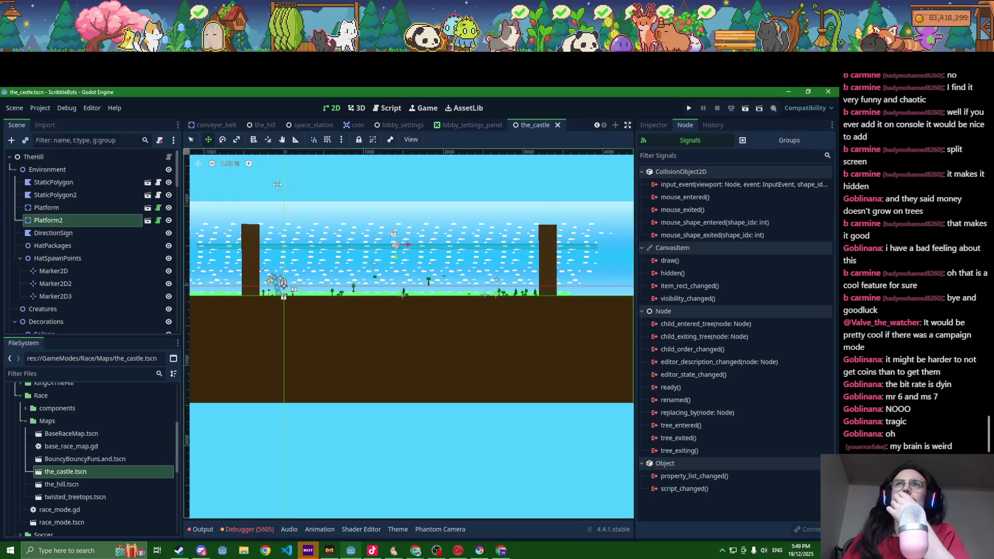
left_click_drag(403, 244, 410, 179)
- Drag the top corners of both brown wall pillars upward so they stand much taller
left_click(191, 140)
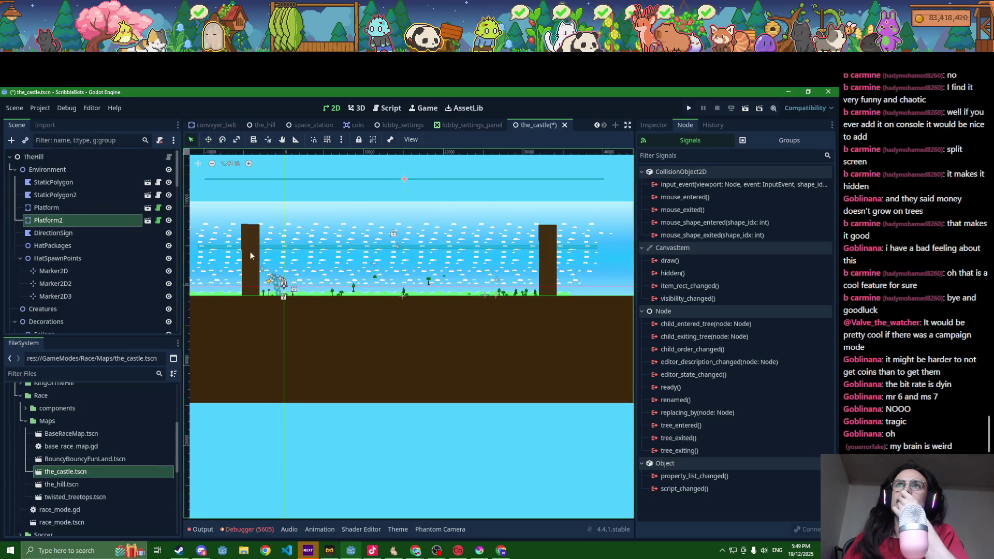
left_click(251, 269)
left_click_drag(260, 224, 259, 164)
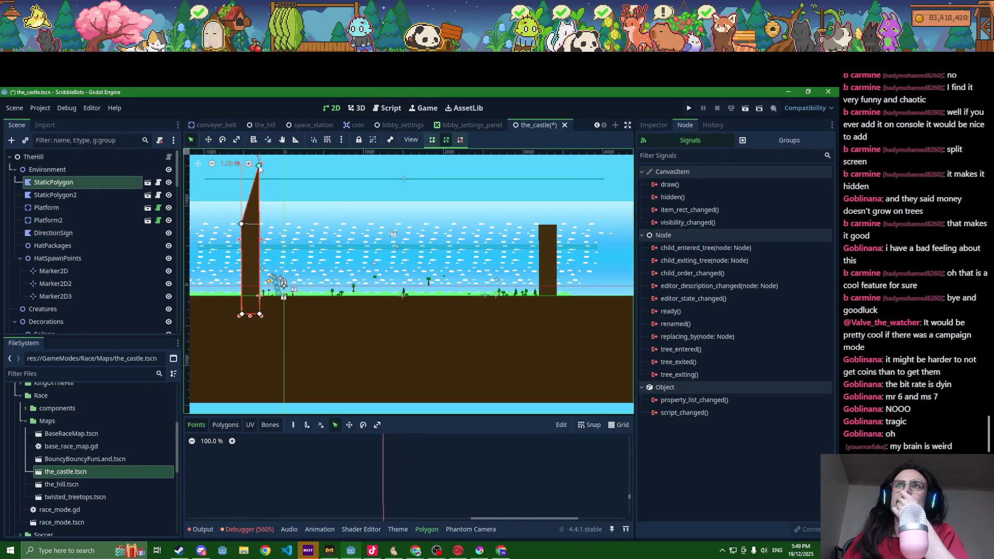
left_click_drag(241, 224, 239, 164)
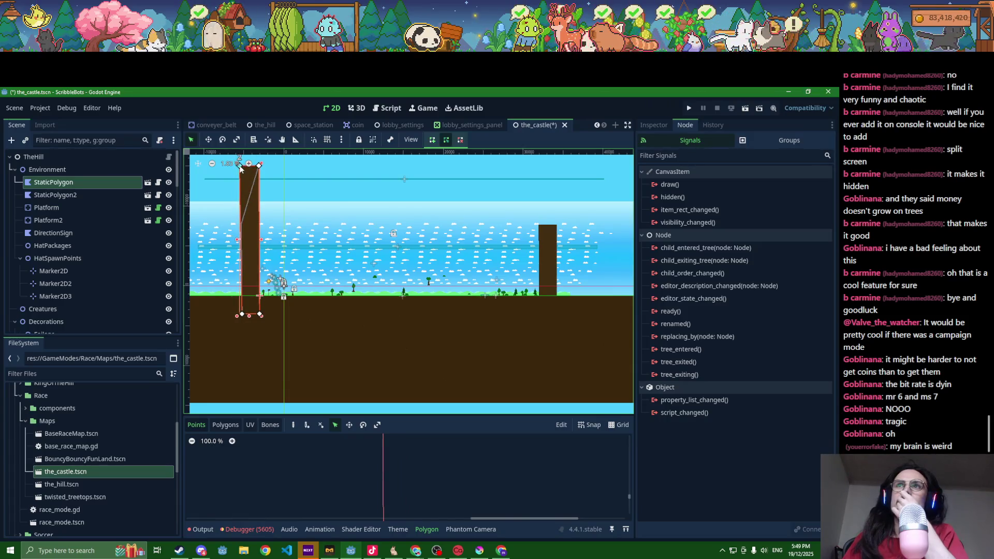
left_click(549, 257)
left_click_drag(539, 220, 537, 171)
left_click_drag(557, 225, 563, 170)
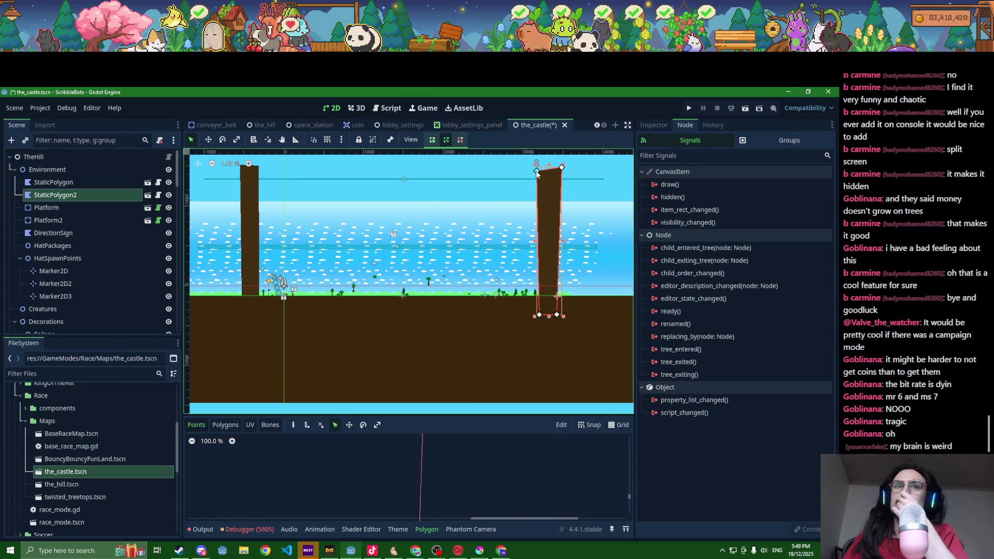
left_click_drag(537, 174, 540, 175)
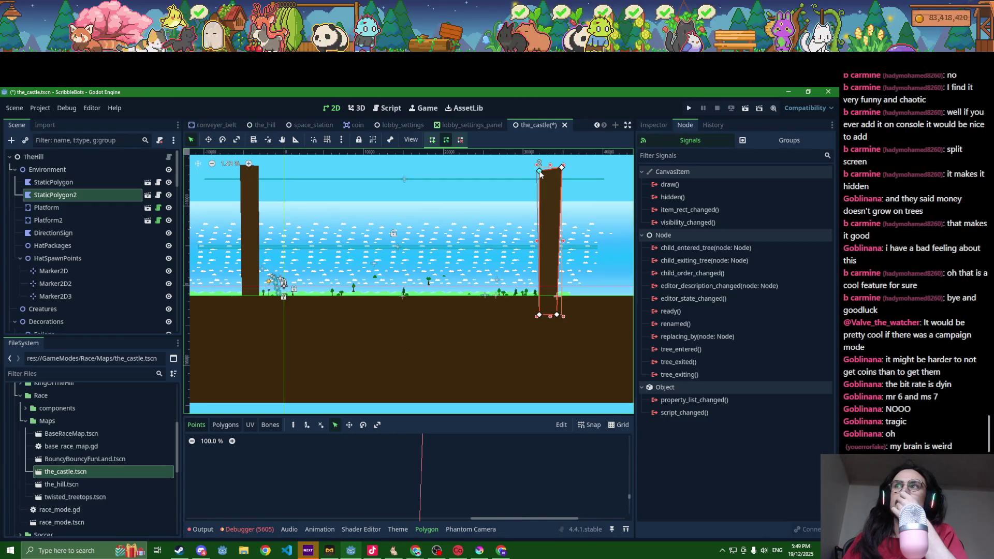
- Reselect the left wall pillar and bring its top into view
left_click(249, 181)
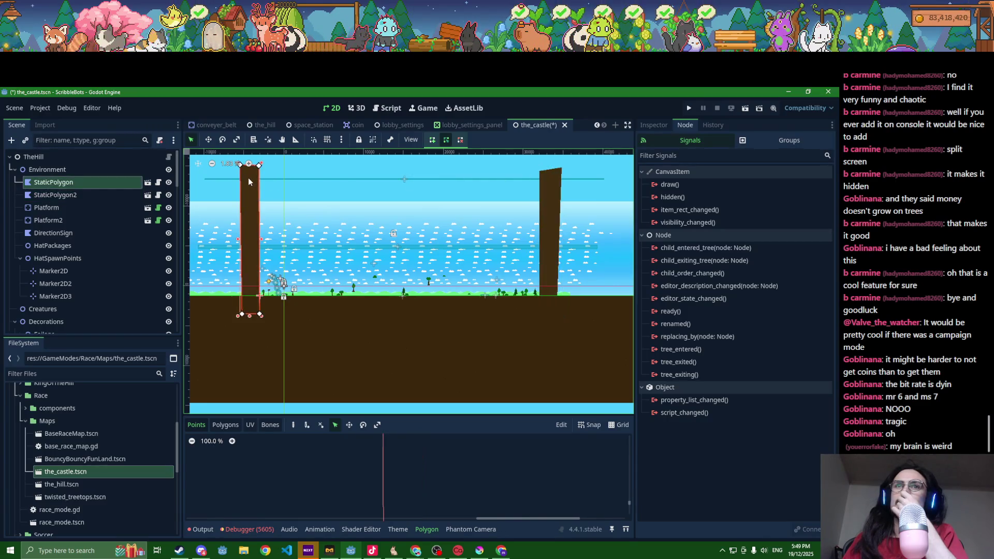
scroll(250, 174, "up", 2)
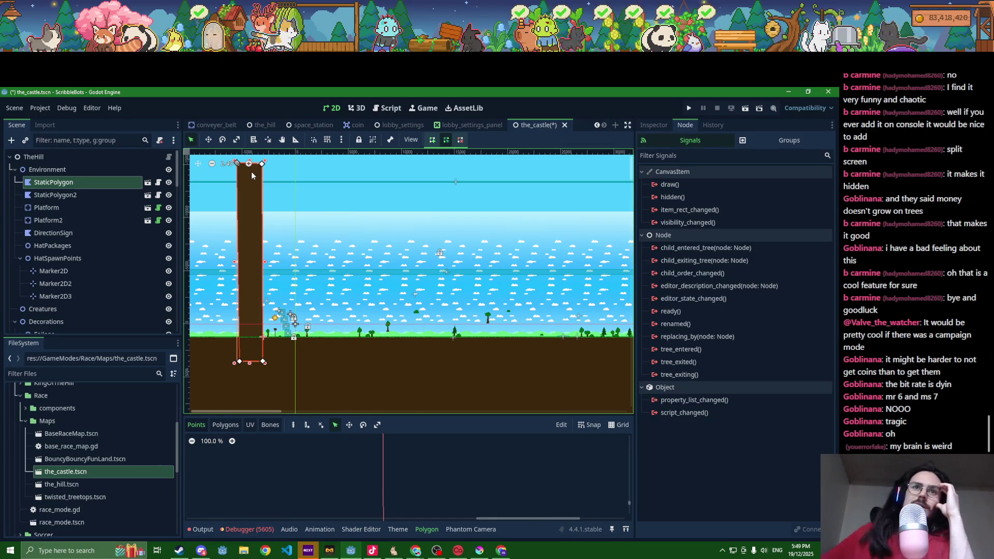
scroll(250, 197, "up", 2)
mouse_move(251, 211)
left_mouse_down()
mouse_move(262, 222)
mouse_move(278, 190)
left_mouse_up()
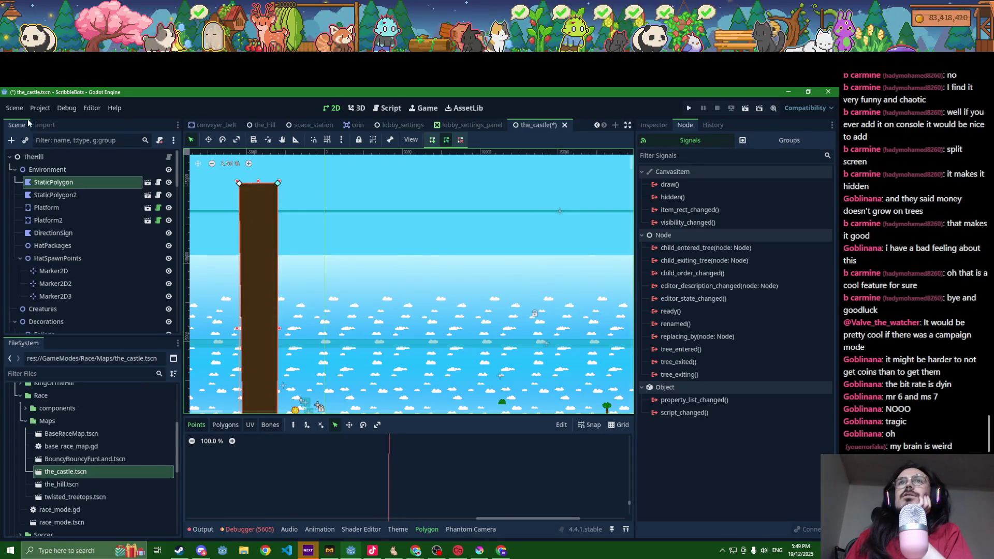
left_click(39, 108)
left_click(36, 155)
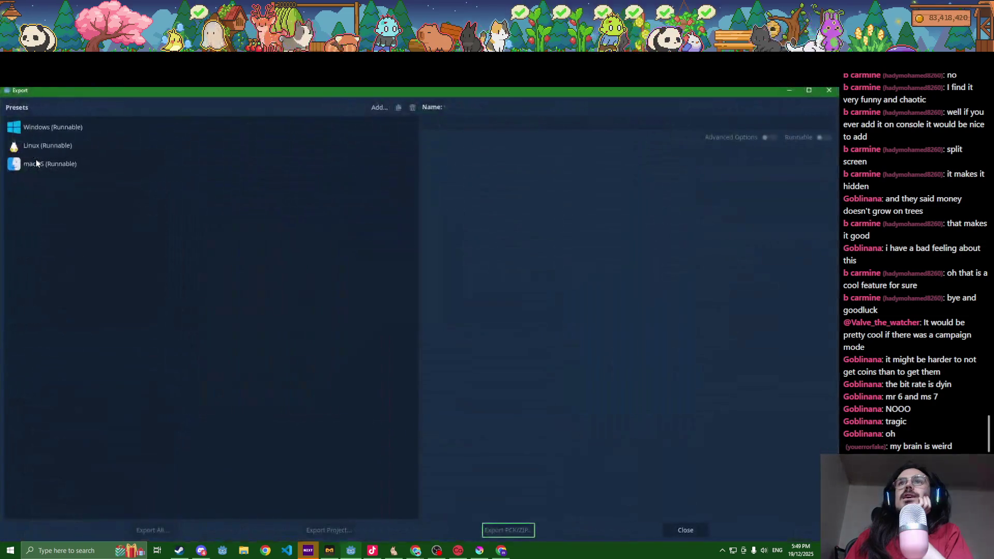
left_click(379, 107)
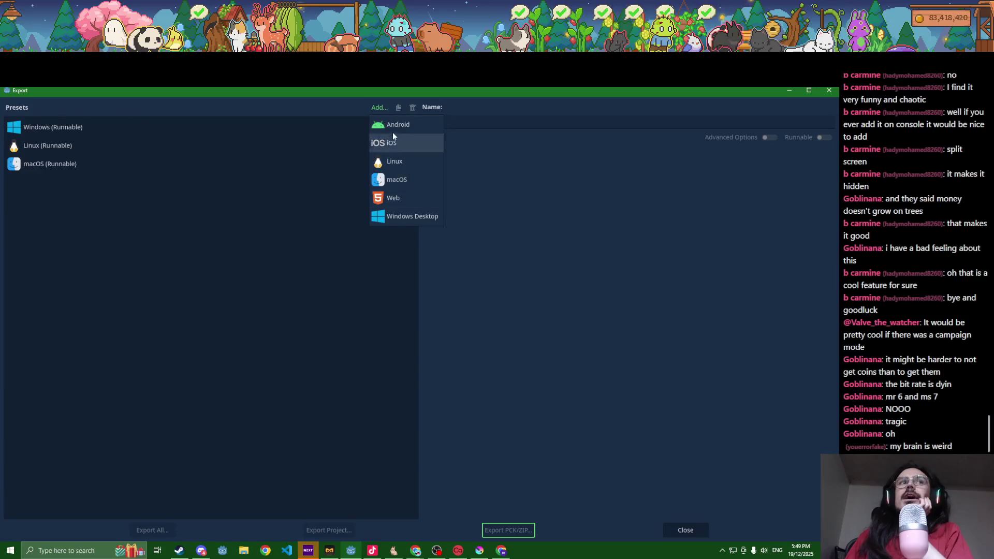
left_click(273, 257)
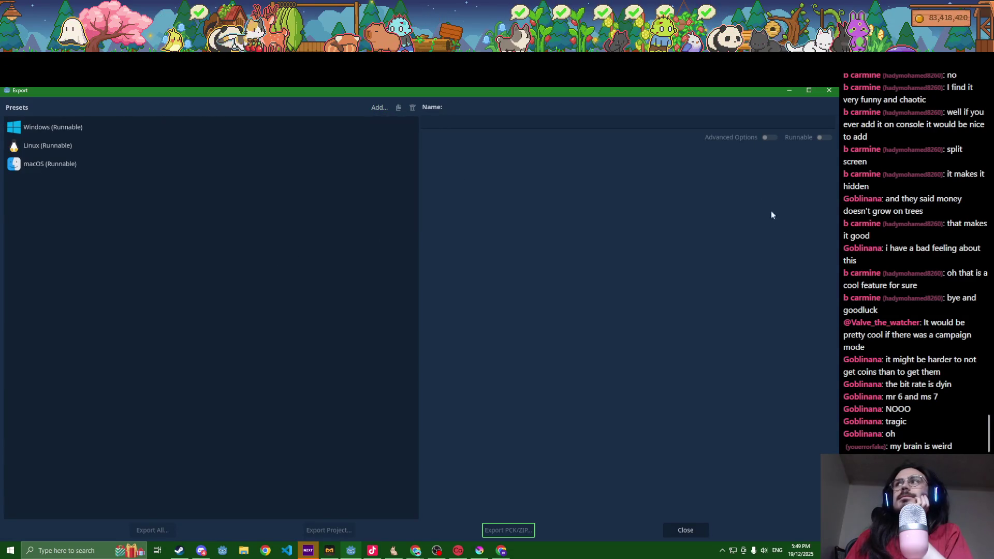
left_click(673, 530)
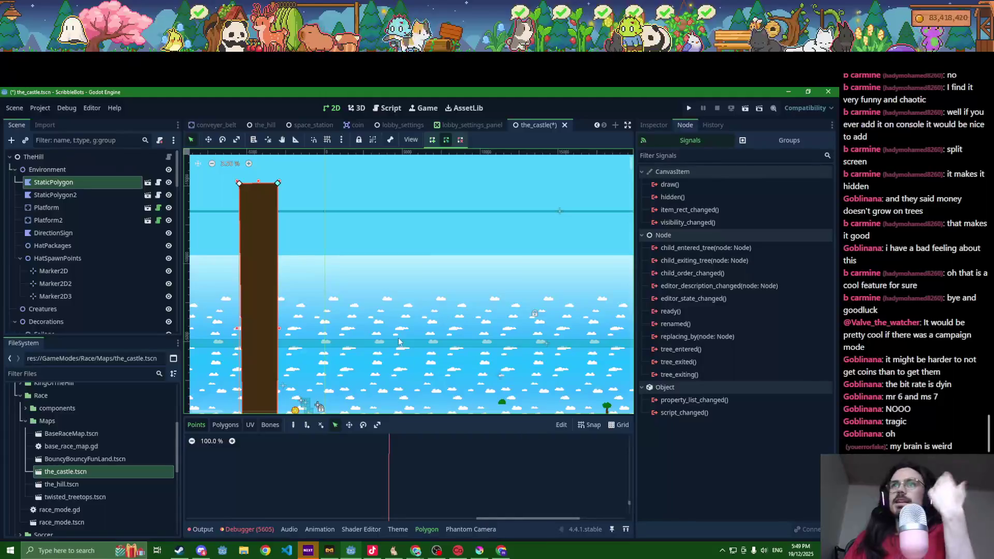
scroll(399, 339, "down", 2)
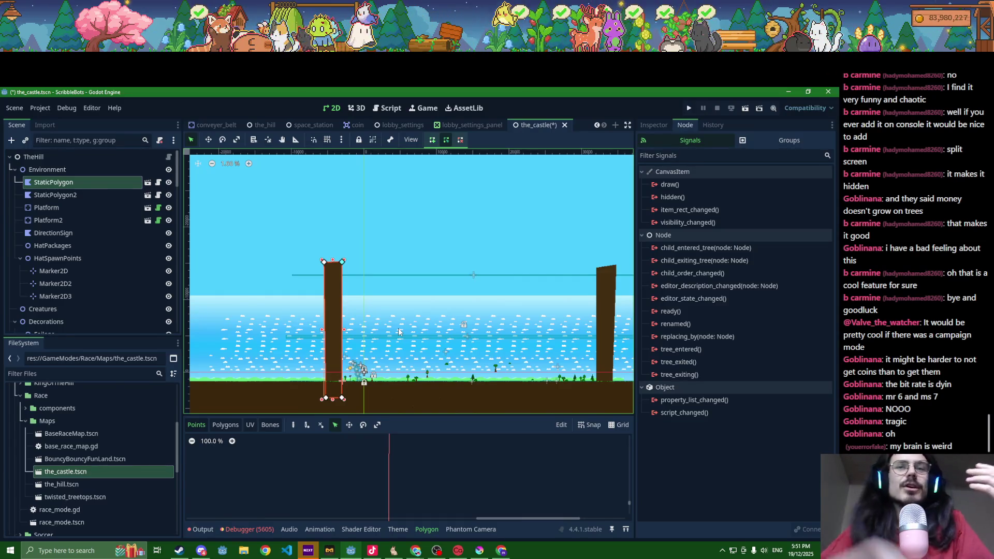
- Run the project, saving the_castle.tscn and launching the game to its splash screen
left_click(688, 109)
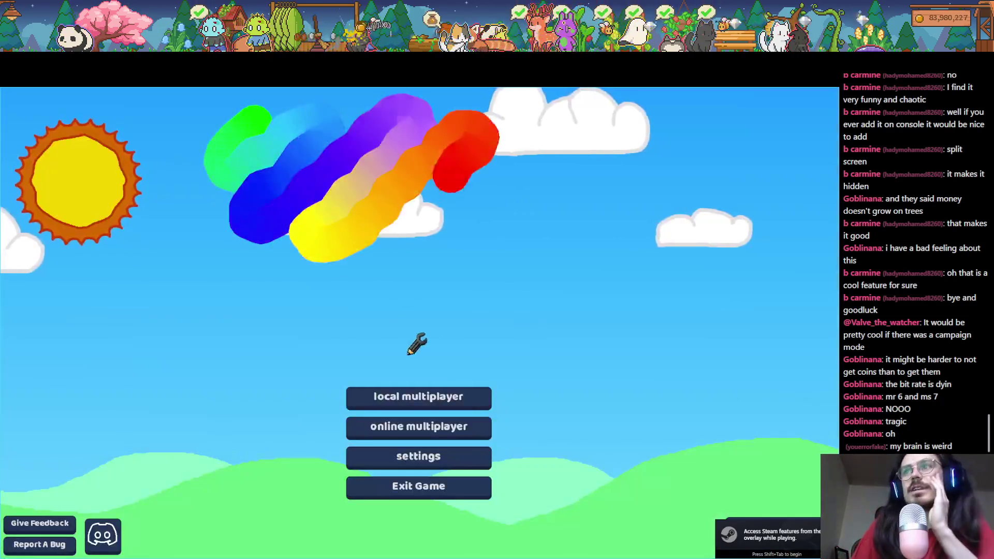
- Start a game with the Monster Wheel powerup, load the saved 'mega knight' build and test it
left_click(417, 395)
left_click(424, 458)
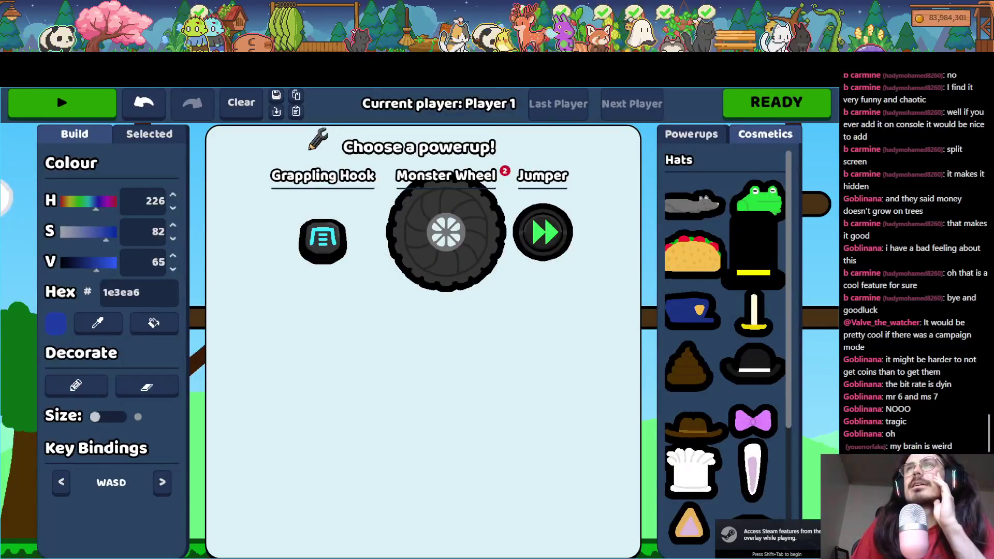
left_click(445, 233)
left_click(277, 112)
scroll(421, 279, "down", 10)
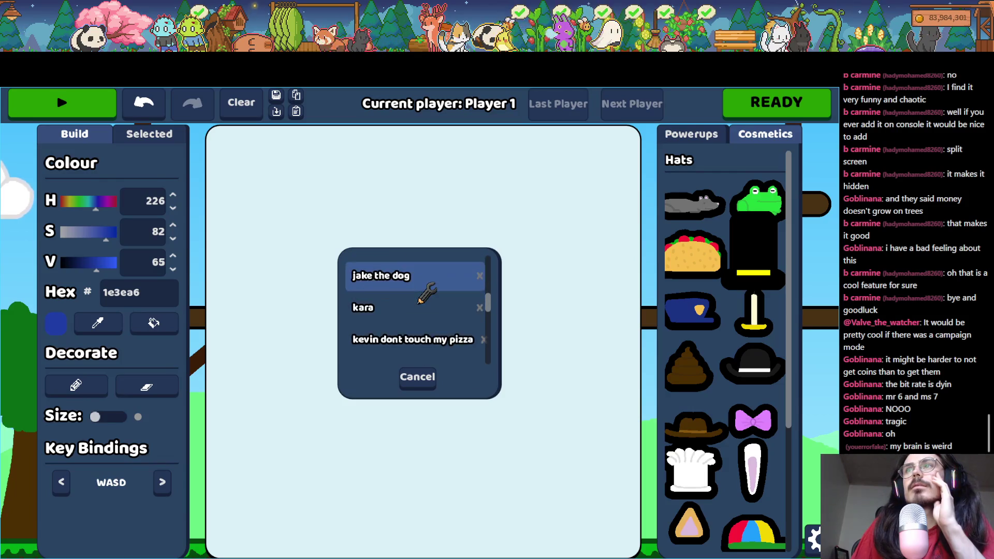
scroll(422, 293, "down", 5)
left_click(408, 293)
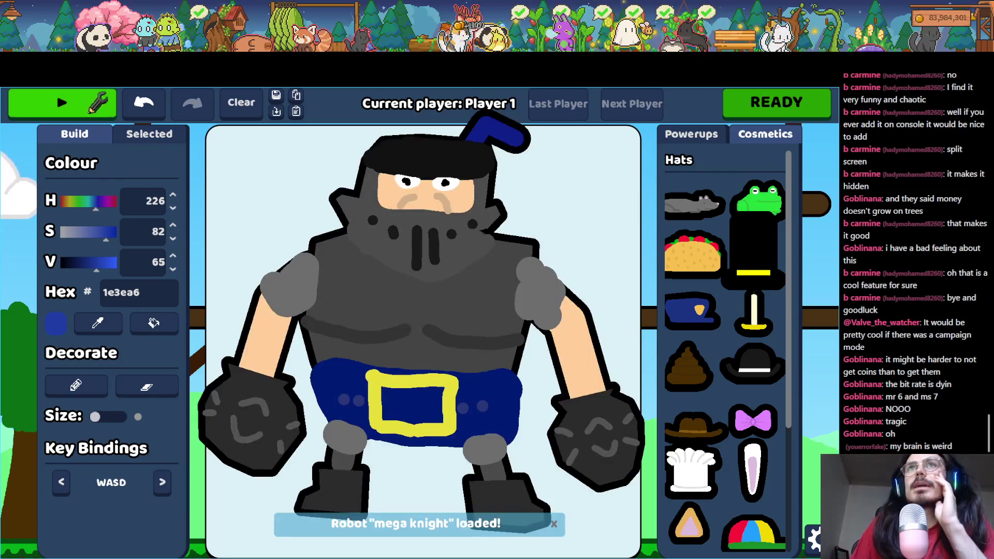
left_click(97, 103)
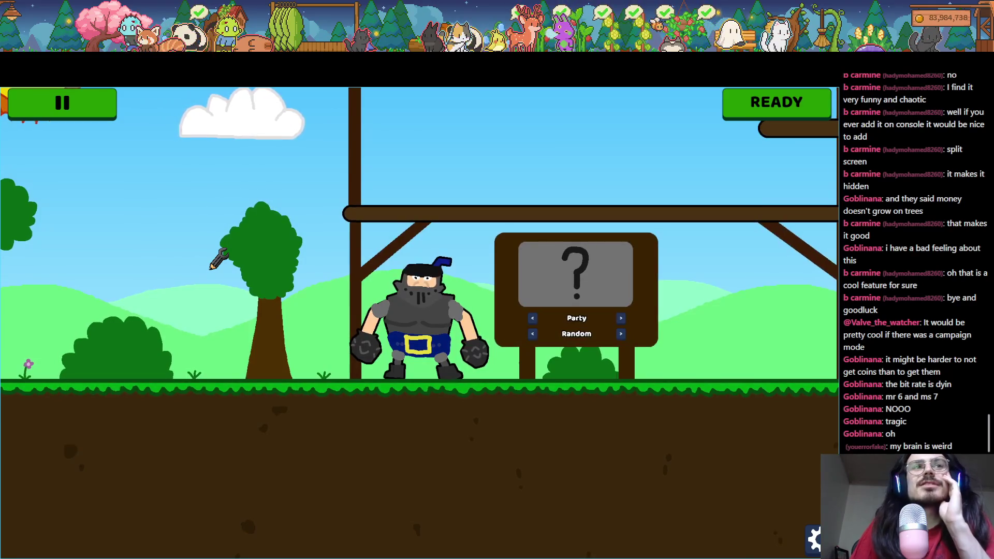
- Try copy, clear, paste and undo on the knight, play the level, then close the game with F8
left_click(83, 106)
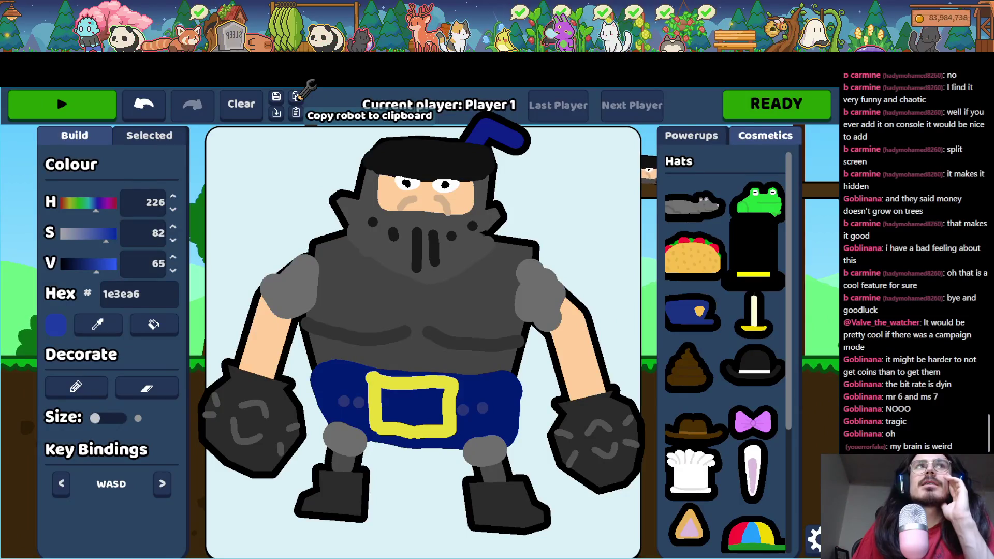
left_click(296, 96)
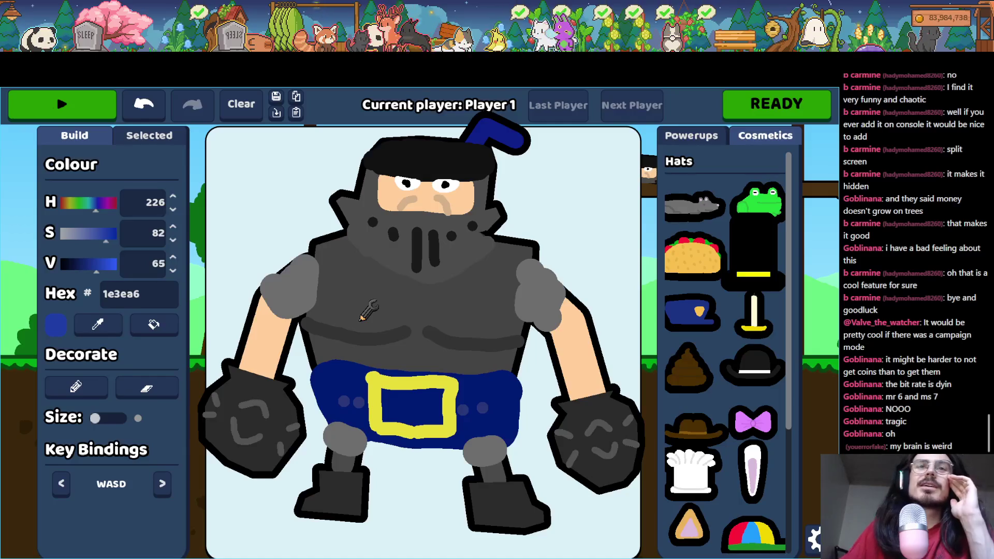
left_click(241, 103)
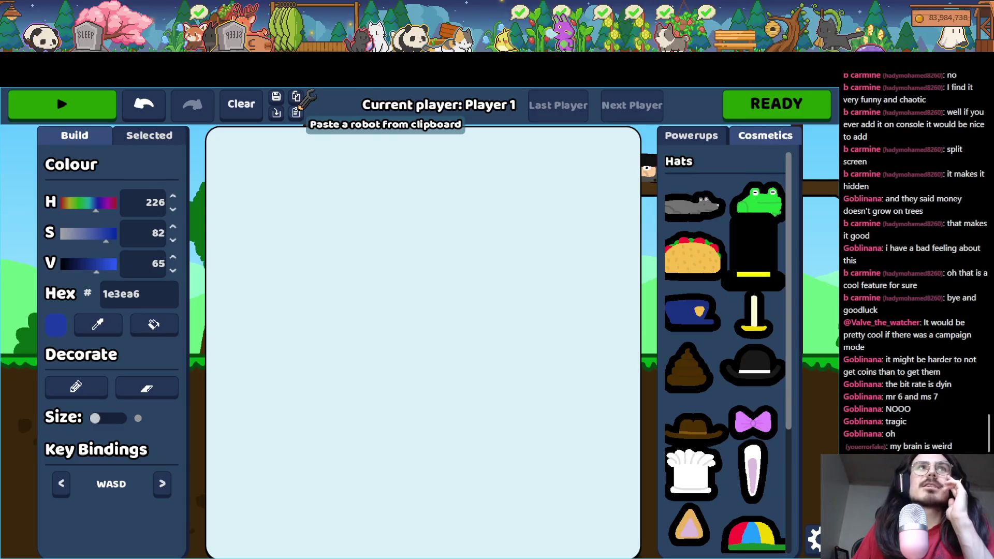
left_click(297, 111)
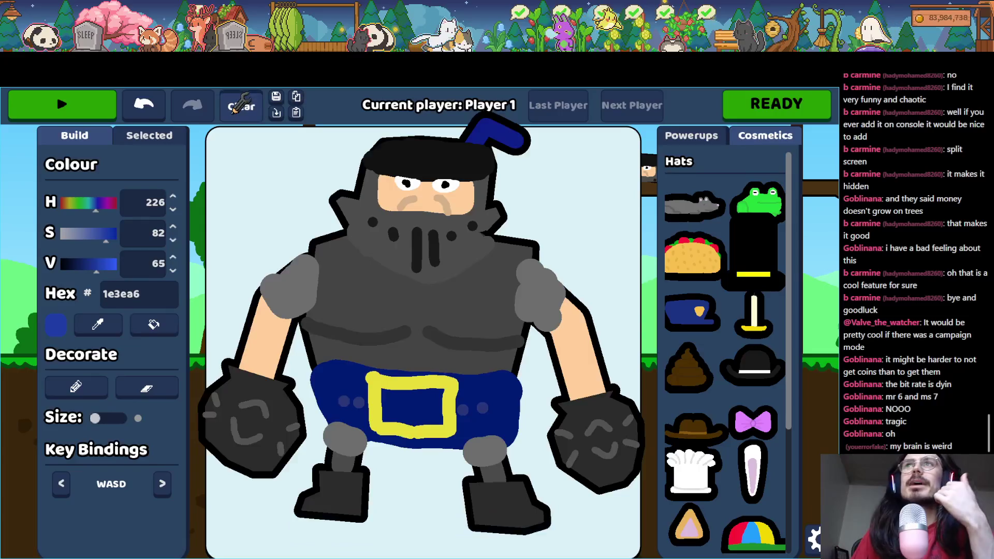
left_click(241, 103)
left_click(149, 104)
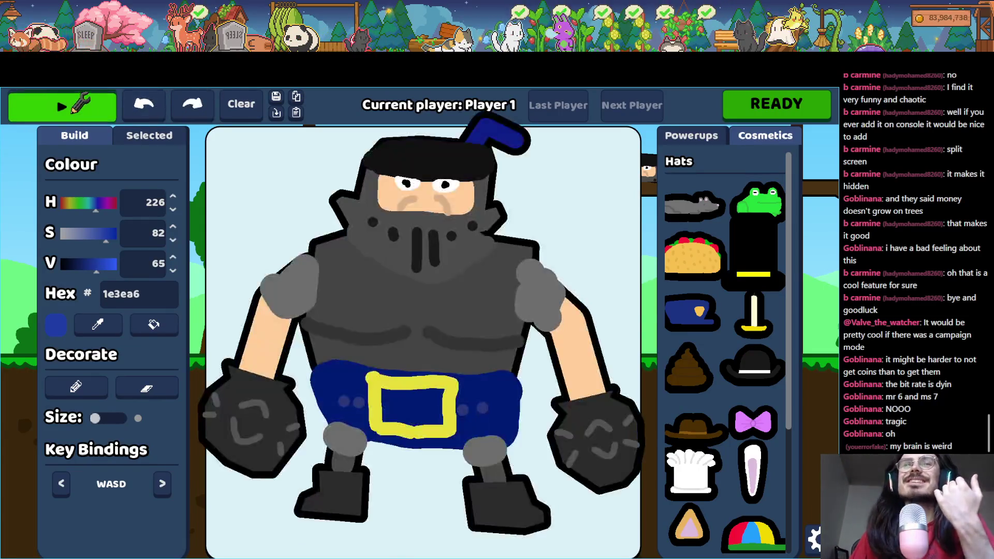
left_click(87, 107)
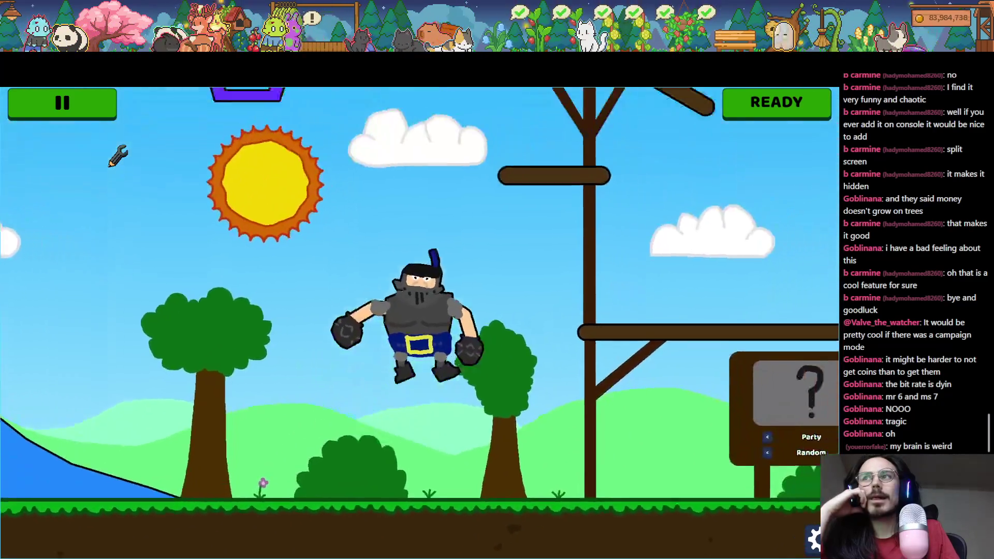
key("F8")
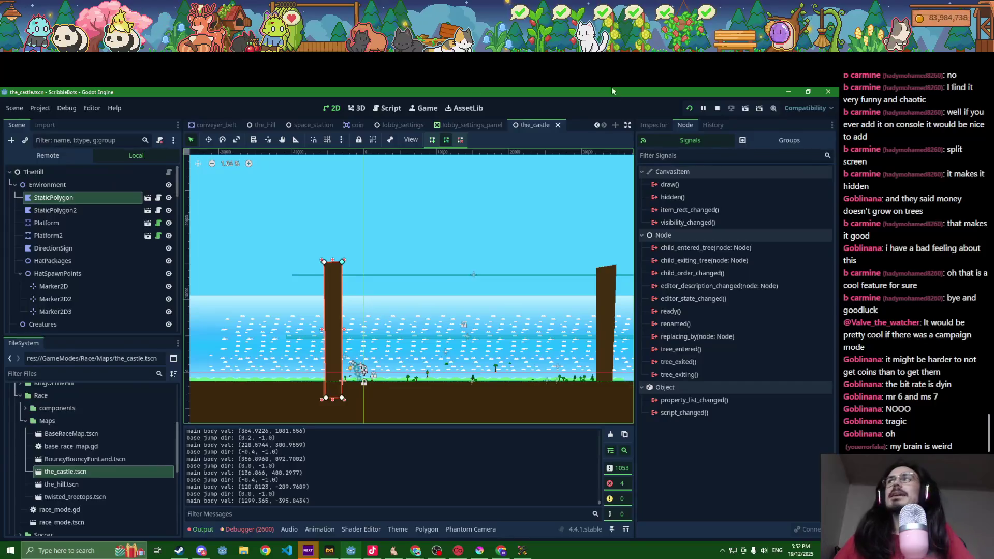
- Raise DeathZone2 much higher, save the castle scene, and open the quick file search
scroll(493, 277, "down", 3)
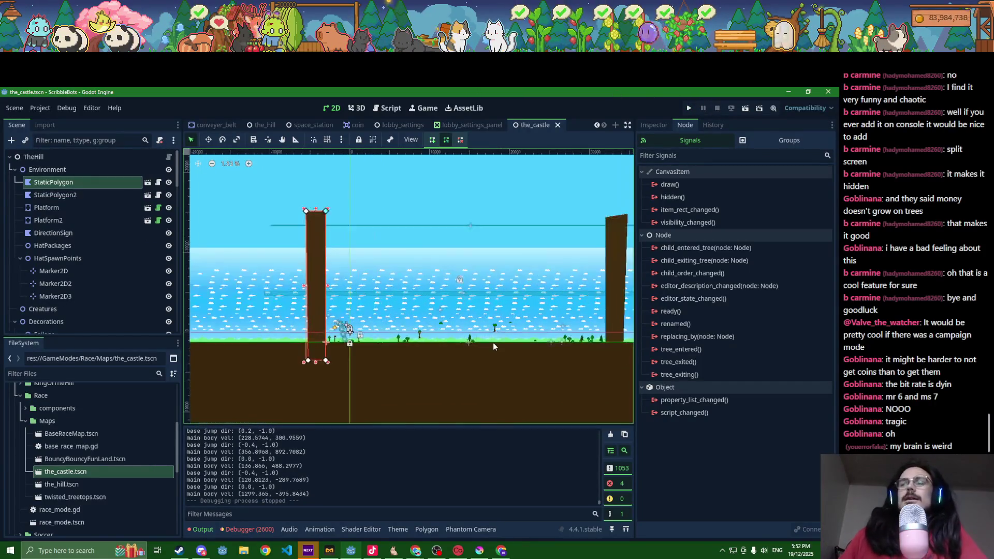
scroll(493, 342, "up", 5)
left_click_drag(452, 278, 463, 191)
left_click(452, 234)
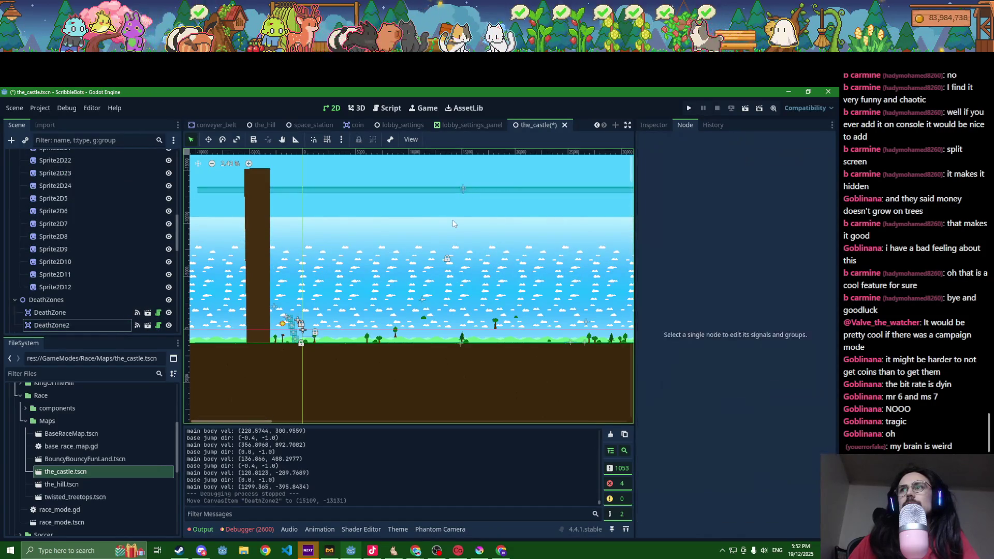
key("ctrl+s")
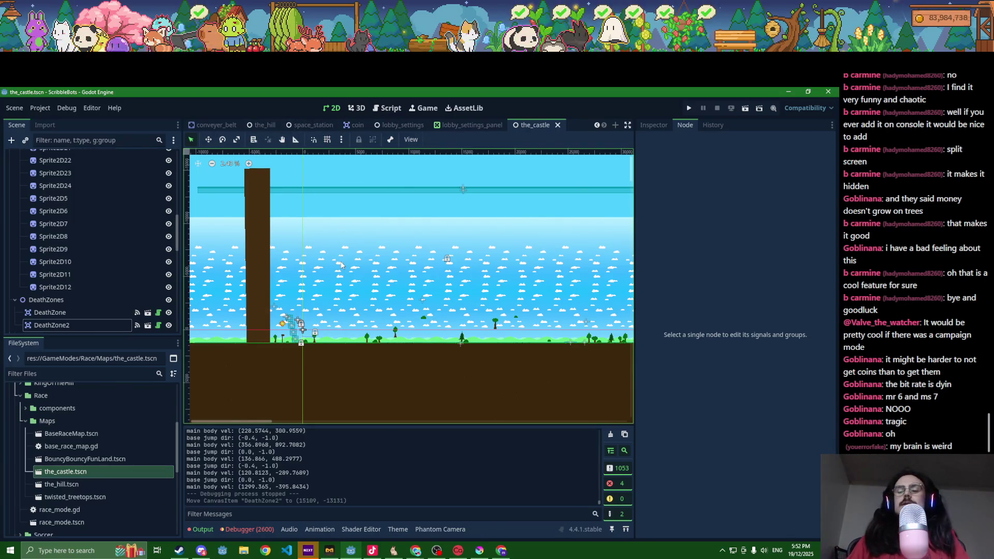
key("shift+alt+o")
- Search 'draw_leve' to open draw_level.tscn and pan to its starry space area
type("draw_leve")
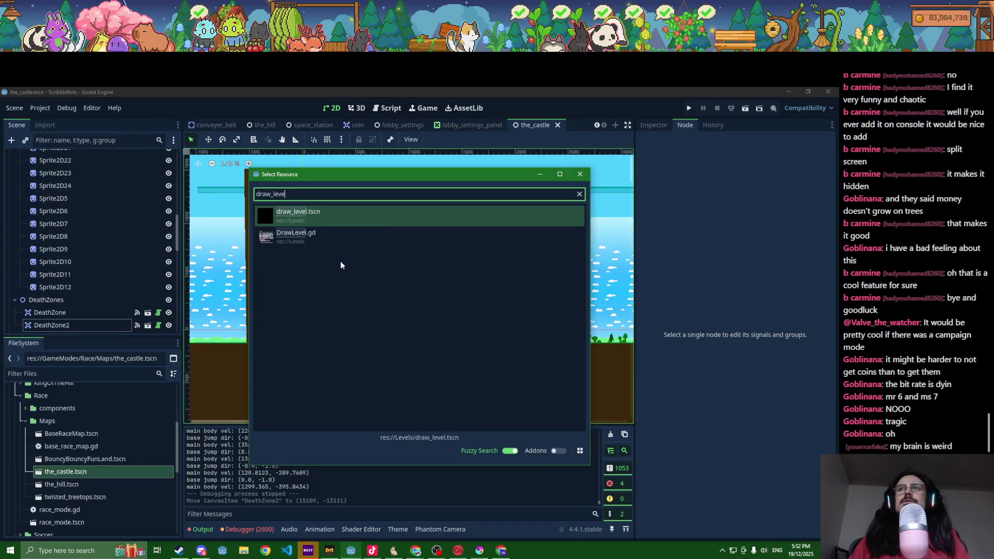
key("Return")
scroll(286, 235, "down", 5)
mouse_move(301, 270)
left_mouse_down()
mouse_move(349, 318)
mouse_move(462, 341)
left_mouse_up()
scroll(95, 299, "down", 3)
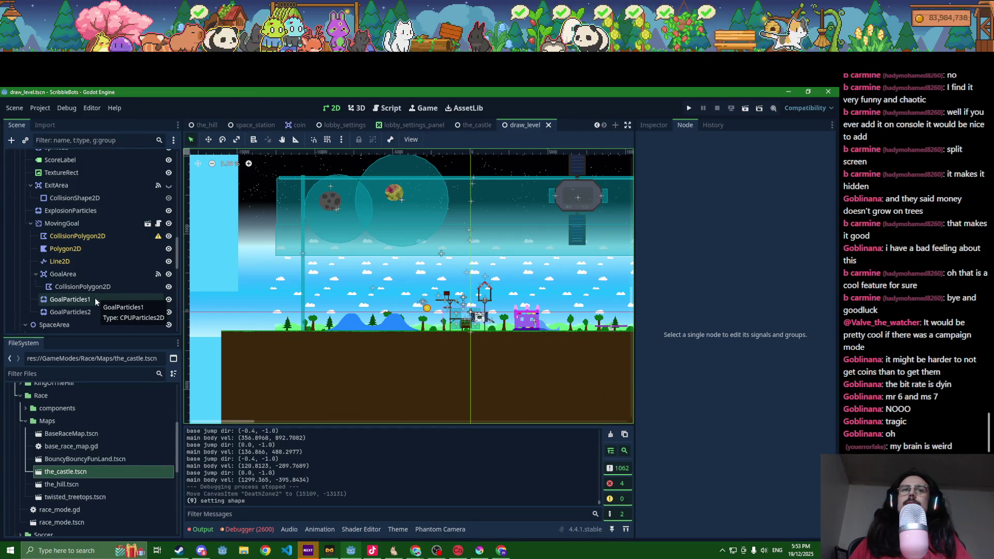
left_click_drag(423, 265, 253, 322)
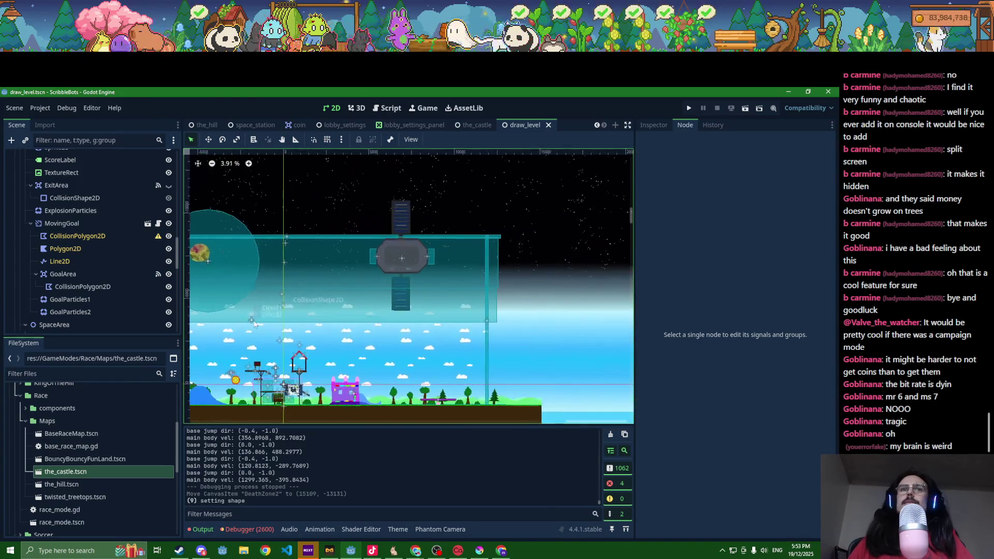
scroll(254, 323, "up", 1)
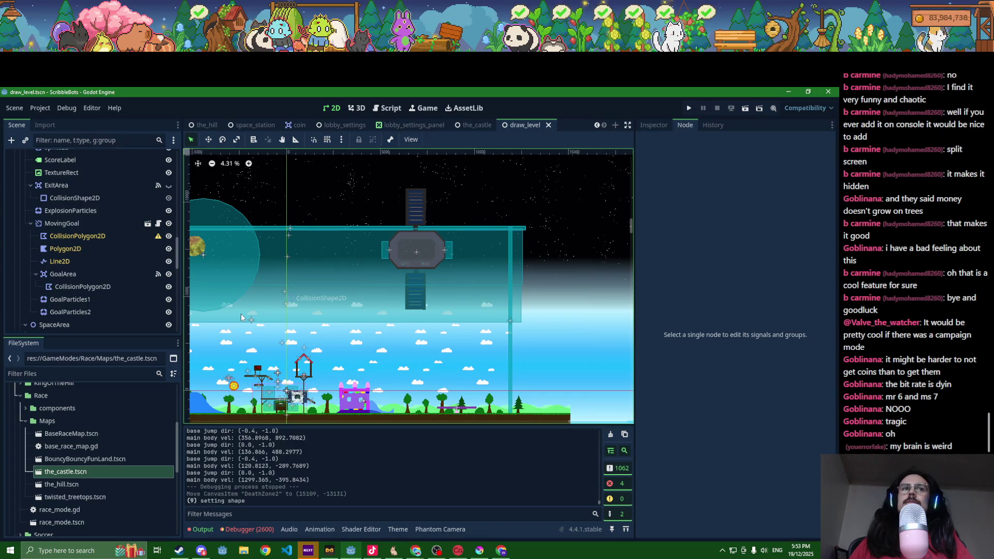
- Return to the_castle scene tab
key("alt+Tab")
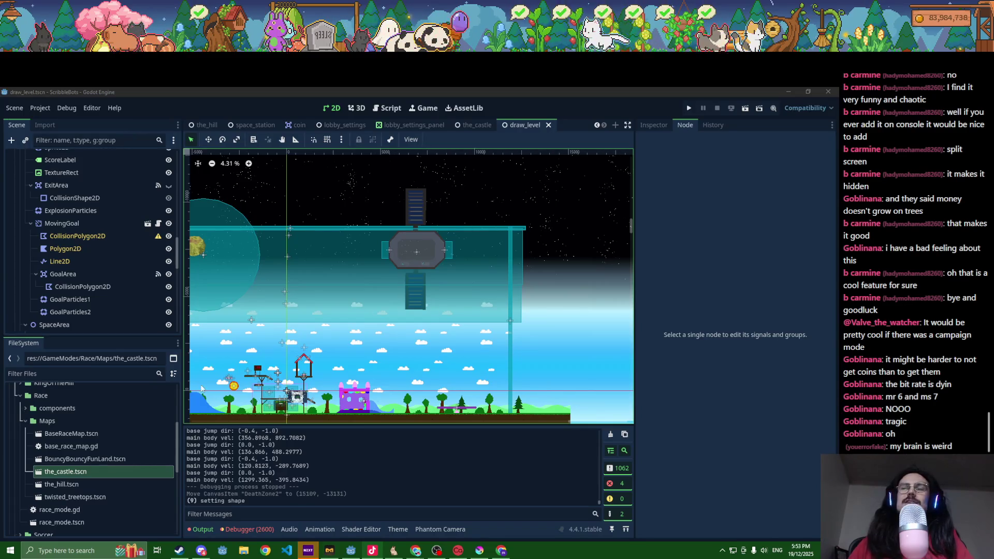
scroll(376, 371, "left", 5)
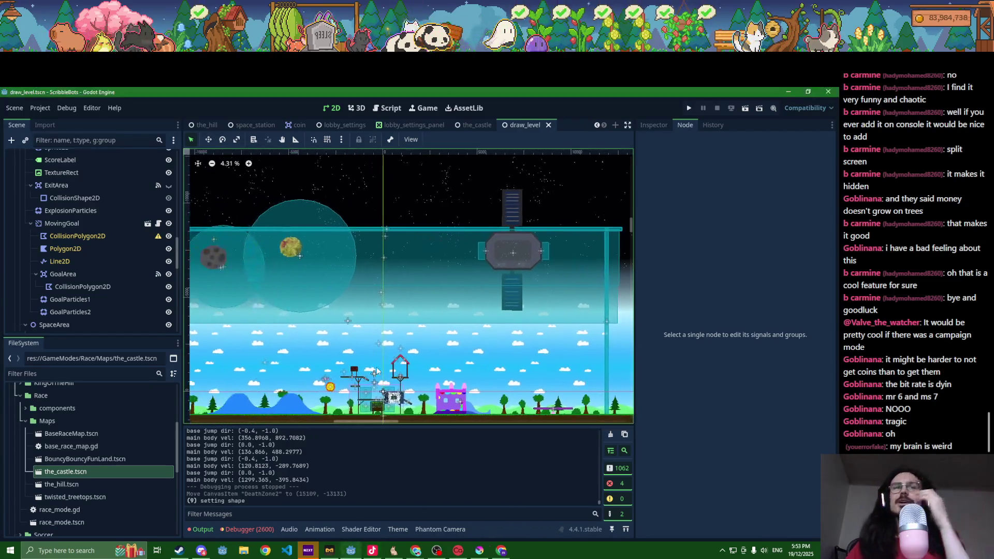
left_click(473, 125)
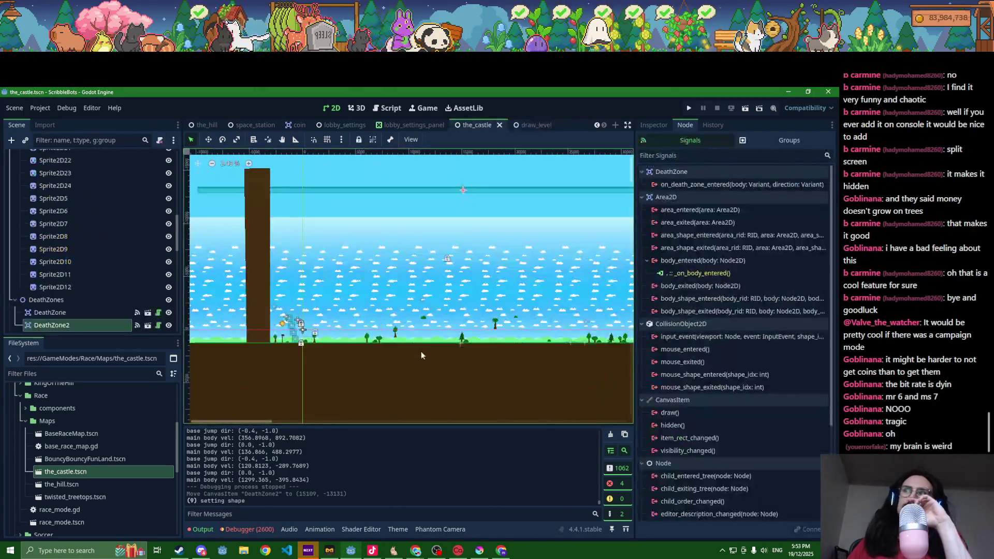
- In draw_level, expand Background and select the sky sprites Sprite2D3 through Sprite2D6
scroll(421, 356, "down", 2)
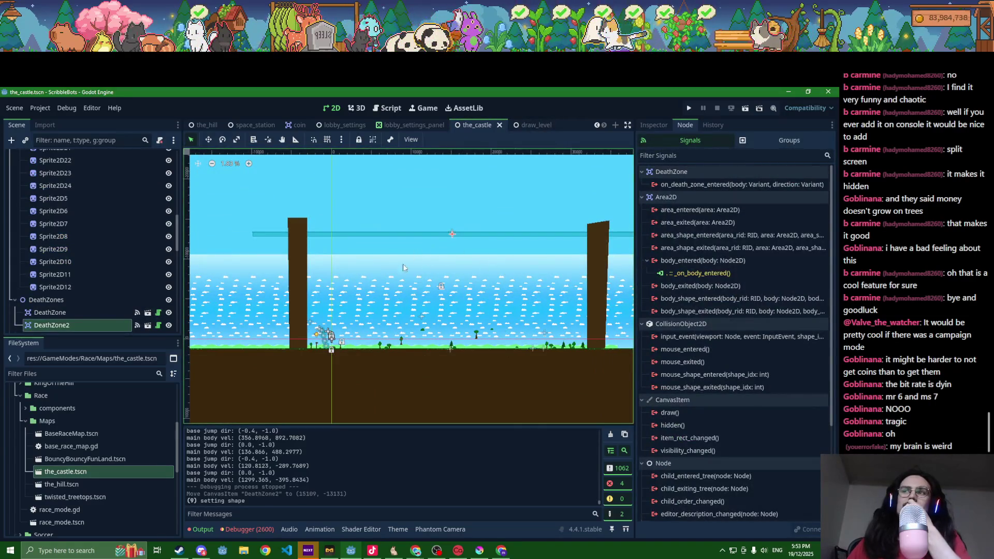
left_click(528, 125)
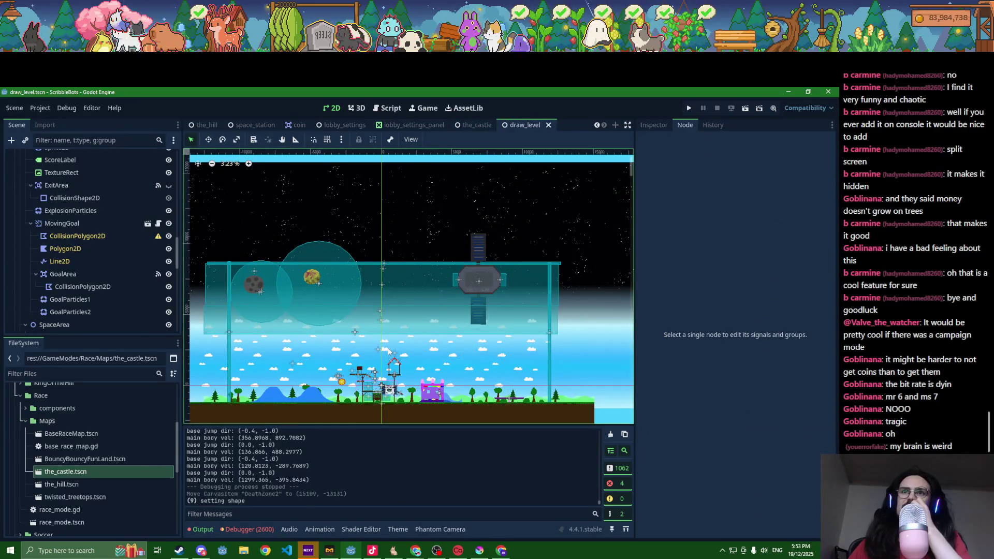
scroll(30, 236, "down", 3)
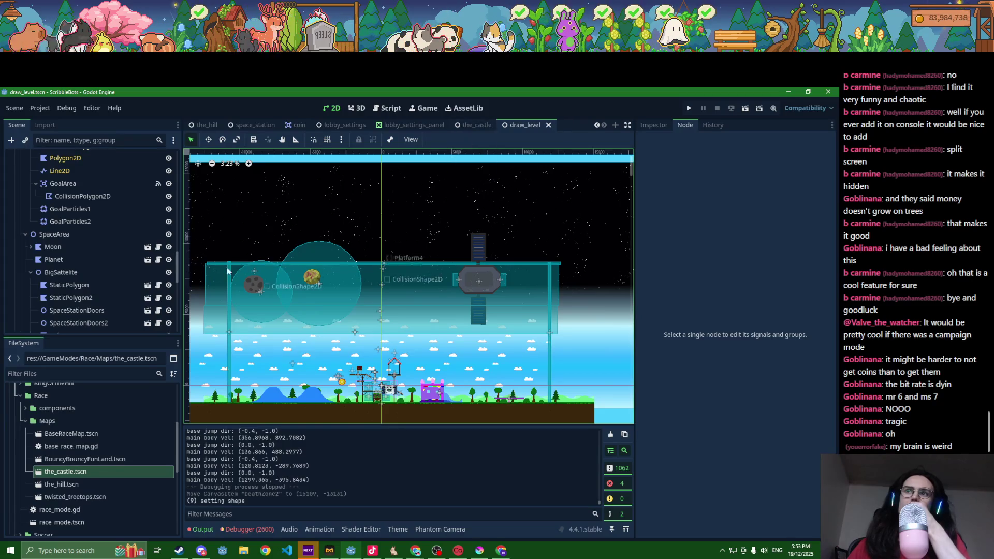
scroll(103, 289, "down", 4)
scroll(103, 290, "down", 6)
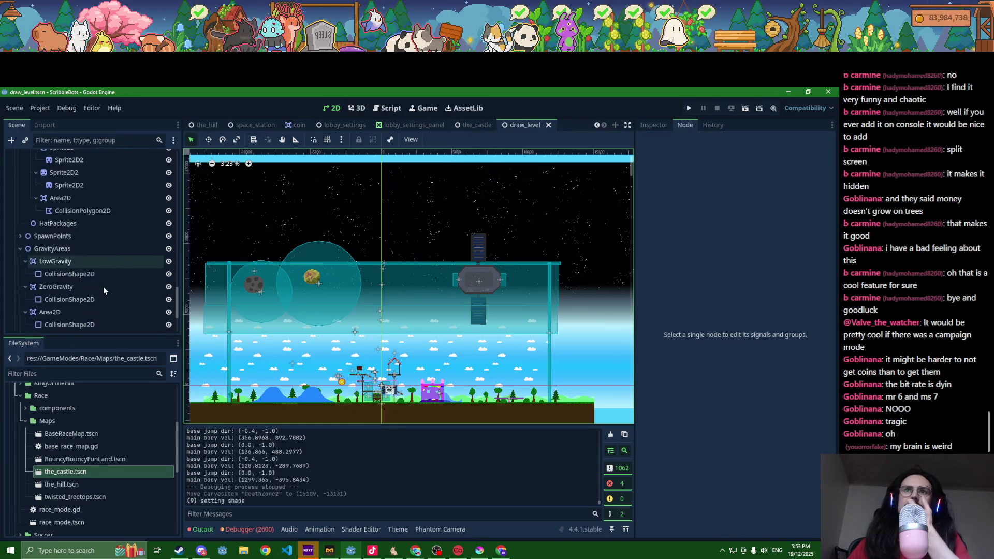
scroll(100, 288, "up", 10)
scroll(104, 283, "up", 10)
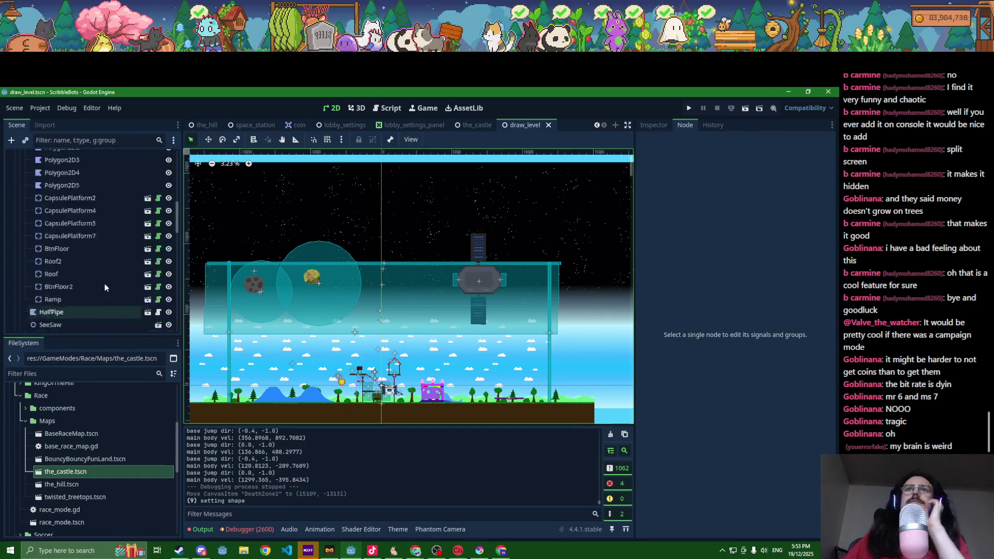
left_click(20, 196)
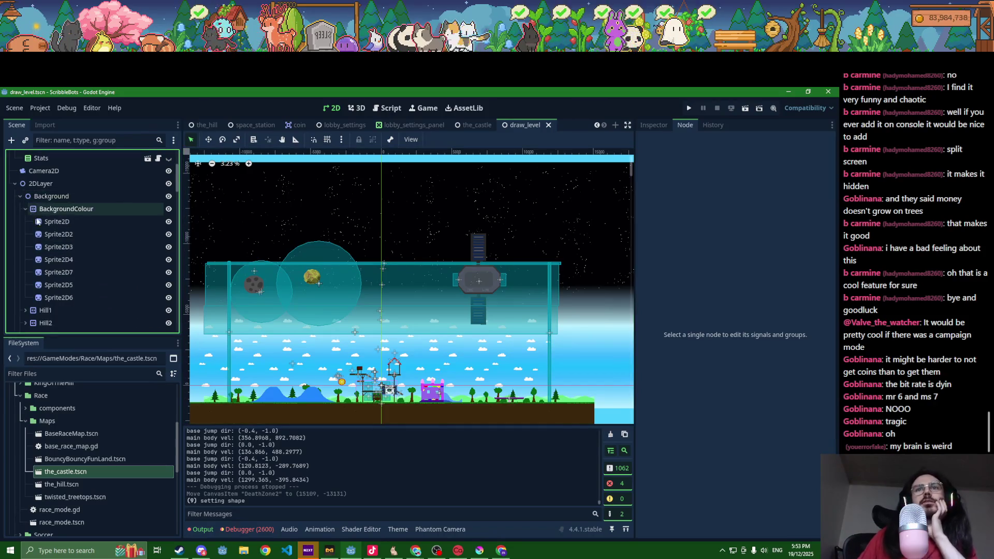
left_click(61, 223)
left_click(64, 238)
left_click(70, 258)
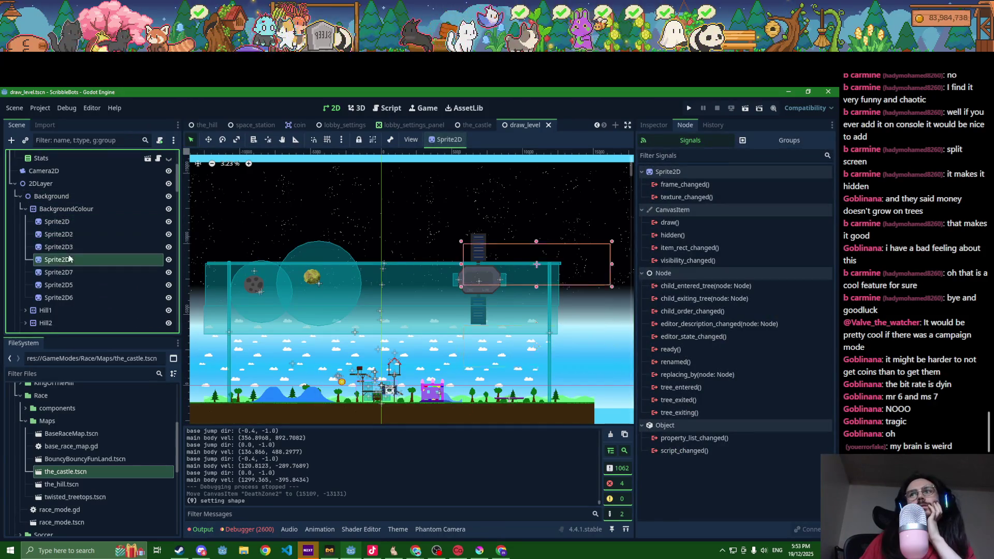
key("Up")
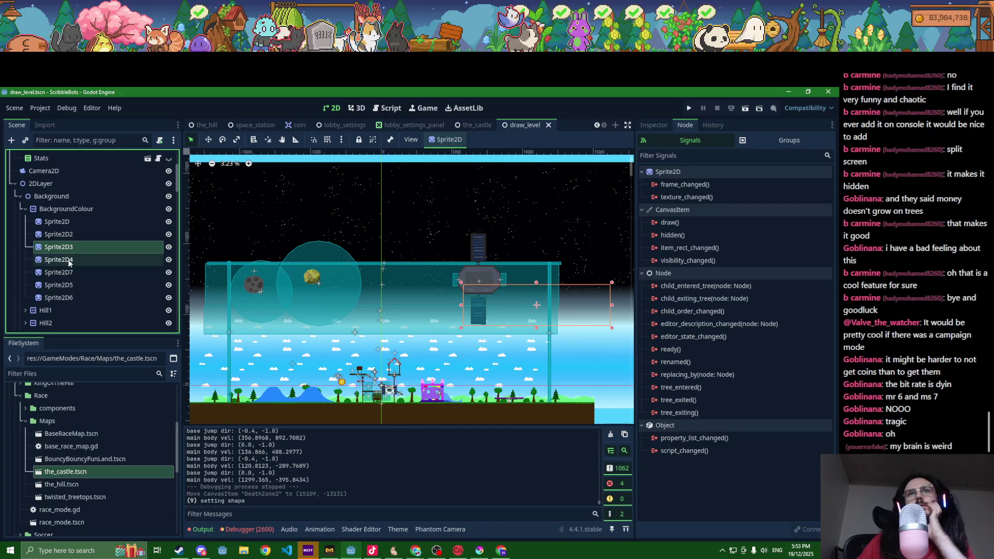
left_click(57, 297, "shift")
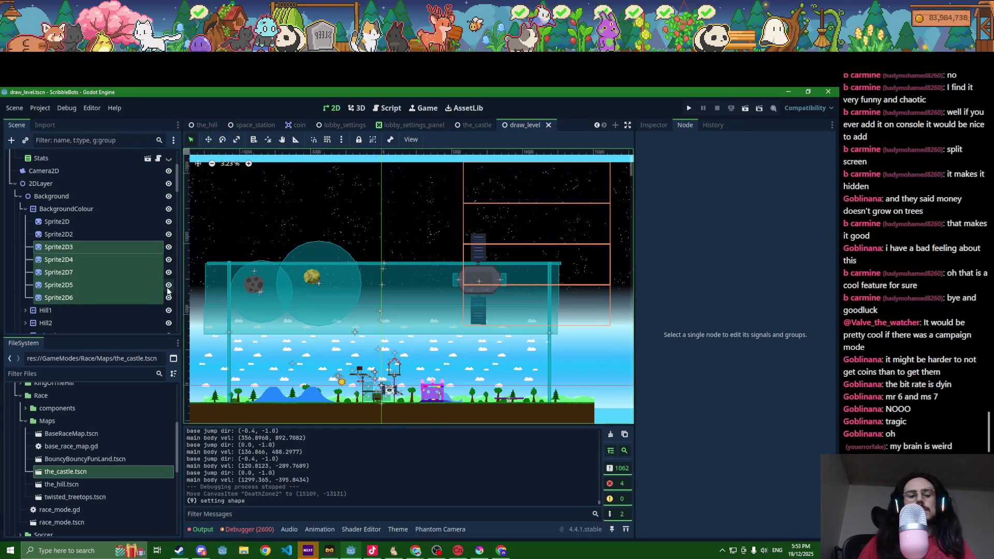
- Paste the sky sprites under the_castle's BackgroundColour node and save the scene
left_click(474, 126)
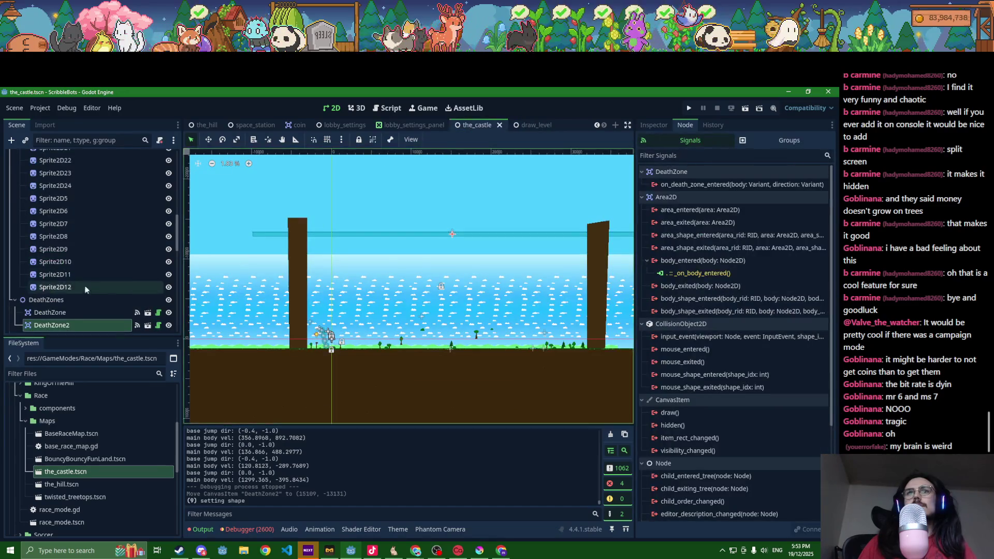
scroll(83, 295, "up", 10)
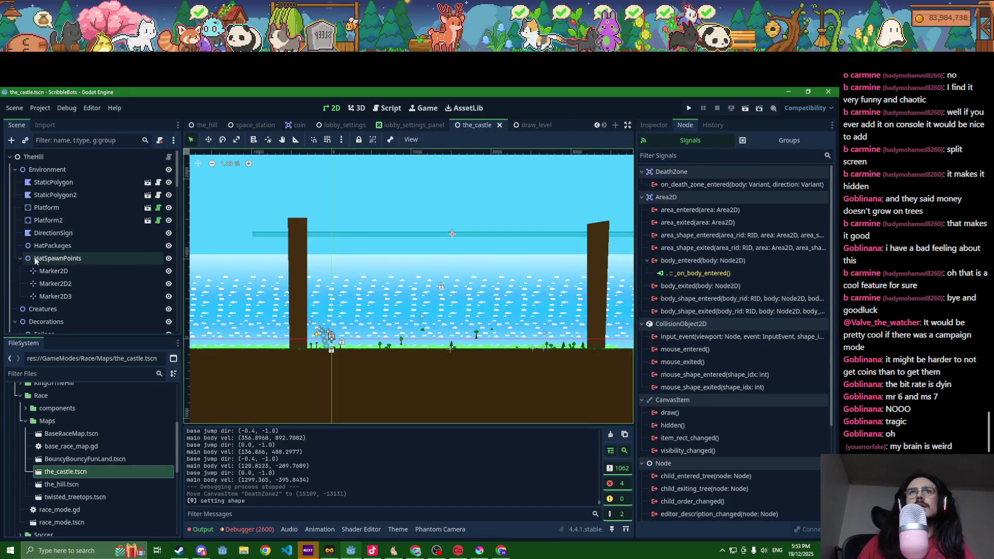
scroll(35, 259, "down", 5)
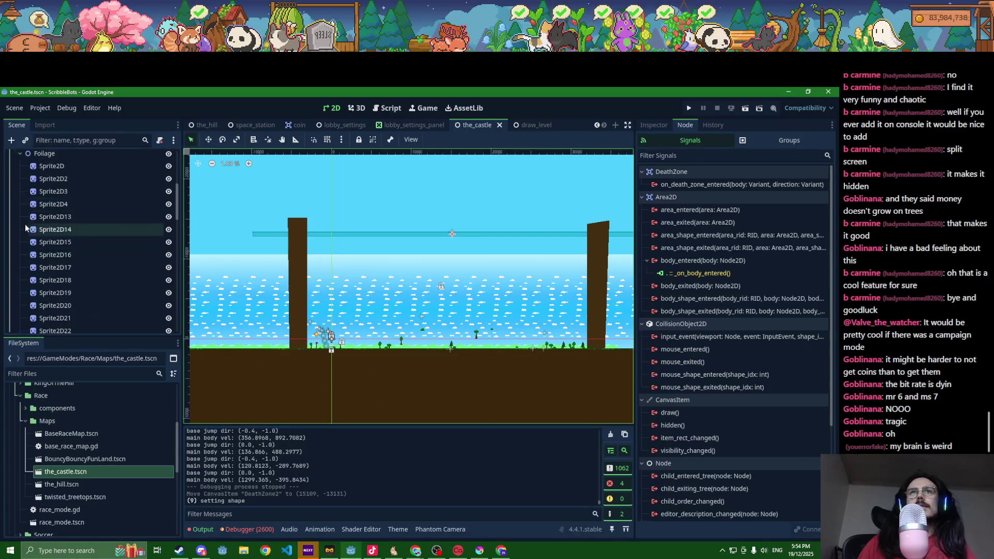
scroll(25, 217, "up", 2)
left_click(20, 200)
scroll(48, 249, "down", 3)
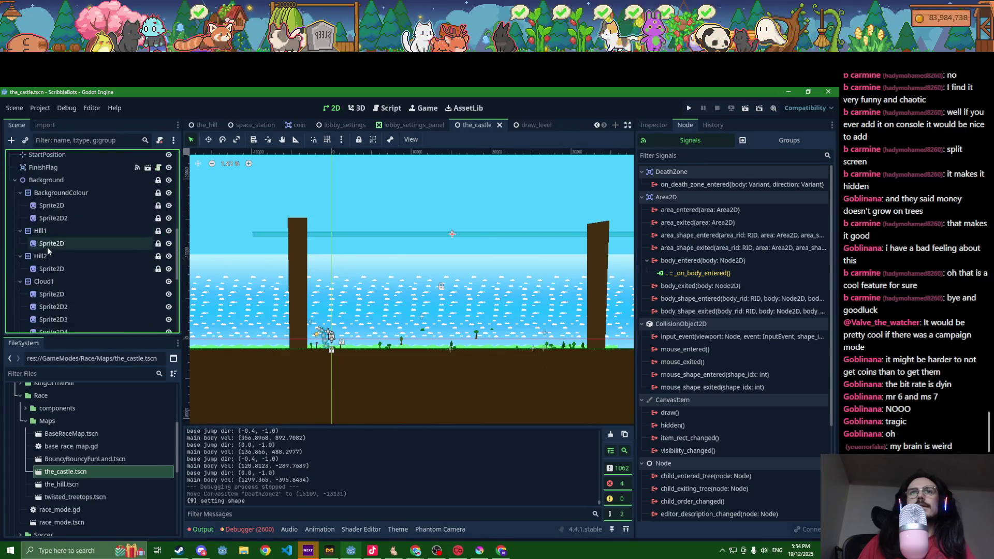
left_click(53, 192)
key("ctrl+v")
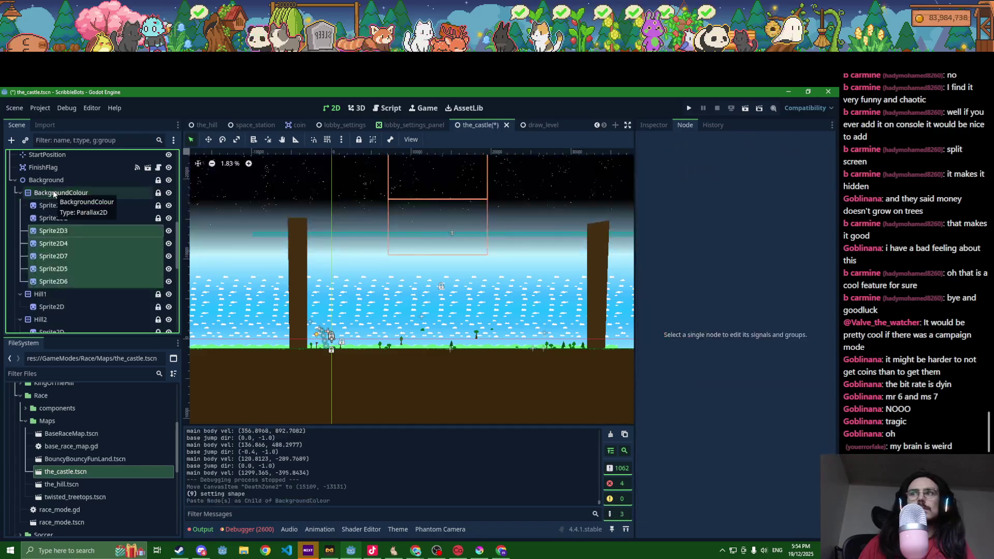
scroll(360, 332, "down", 4)
key("ctrl+s")
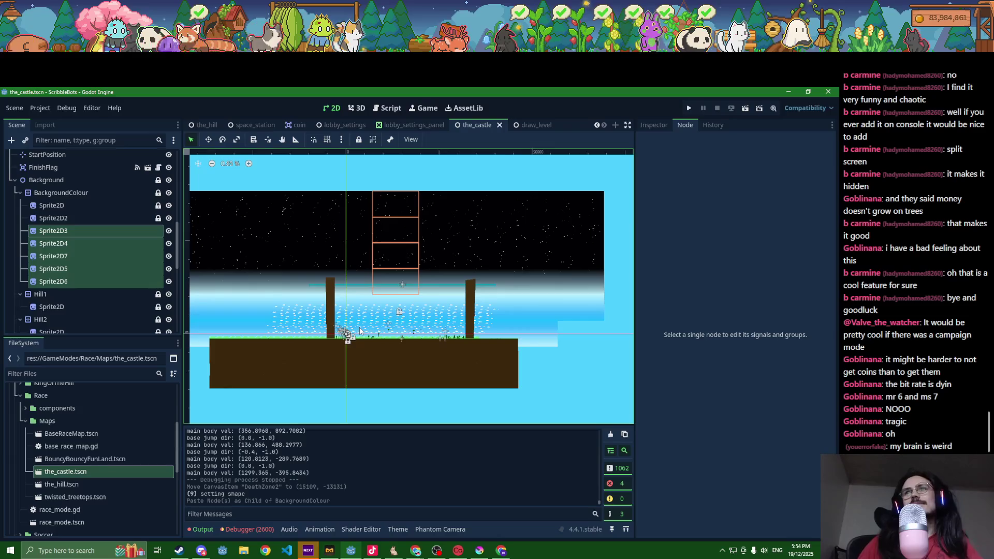
- Zoom around the starry castle level, then bring up the space_station scene
scroll(360, 330, "up", 5)
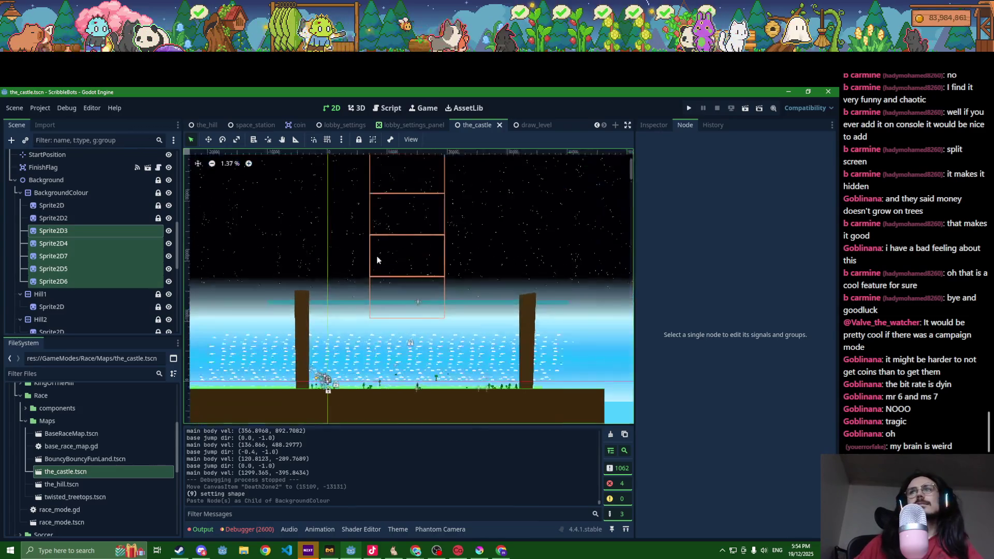
scroll(402, 344, "down", 2)
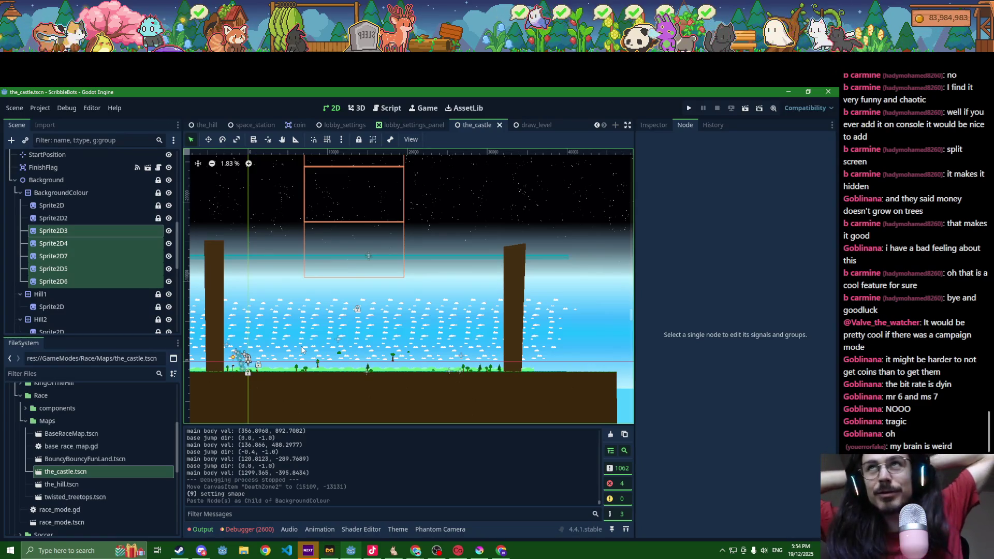
left_click(254, 125)
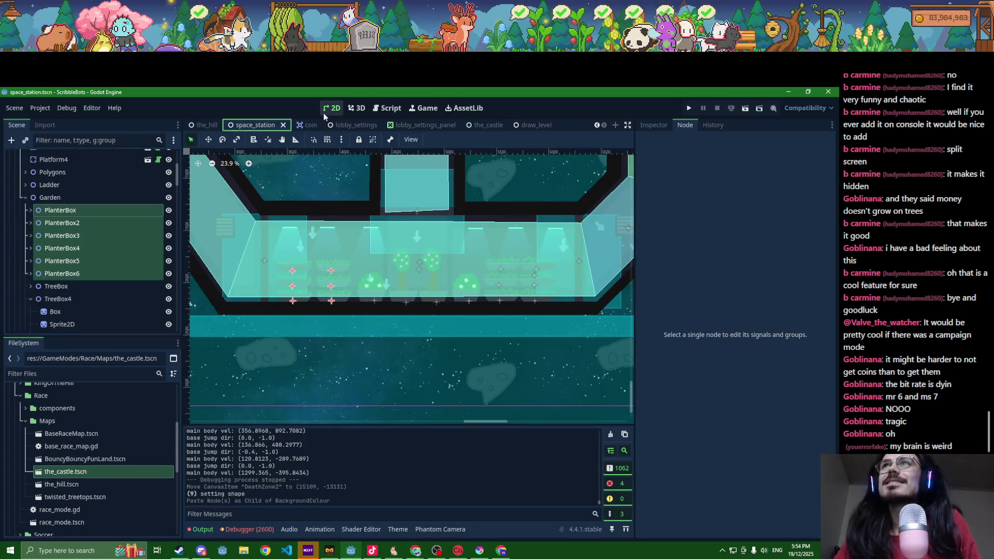
- Zoom and pan across space_station to view its central hub and garden
scroll(352, 241, "down", 3)
scroll(353, 241, "down", 5)
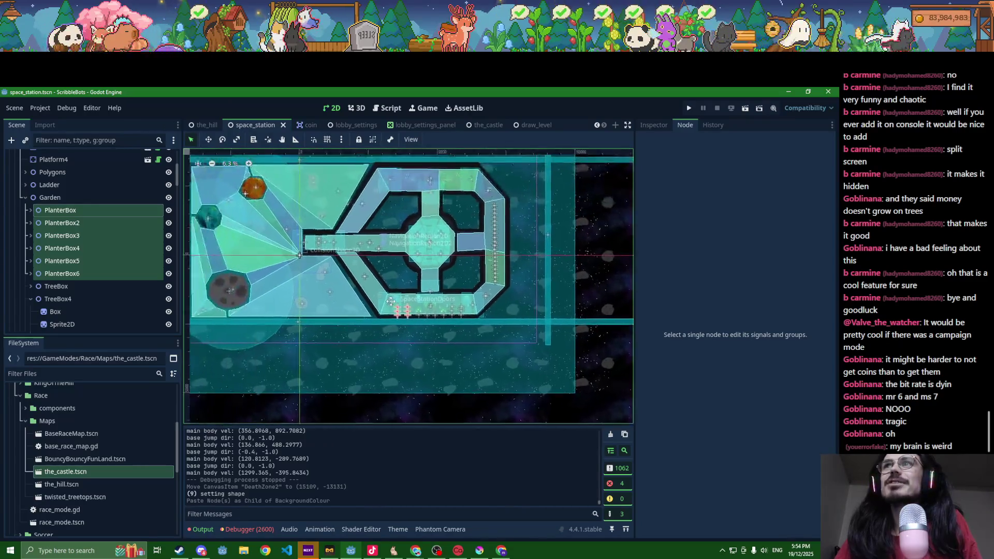
scroll(444, 316, "down", 1)
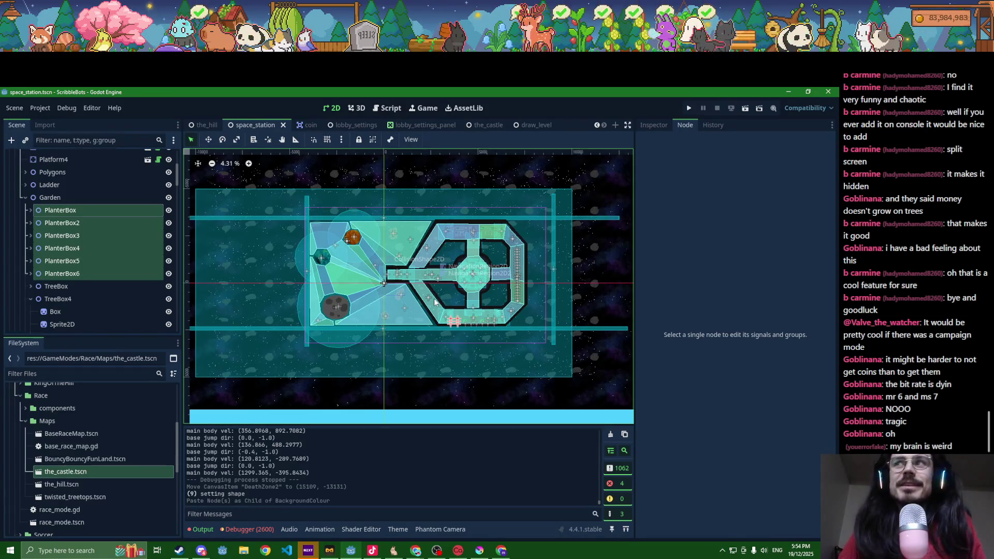
scroll(435, 302, "up", 10)
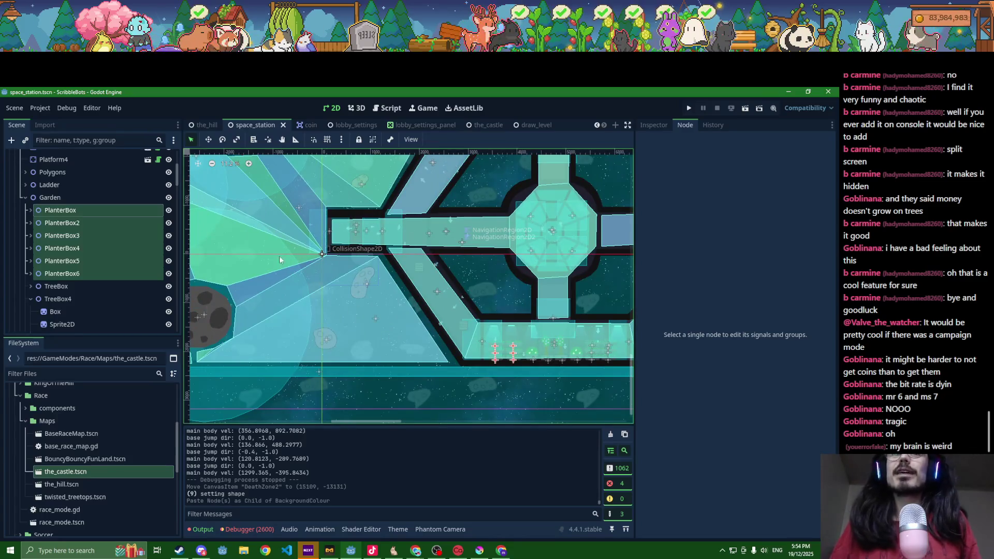
left_click_drag(279, 256, 421, 361)
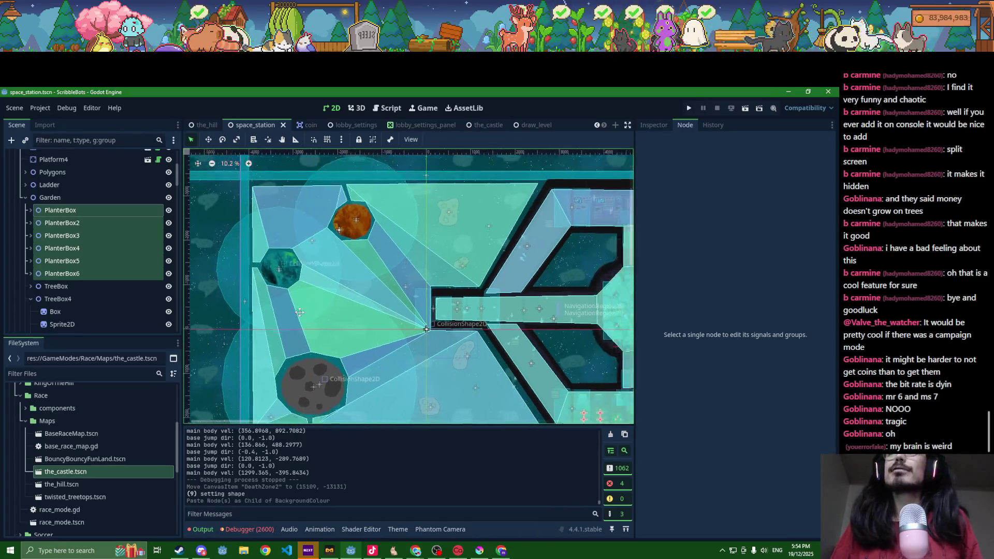
left_click_drag(364, 326, 194, 267)
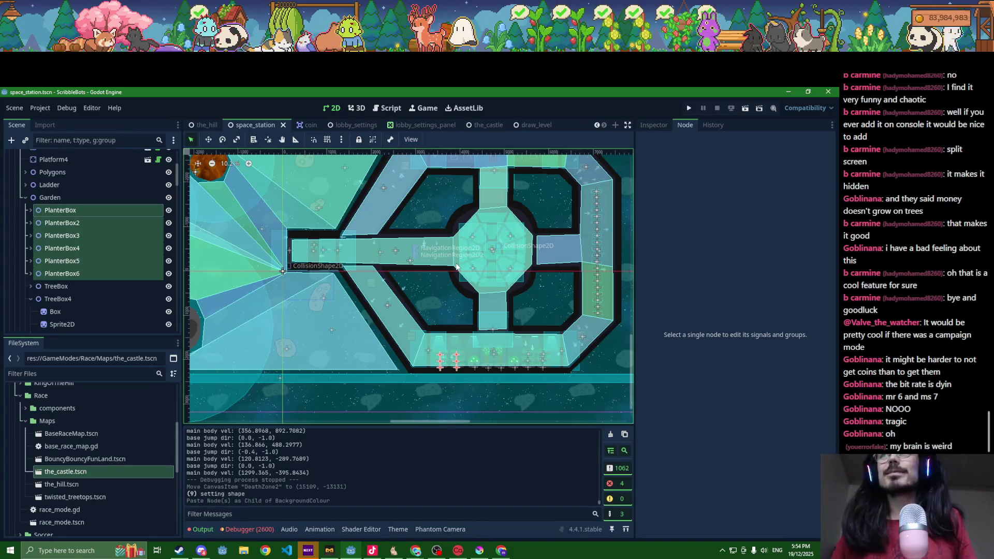
scroll(403, 252, "down", 5)
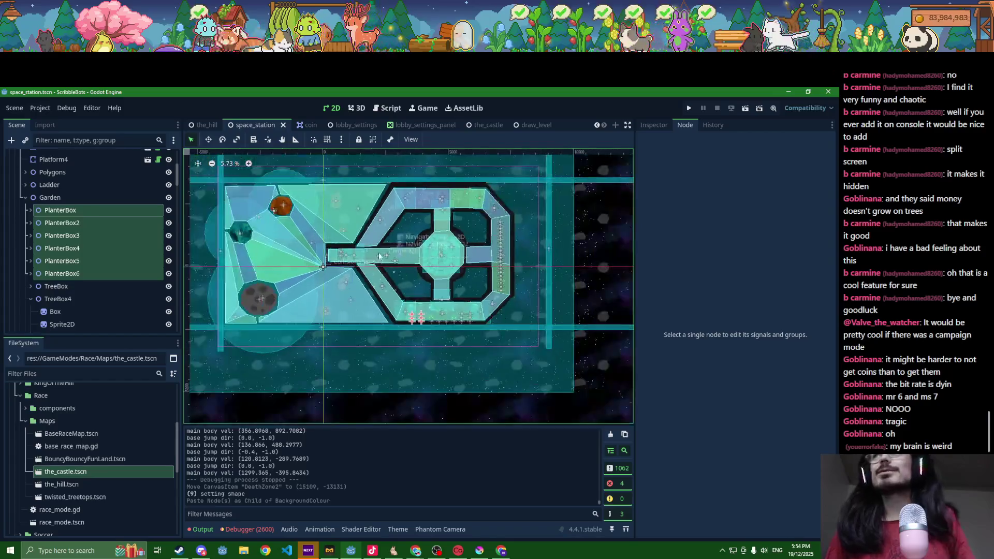
- Go via the_castle to the draw_level scene and run the game to test the map
left_click(493, 127)
scroll(363, 278, "up", 3)
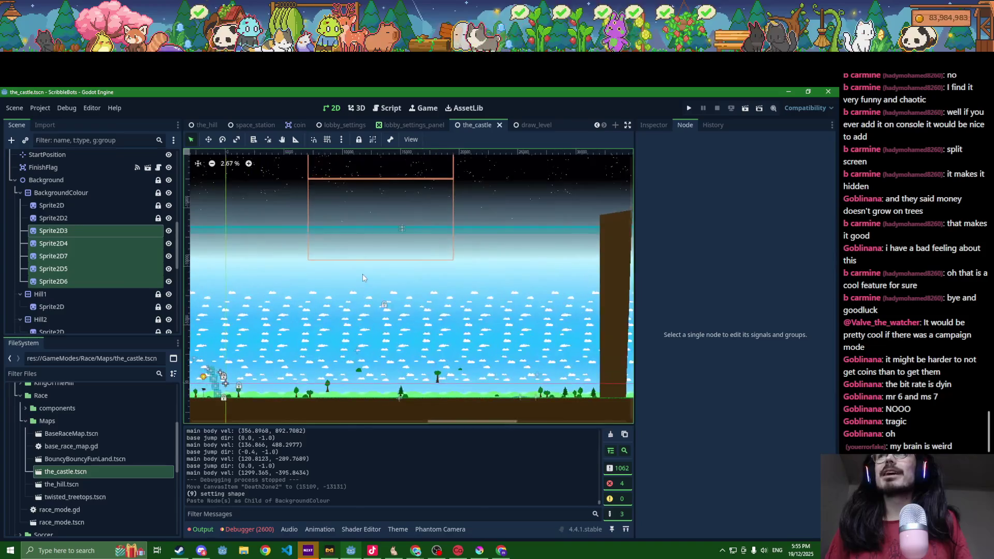
left_click(524, 126)
scroll(504, 179, "down", 4)
scroll(390, 294, "up", 3)
scroll(403, 325, "up", 3)
scroll(408, 225, "up", 3)
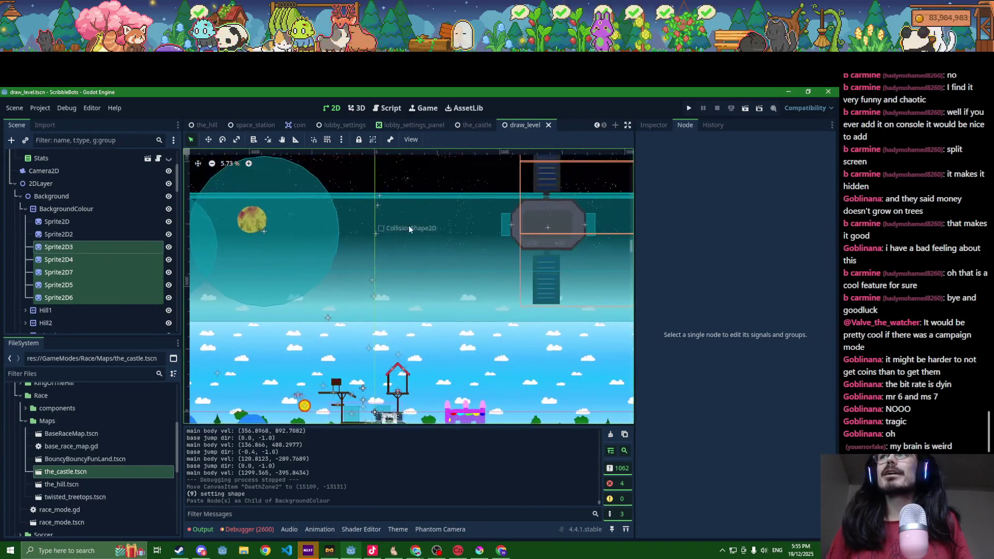
left_click(687, 109)
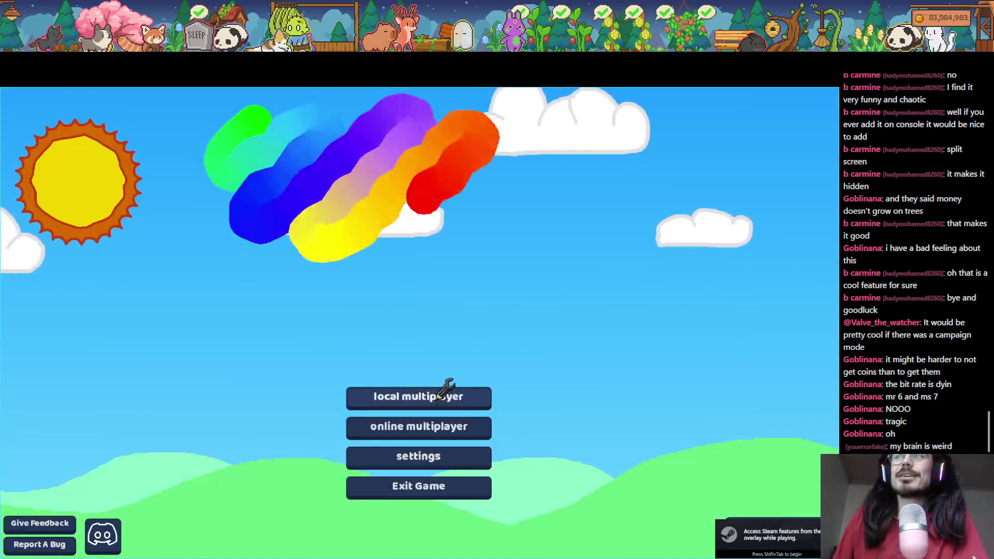
- In the local lobby settings, set Powerups Mode to Manual
left_click(445, 397)
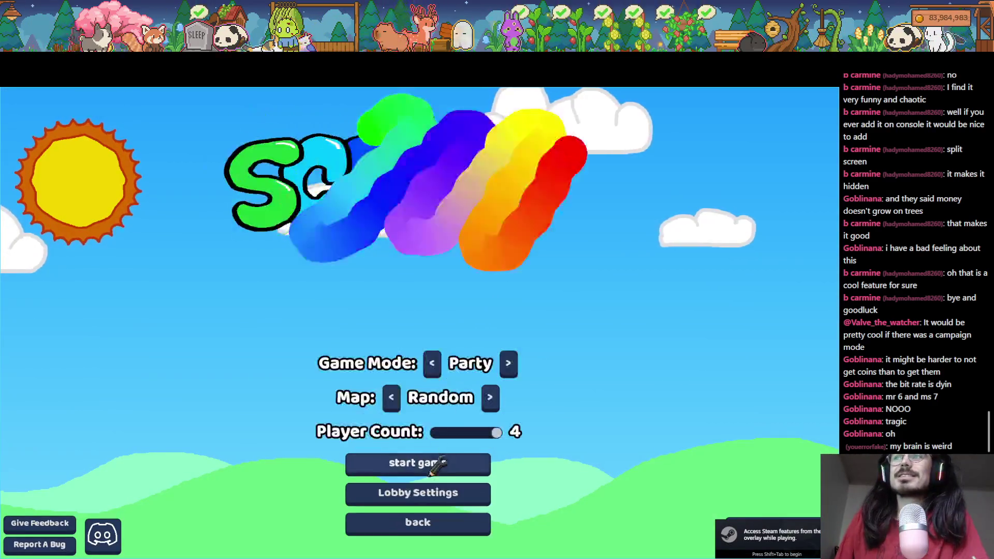
left_click(424, 492)
left_click(280, 223)
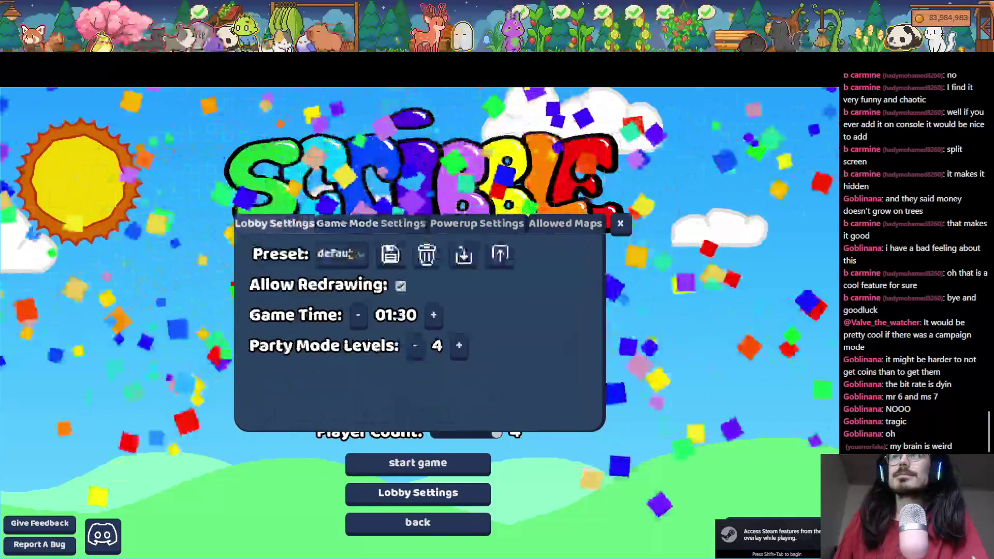
left_click(484, 224)
left_click(433, 253)
left_click(422, 280)
left_click(620, 224)
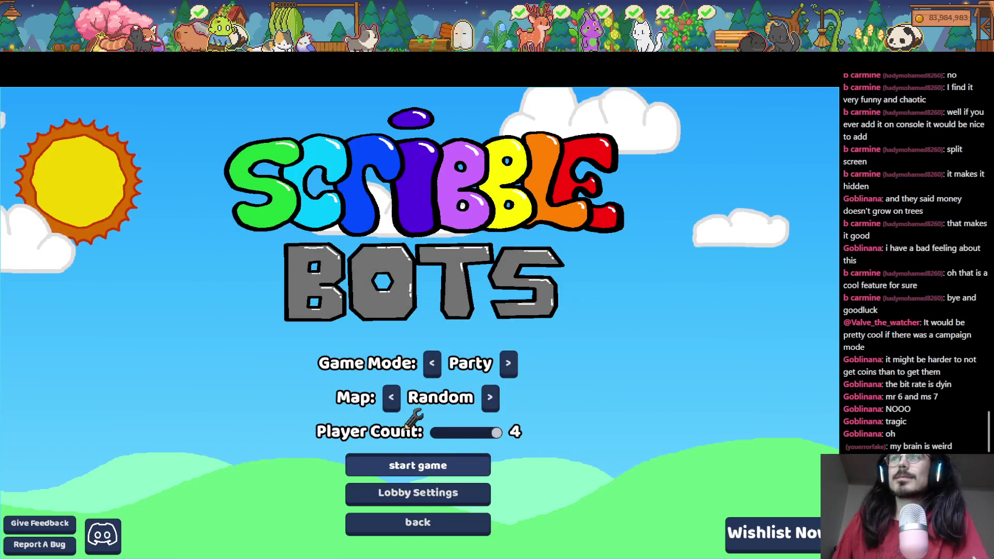
- Draw a blue body with two legs and attach two Thrusters beneath it
mouse_move(405, 374)
left_mouse_down()
mouse_move(407, 311)
mouse_move(484, 197)
mouse_move(400, 343)
left_mouse_up()
mouse_move(395, 295)
left_mouse_down()
mouse_move(286, 435)
mouse_move(301, 446)
left_mouse_up()
mouse_move(474, 285)
left_mouse_down()
mouse_move(569, 280)
mouse_move(566, 393)
left_mouse_up()
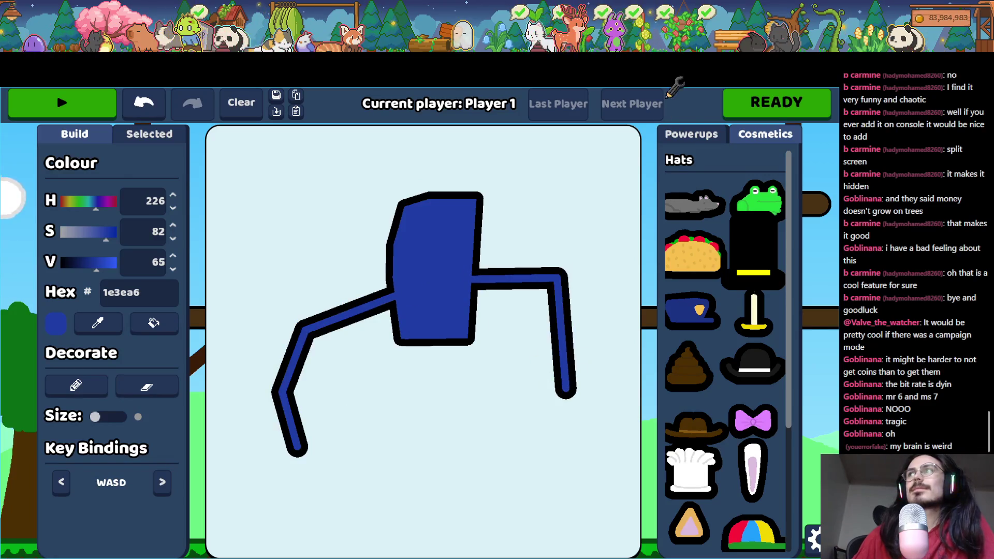
left_click(693, 133)
left_click_drag(727, 238, 416, 339)
left_click_drag(728, 233, 449, 346)
- Replace both legs with new thin left and right legs, then start playing
left_click(362, 305)
left_click(110, 441)
left_click_drag(397, 325, 313, 413)
left_click(512, 278)
left_click(111, 442)
left_click_drag(470, 317, 565, 407)
left_click(83, 103)
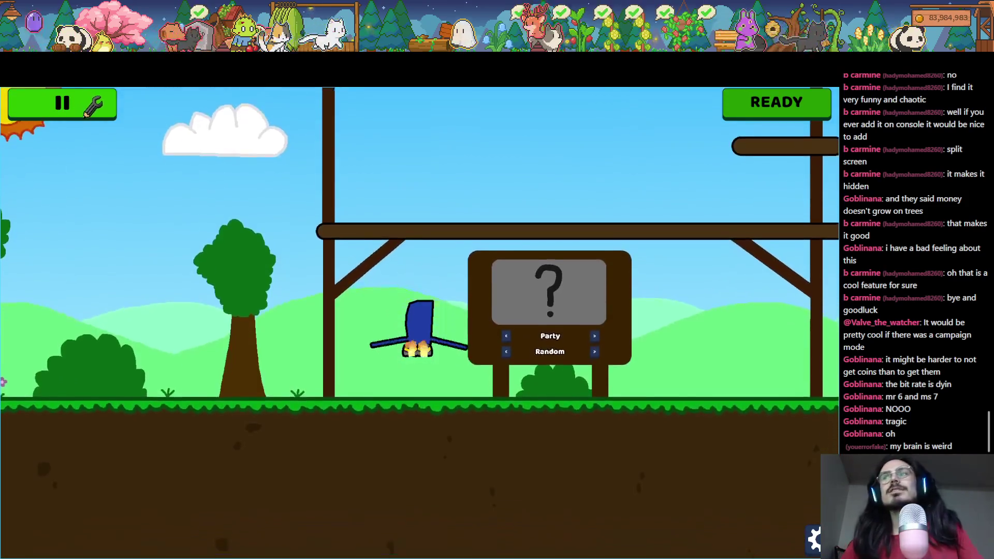
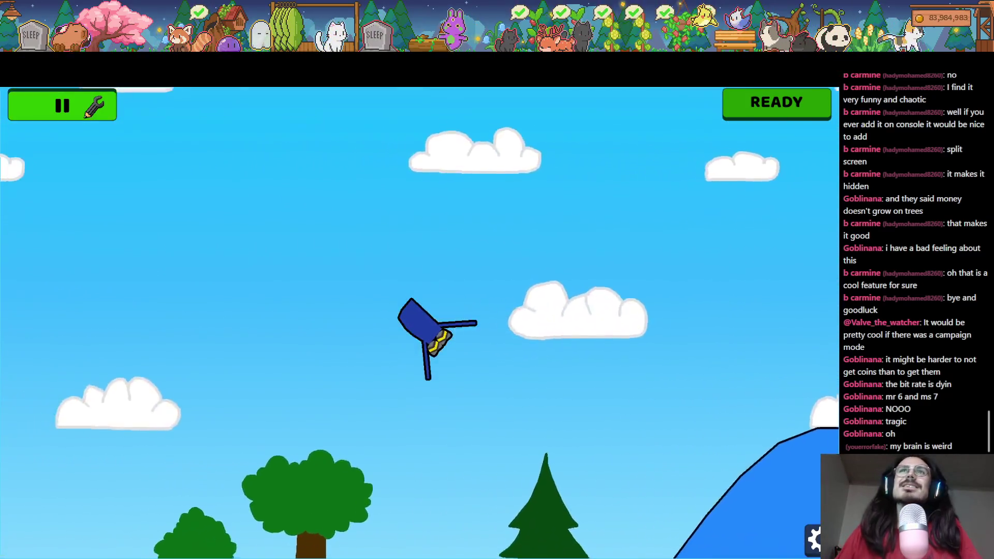
- Stop the playtest and scroll the draw_level Scene dock down toward GravityAreas
key("F8")
scroll(359, 237, "up", 5)
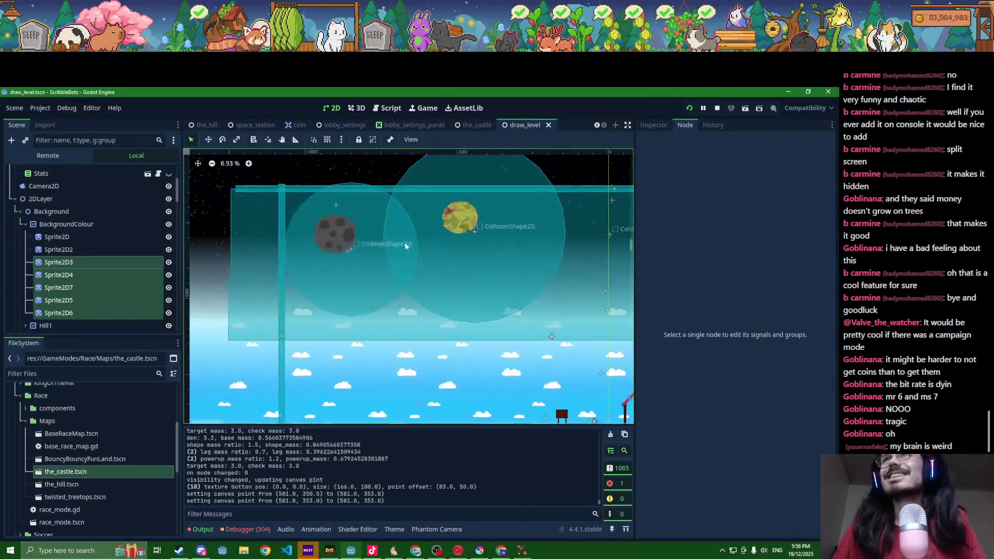
scroll(336, 260, "down", 3)
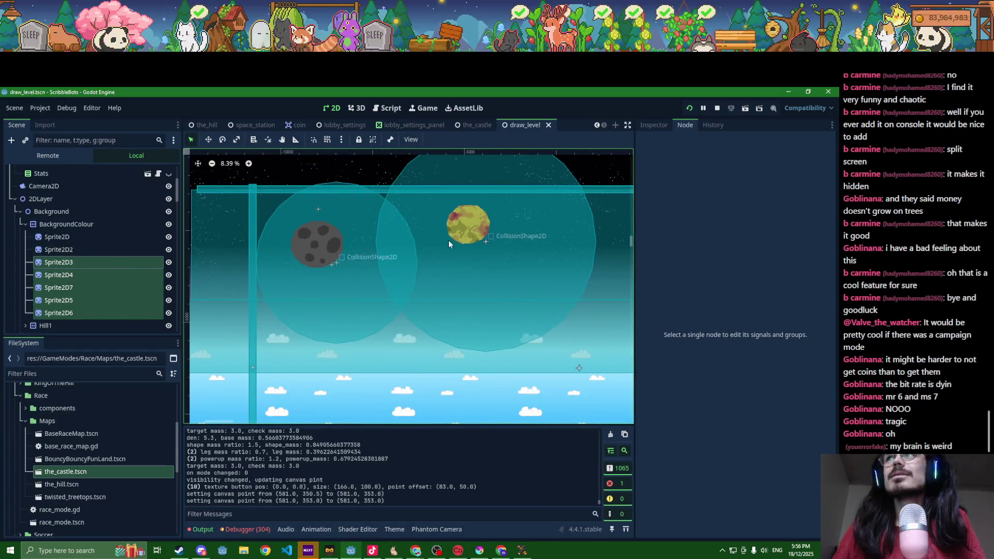
scroll(341, 225, "down", 4)
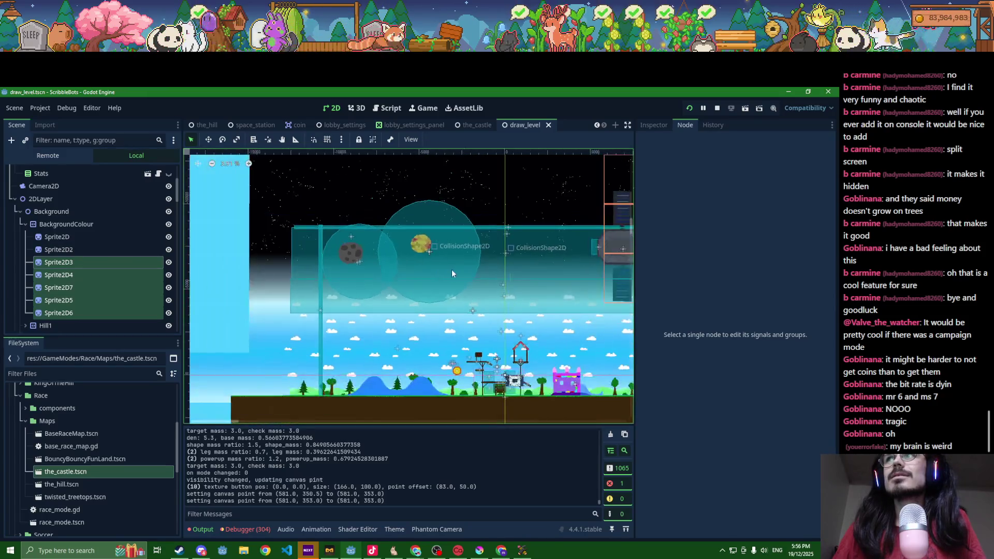
scroll(111, 271, "down", 2)
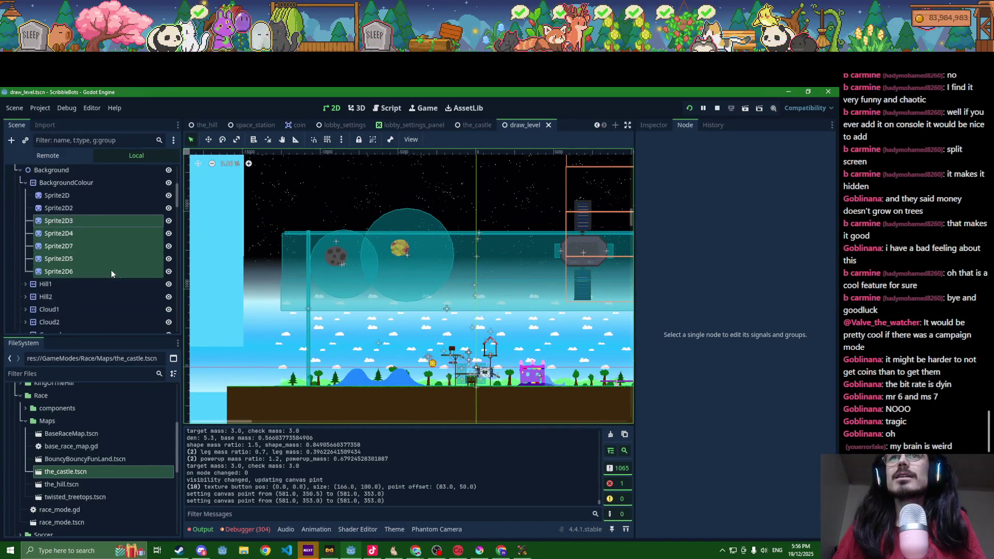
scroll(111, 270, "up", 6)
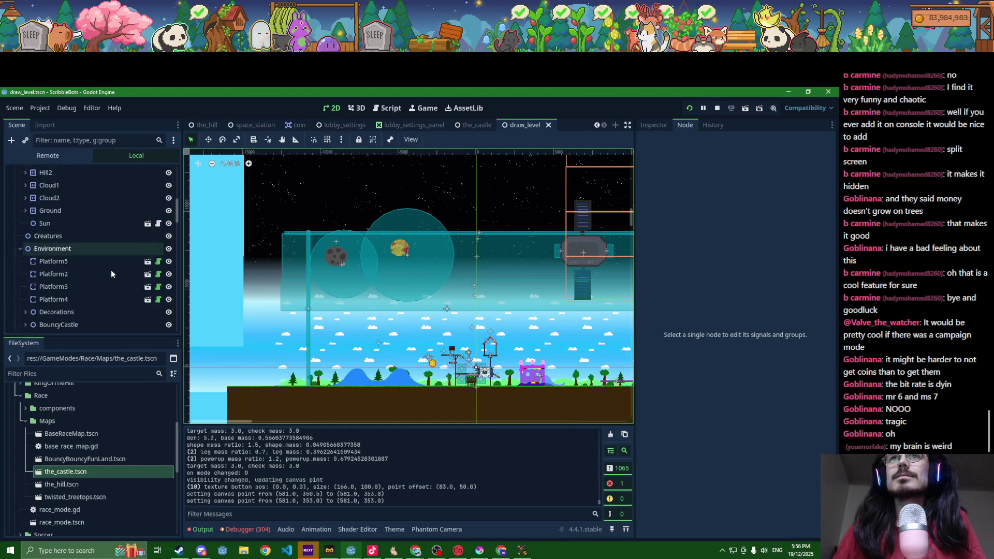
scroll(104, 268, "down", 8)
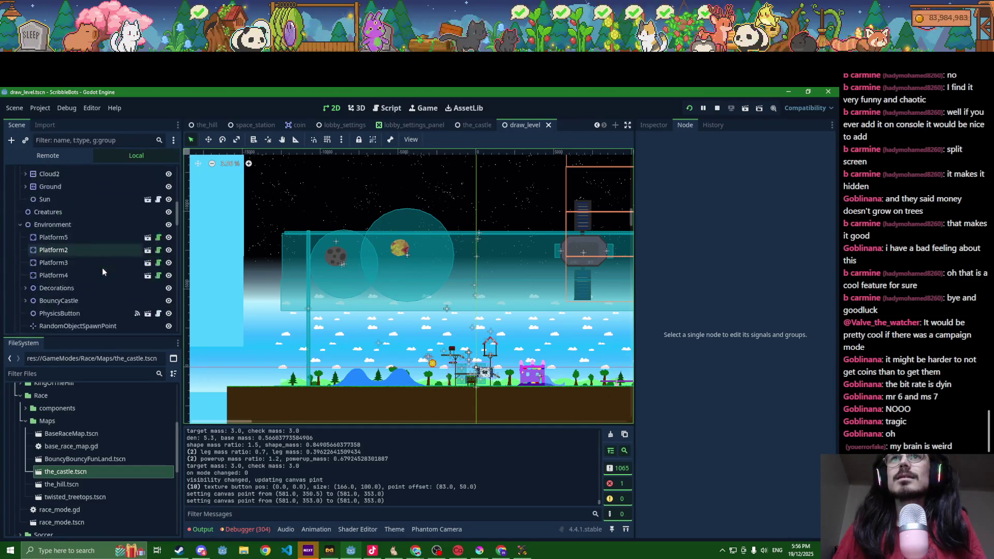
scroll(26, 263, "down", 10)
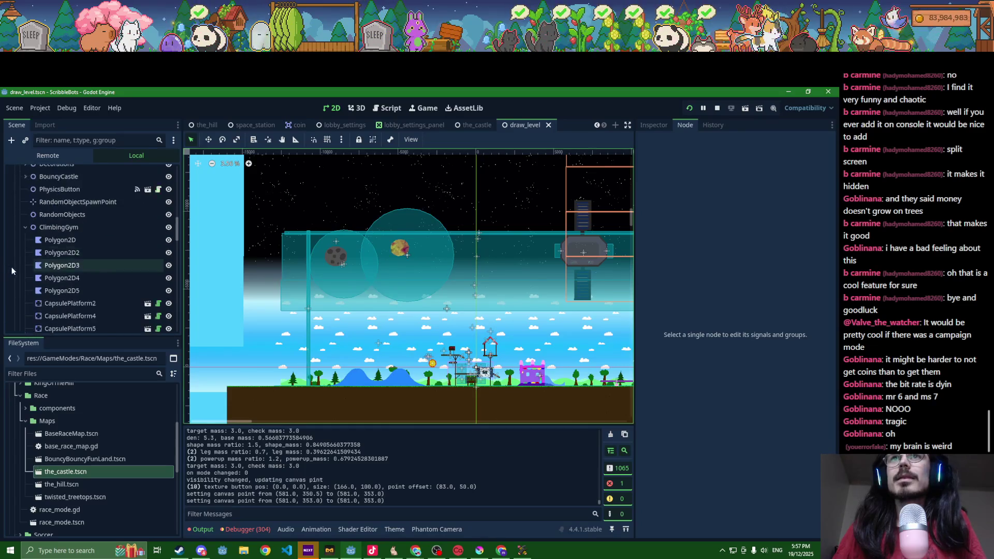
scroll(23, 264, "down", 2)
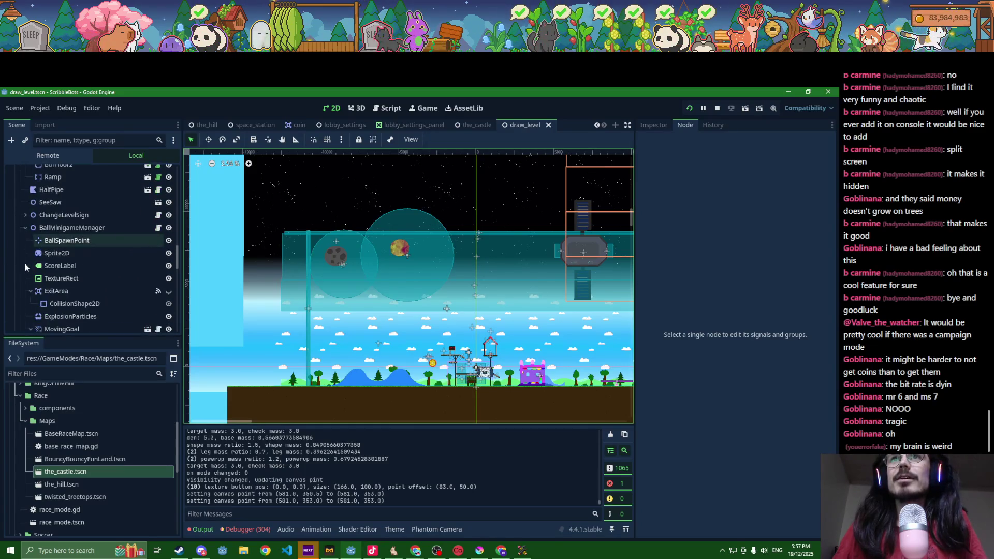
scroll(26, 264, "down", 5)
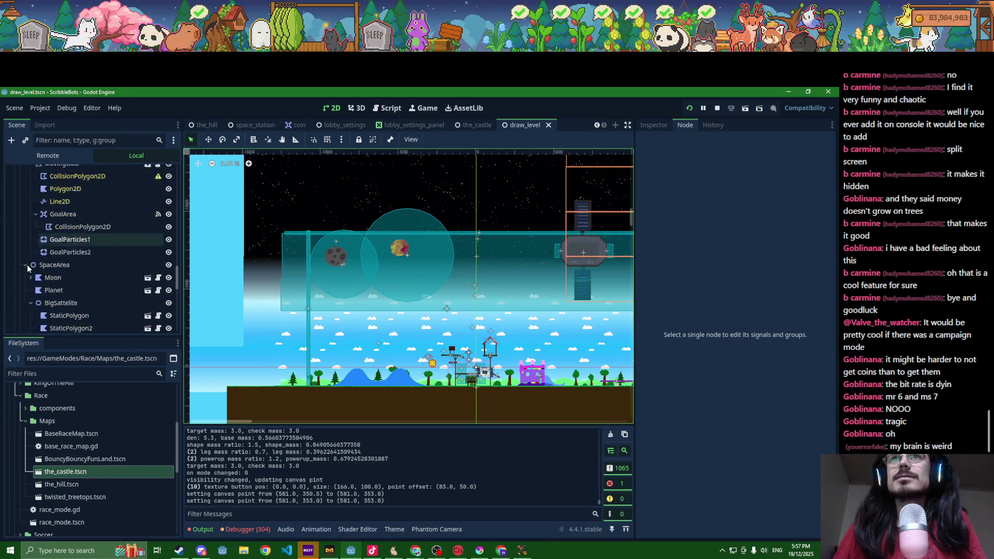
scroll(64, 272, "down", 2)
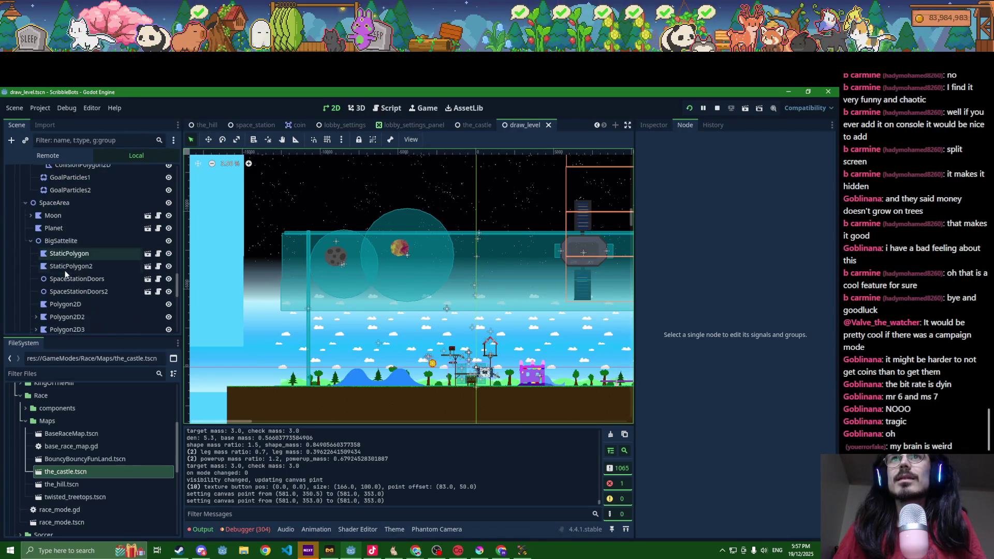
- Collapse BigSattelite, check LowGravity and ZeroGravity, and start renaming the unnamed Area2D
left_click(29, 240)
scroll(27, 218, "down", 2)
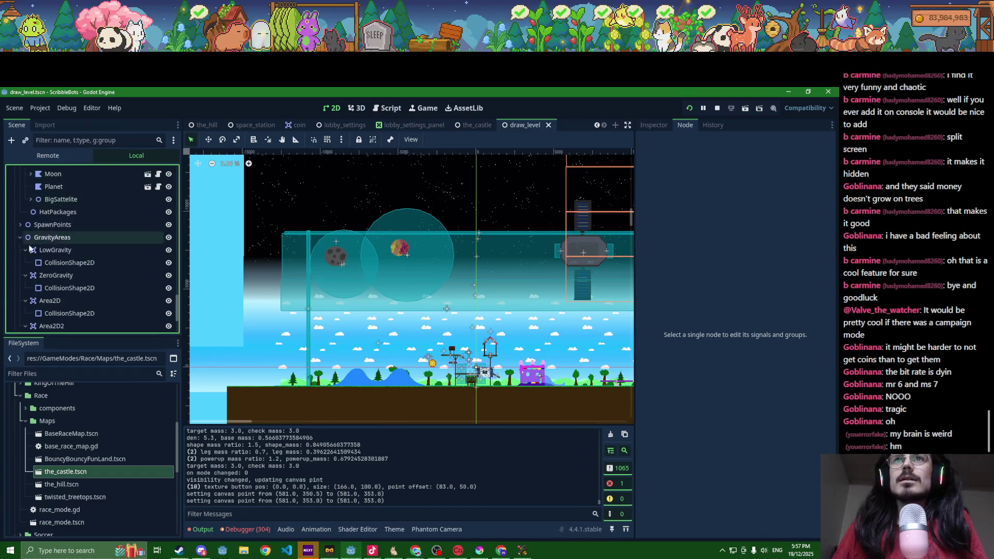
left_click(42, 253)
left_click(46, 276)
left_click(54, 302)
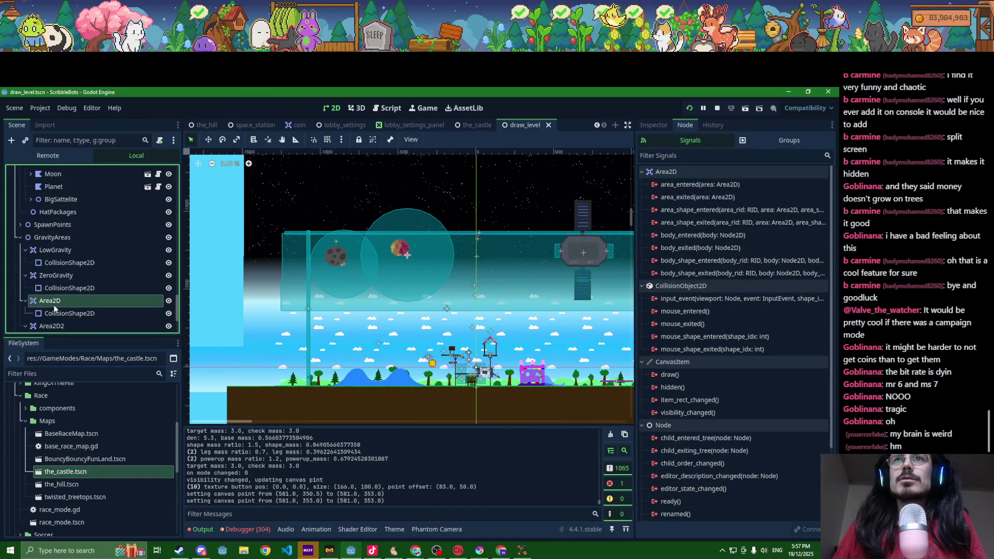
left_click(54, 303)
type("PlanetGravi")
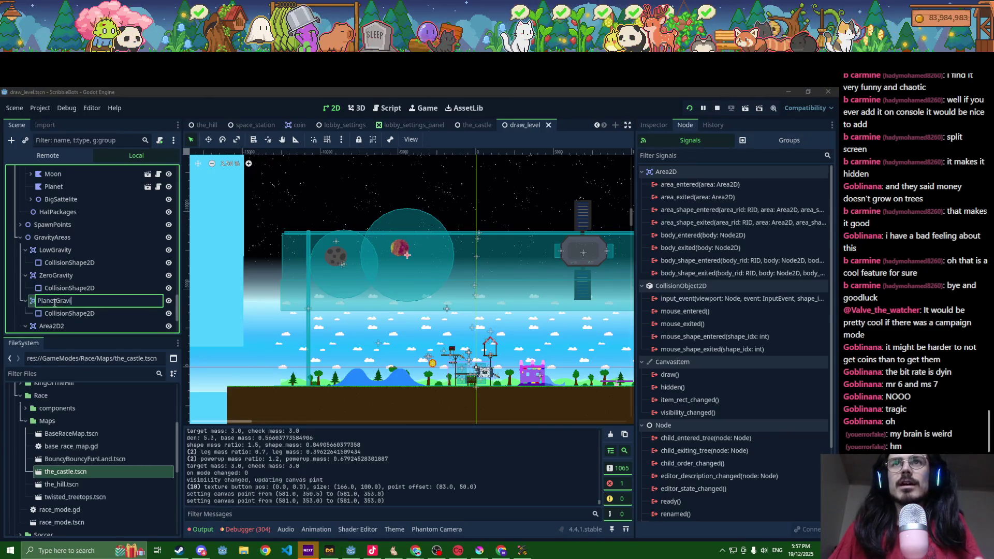
- Rename the areas to PlanetGravity and MoonGravity, fixing the 'MoonGraviy' typo
type("ty")
key("Return")
scroll(62, 280, "down", 3)
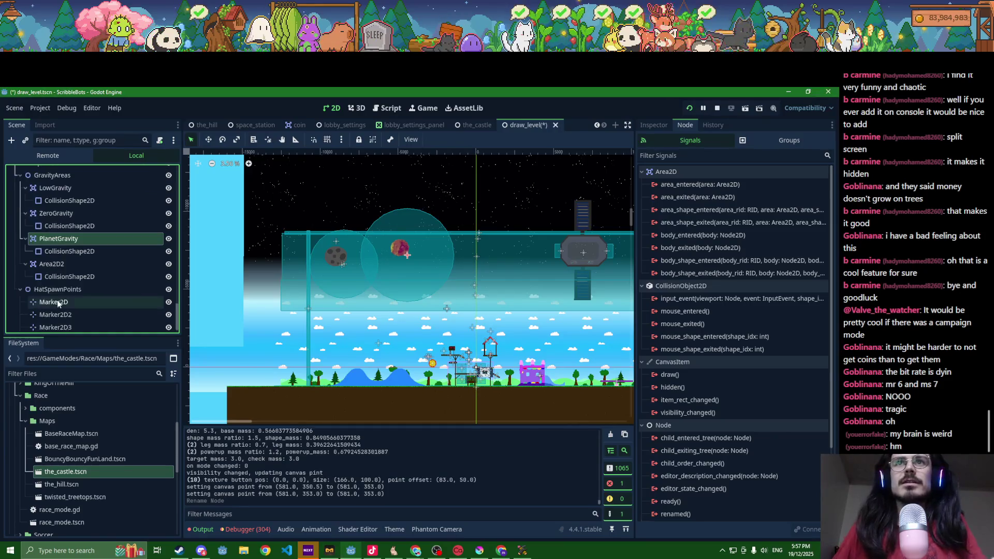
left_click(67, 264)
left_click(67, 264)
type("MoonGrav")
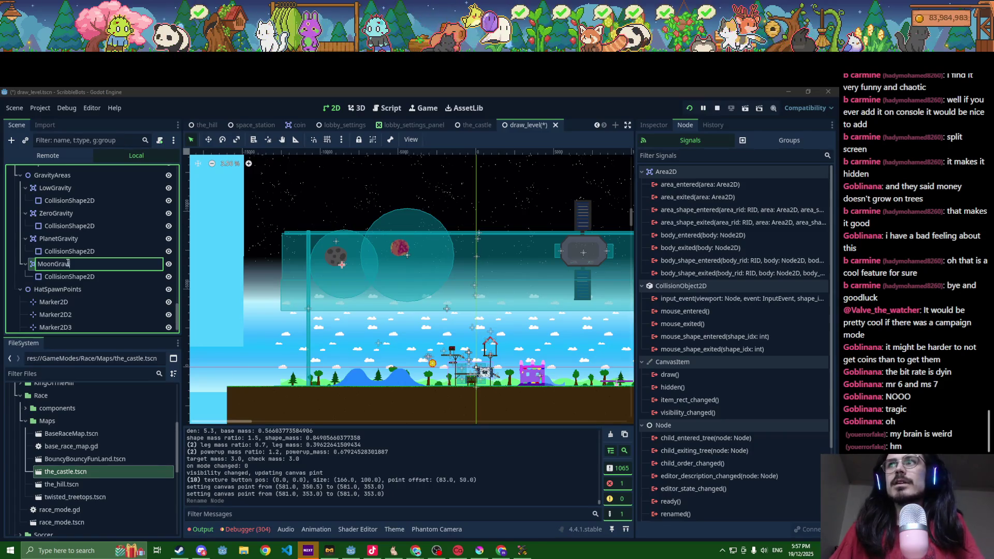
type("iy")
key("Return")
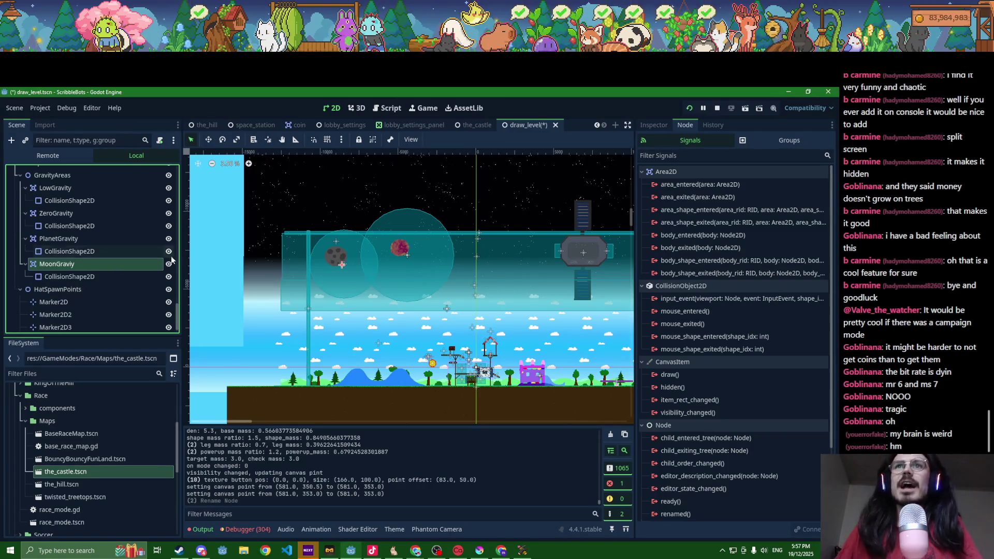
left_click(110, 262)
key("End")
key("BackSpace")
type("ty")
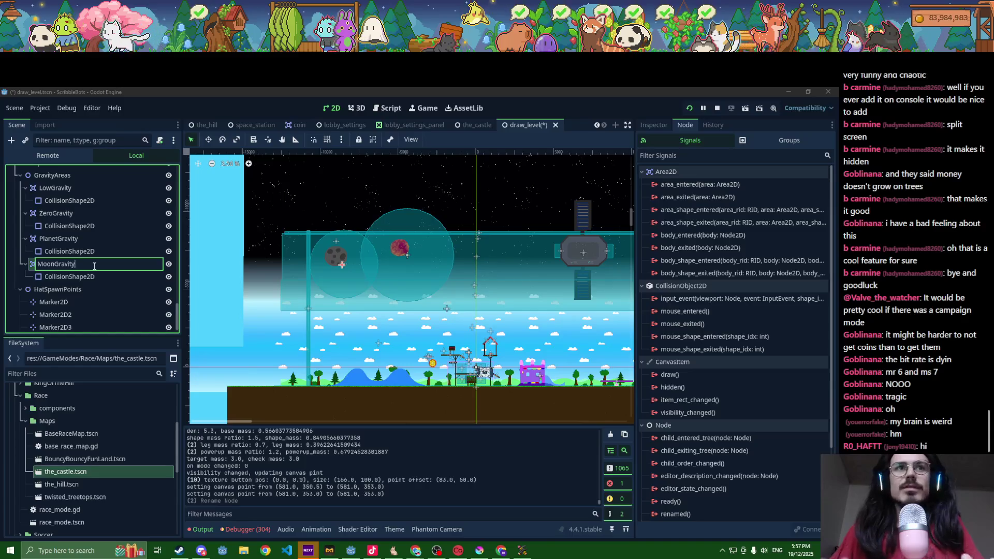
key("Return")
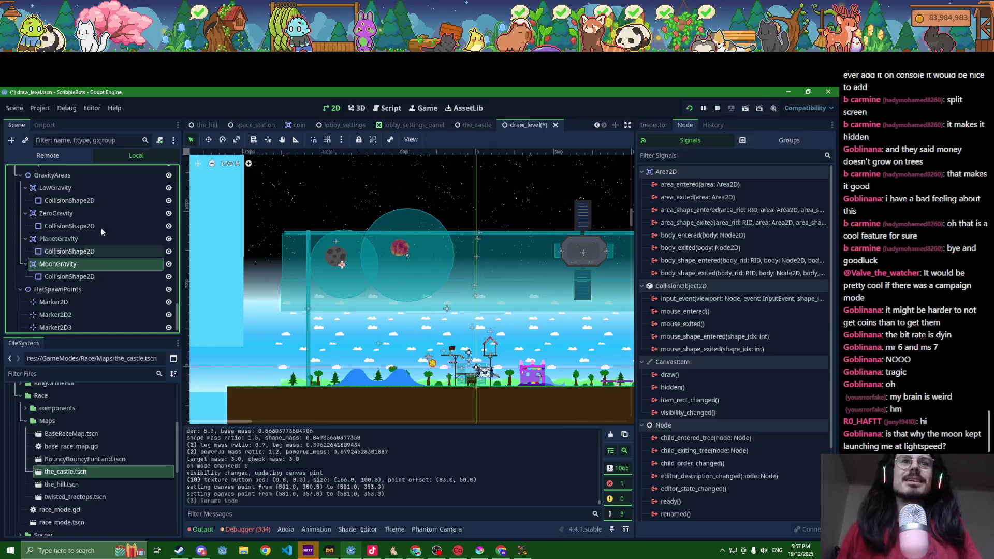
- Move the MoonGravity area around the moon and save the scene
left_click(209, 139)
scroll(334, 261, "up", 4)
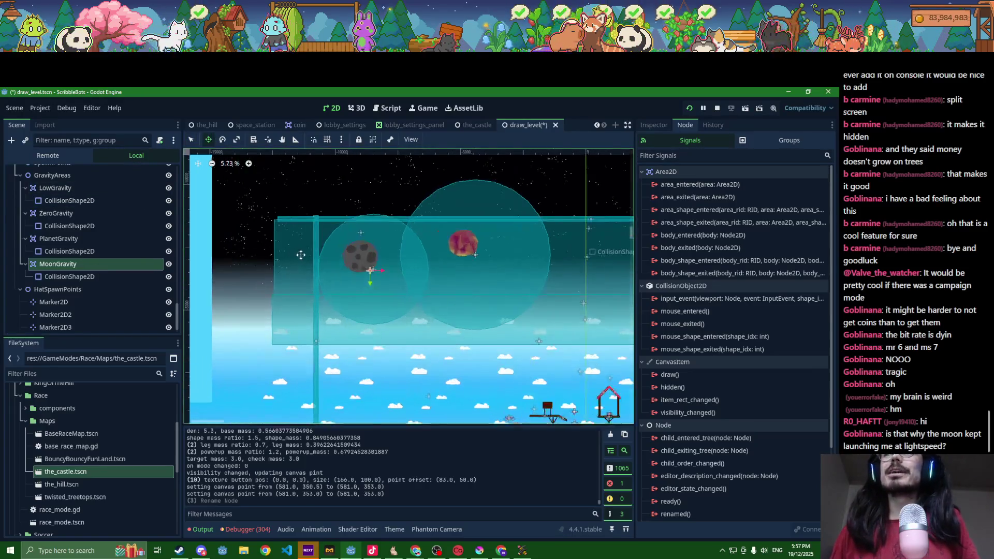
left_click_drag(382, 262, 375, 249)
key("ctrl+s")
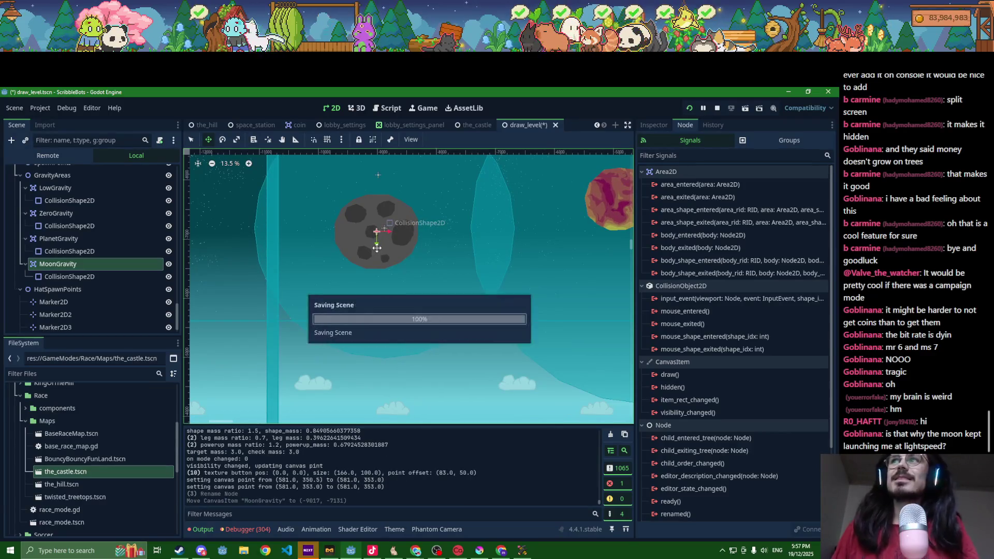
- Frame PlanetGravity, move it around the planet, and save again
left_click(58, 239)
key("shift+f")
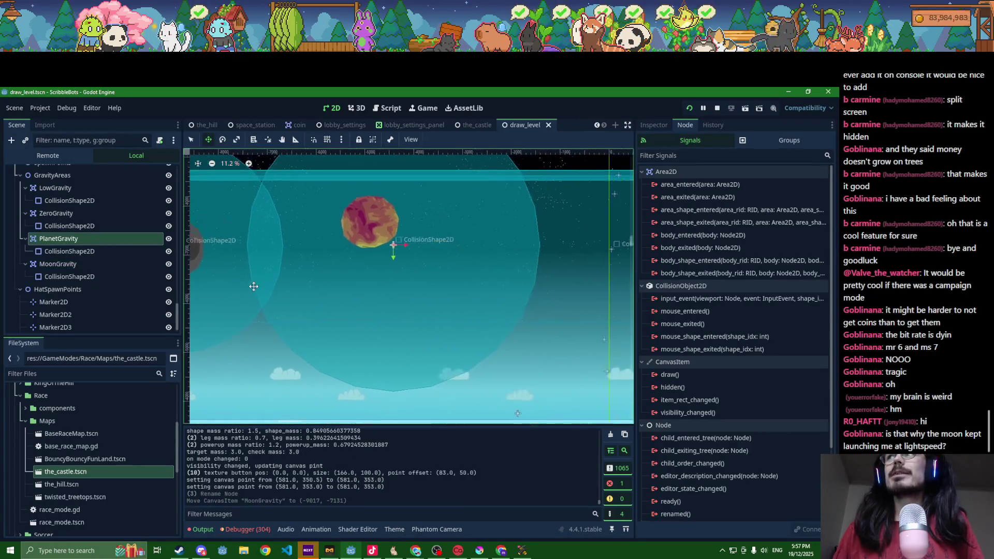
left_click_drag(399, 247, 377, 237)
key("ctrl+s")
scroll(376, 236, "down", 7)
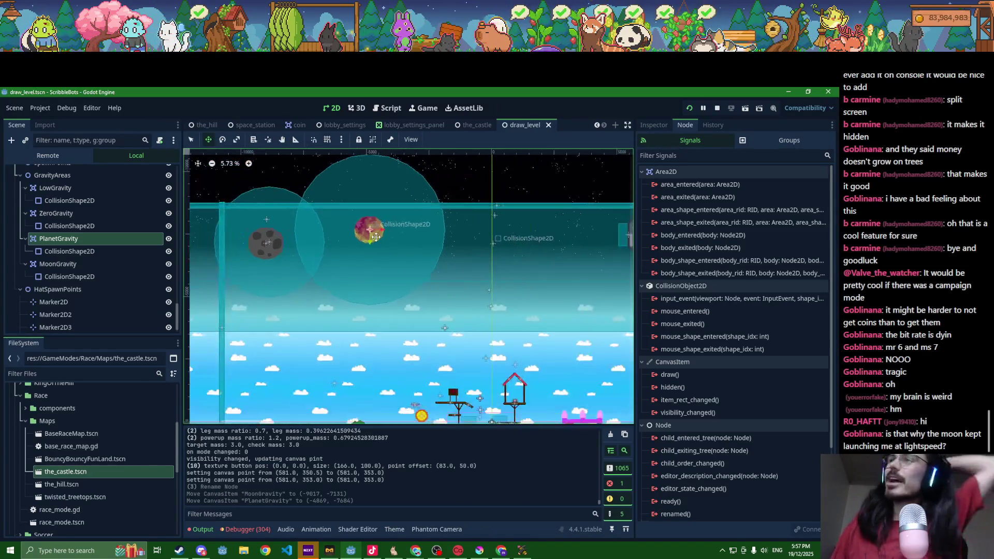
scroll(52, 247, "up", 3)
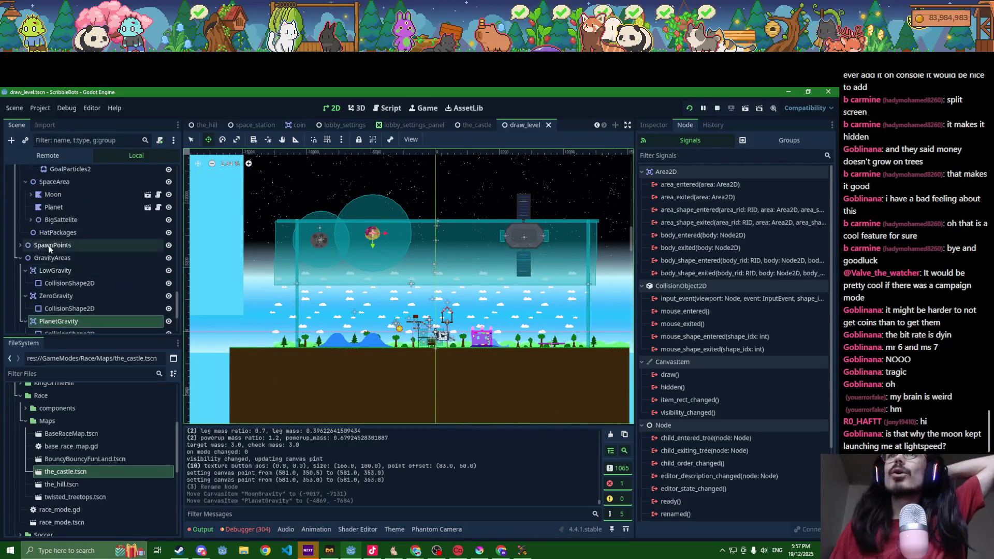
- Check the GravityAreas group's Transform position in the Inspector
left_click(52, 257)
left_click(653, 125)
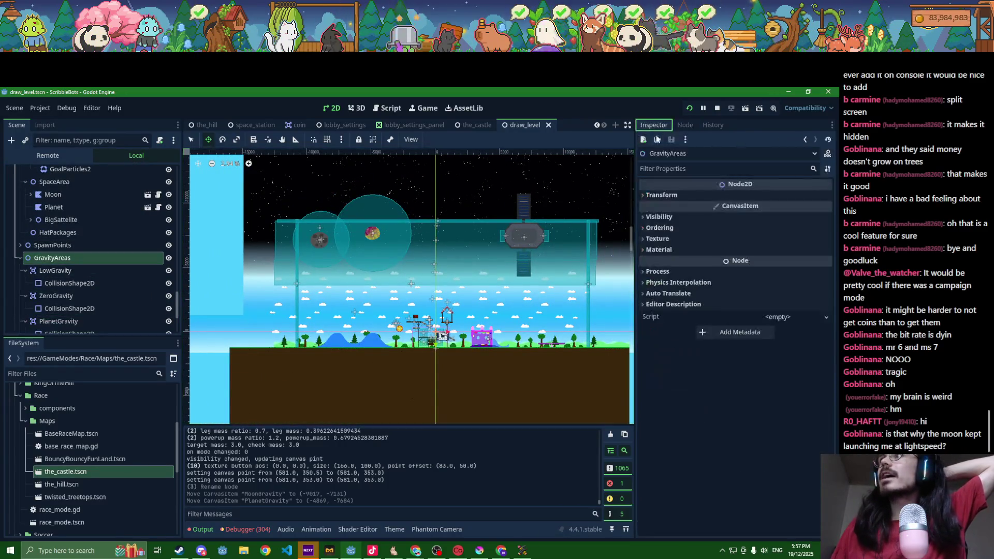
left_click(662, 194)
scroll(373, 317, "up", 3)
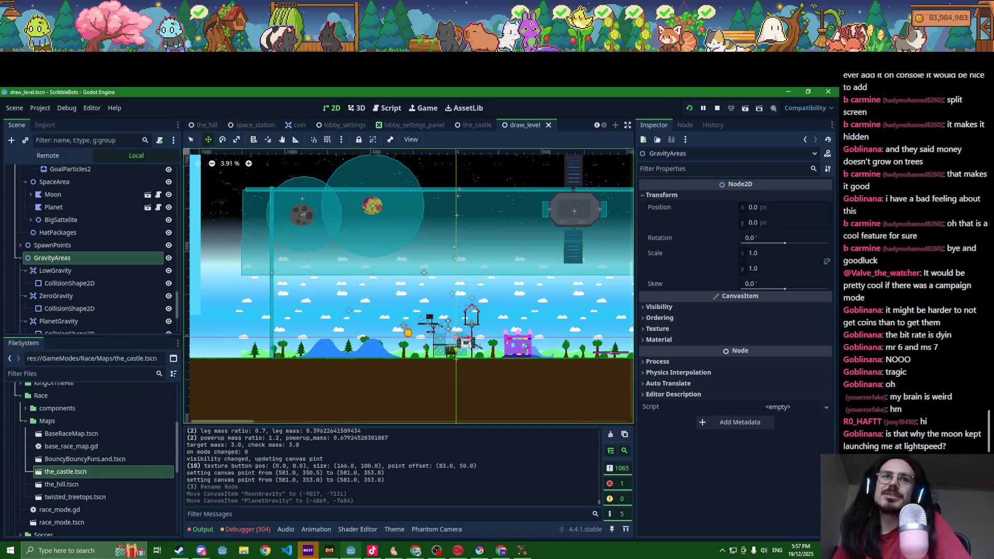
- Switch to the the_castle scene
scroll(311, 409, "down", 1)
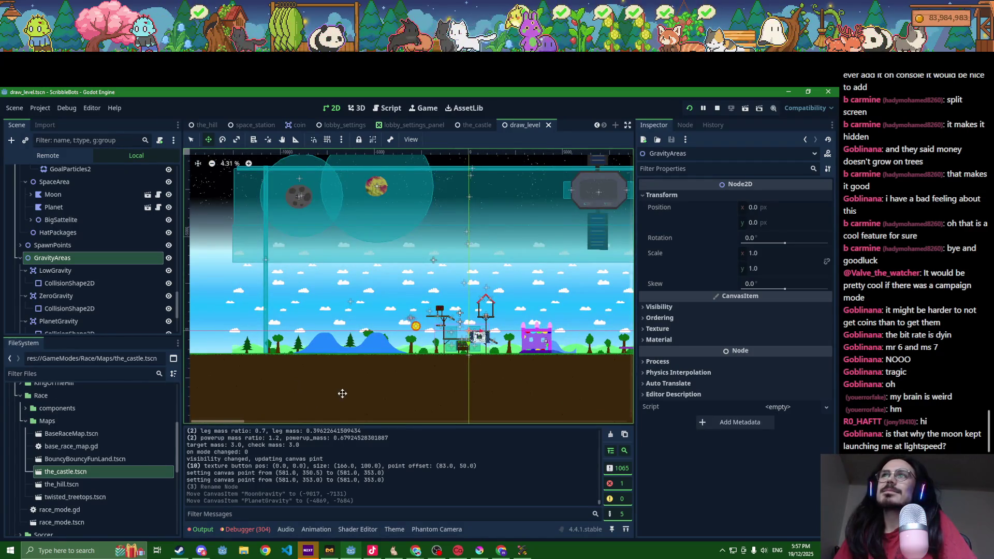
scroll(342, 392, "down", 1)
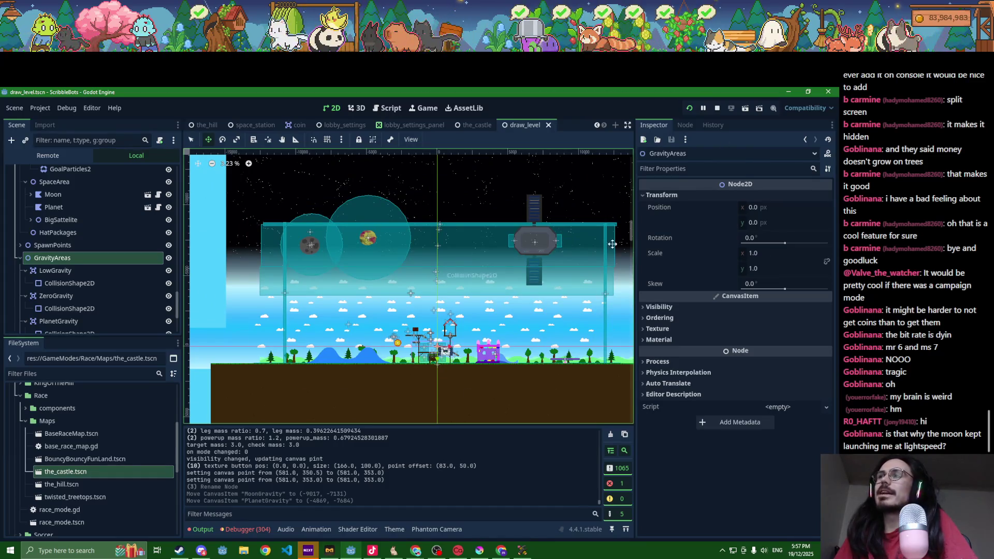
left_click(475, 126)
scroll(396, 398, "down", 6)
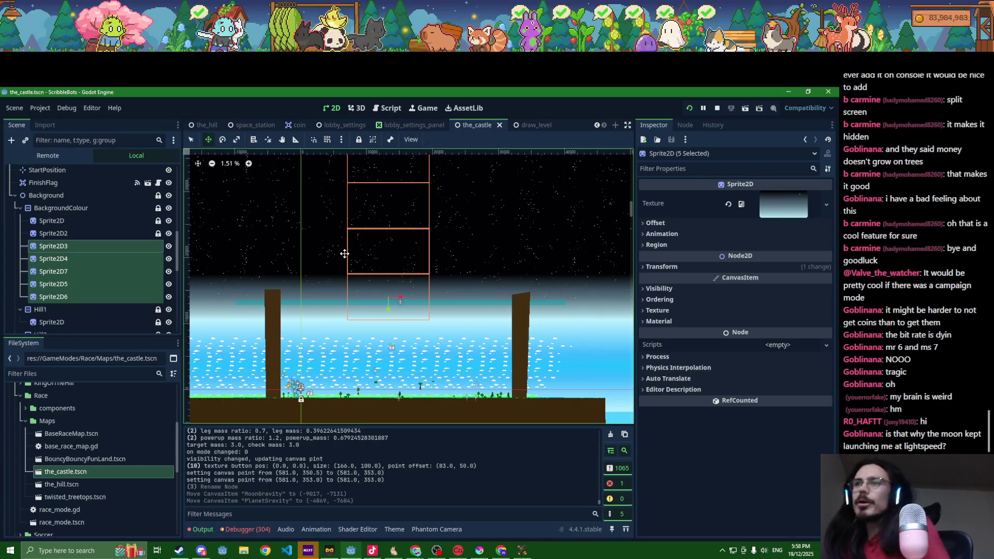
- Cut the five selected background sprites, the tall tree and two more decorations
left_click(194, 143)
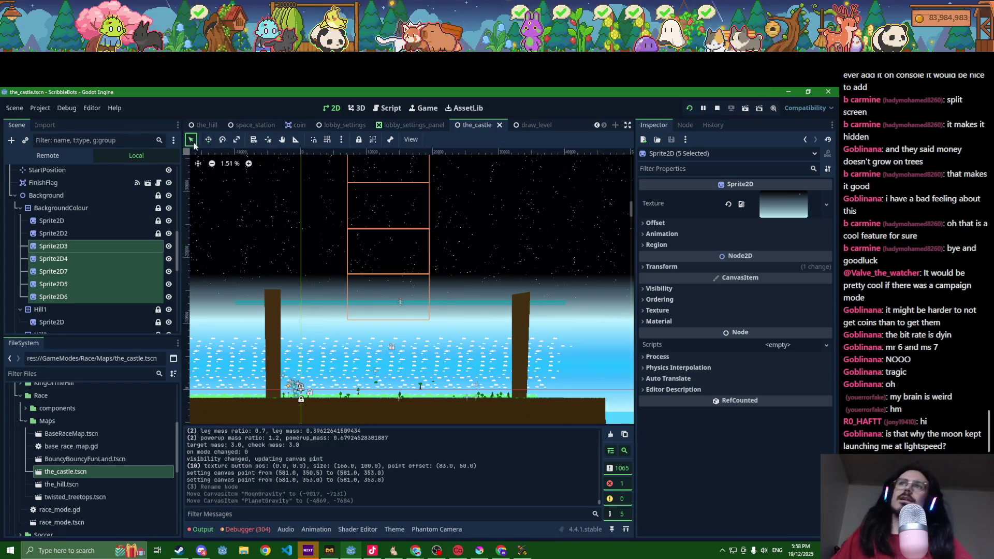
scroll(399, 389, "up", 15)
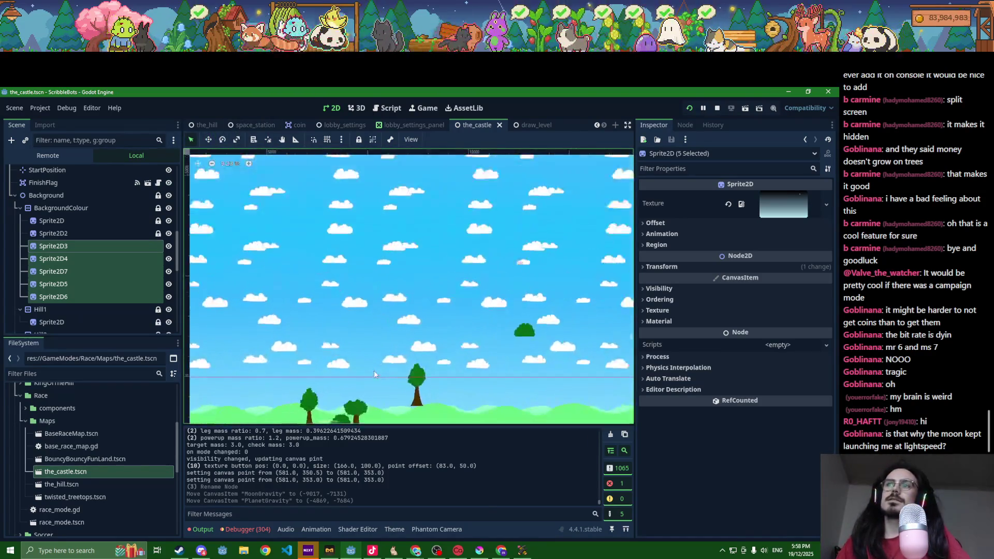
scroll(374, 371, "up", 1)
key("ctrl+x")
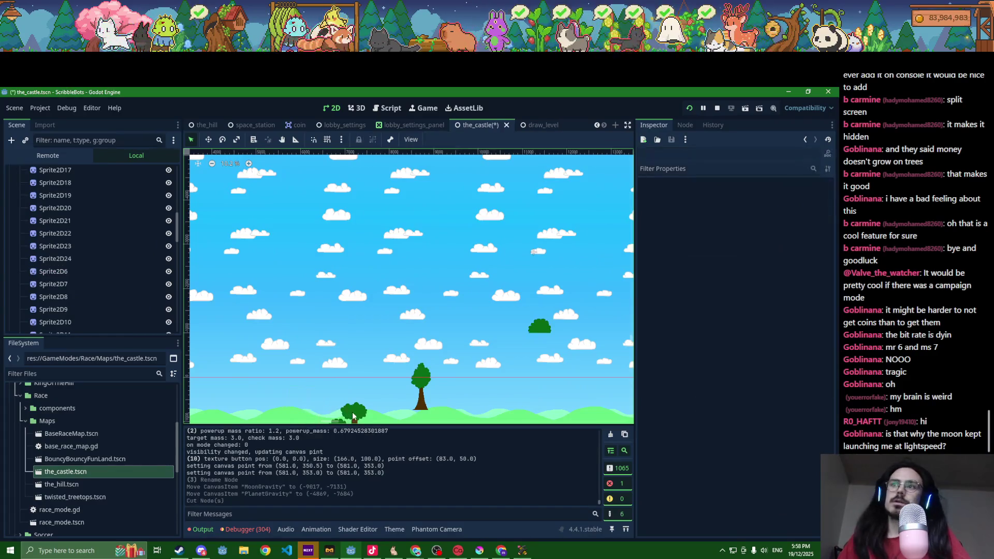
key("ctrl+x")
key("ctrl+x")
scroll(350, 383, "down", 3)
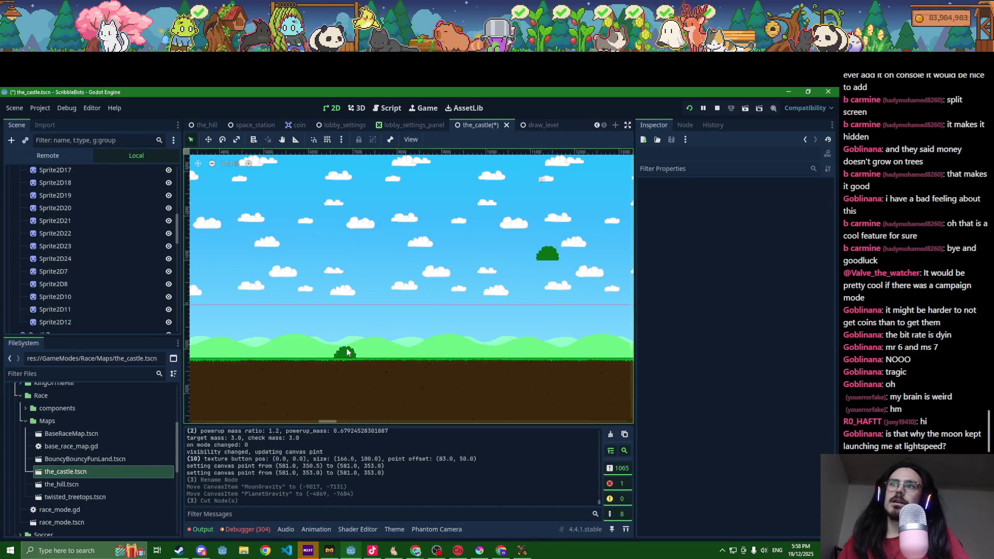
key("ctrl+x")
key("ctrl+x")
scroll(362, 321, "down", 1)
scroll(378, 304, "right", 8)
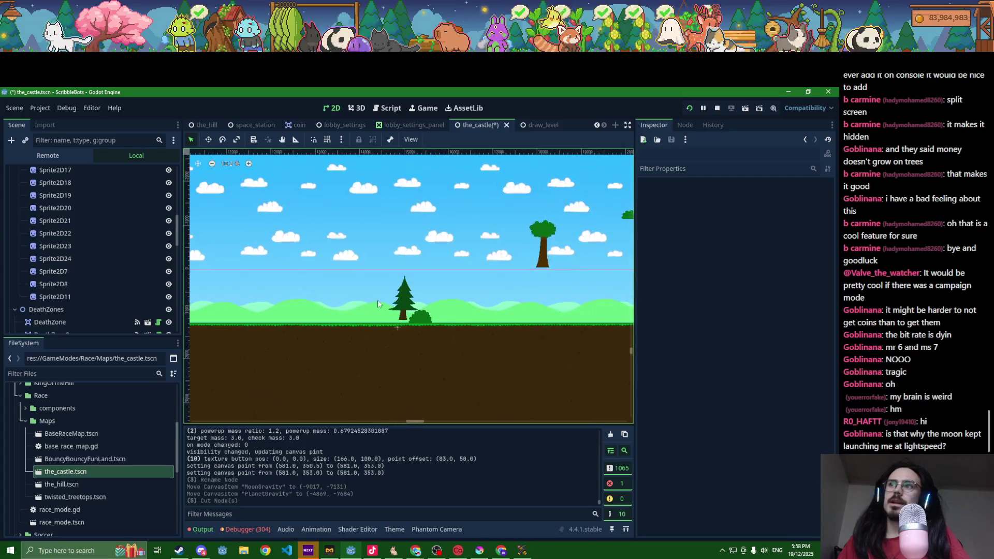
- Cut the pine tree, the bush beside it and the next decoration
left_click(404, 300)
key("ctrl+x")
left_click(420, 317)
key("ctrl+x")
left_click(543, 243)
key("ctrl+x")
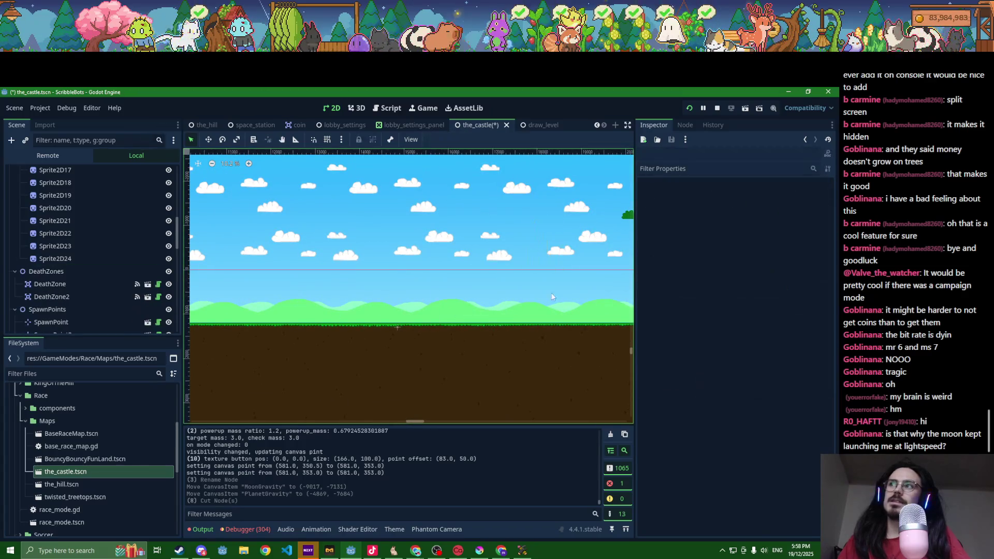
scroll(552, 297, "right", 5)
scroll(552, 297, "up", 1)
- Cut Sprite2D24, the bush Sprite2D23 and the ground DeathZone
key("ctrl+x")
left_click(576, 326)
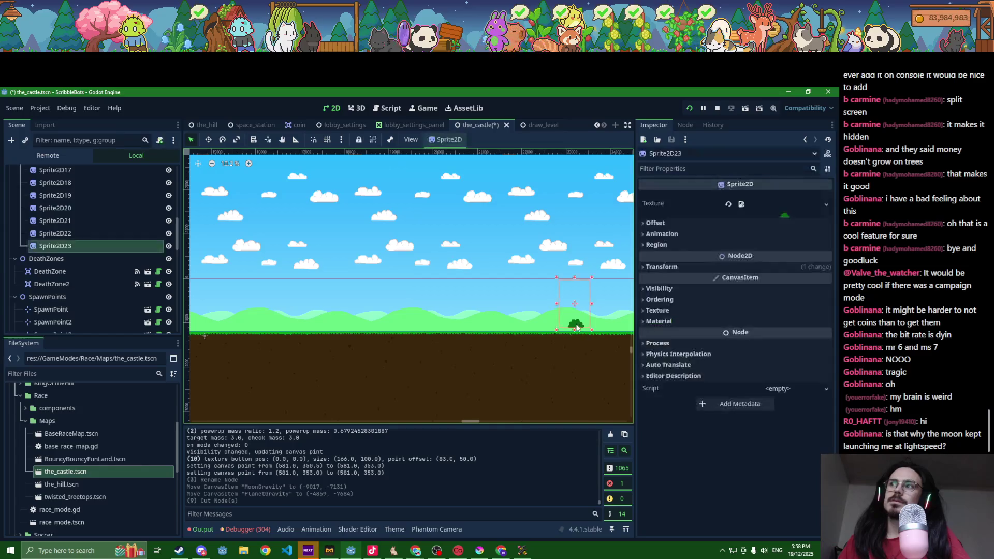
key("ctrl+x")
scroll(490, 347, "down", 5)
scroll(459, 349, "up", 10)
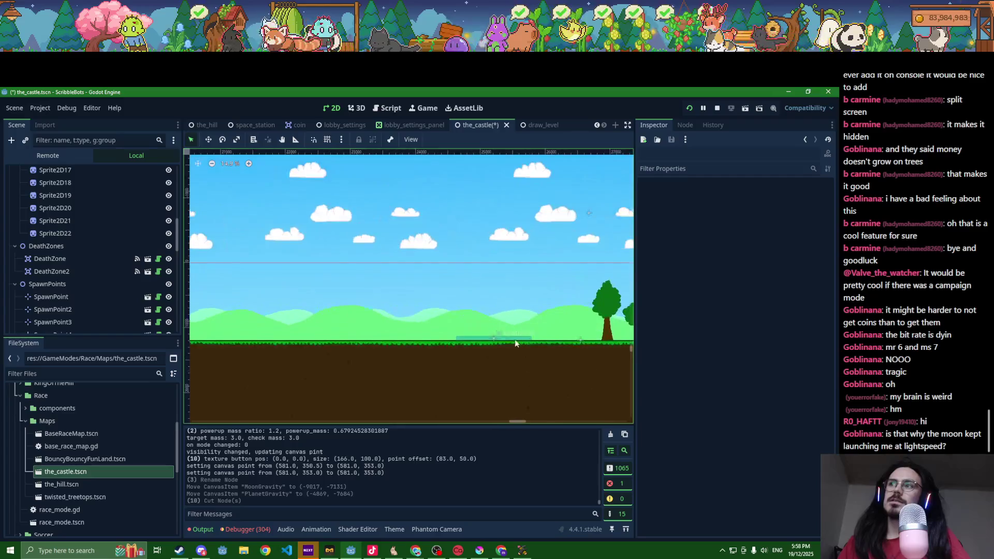
left_click(494, 339)
key("ctrl+x")
scroll(549, 352, "down", 2)
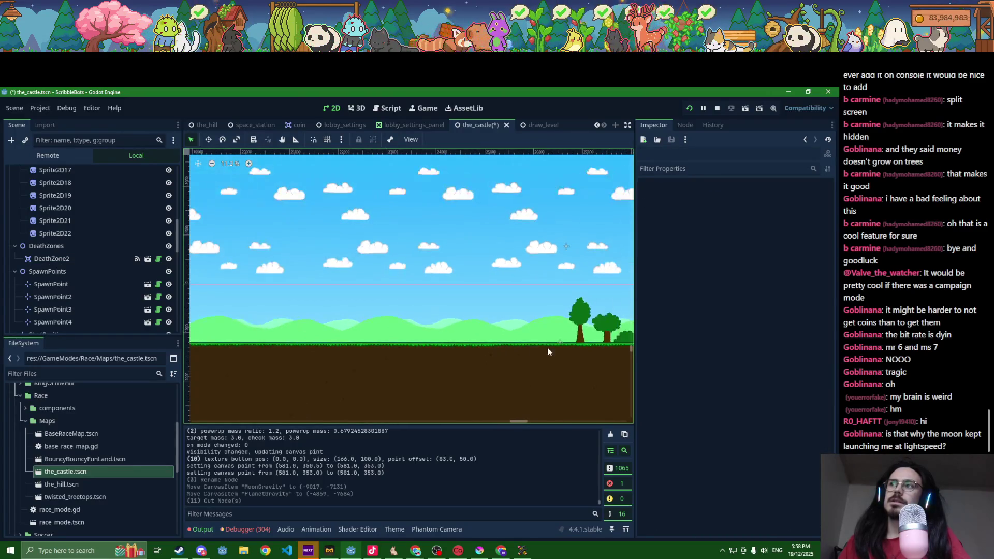
- Move the FinishFlag up and to the left, then save the_castle scene
left_click(560, 344)
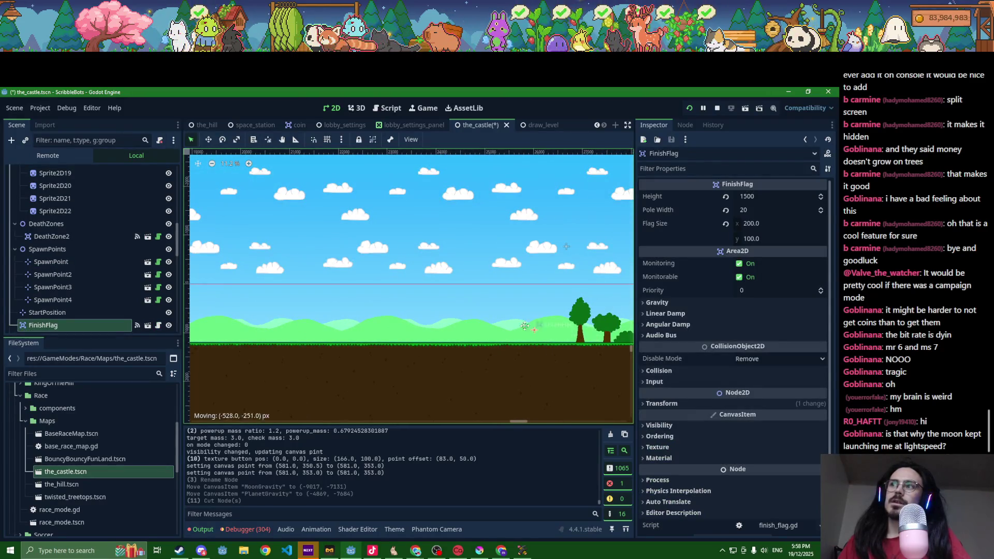
left_click_drag(344, 181, 322, 184)
scroll(415, 357, "down", 5)
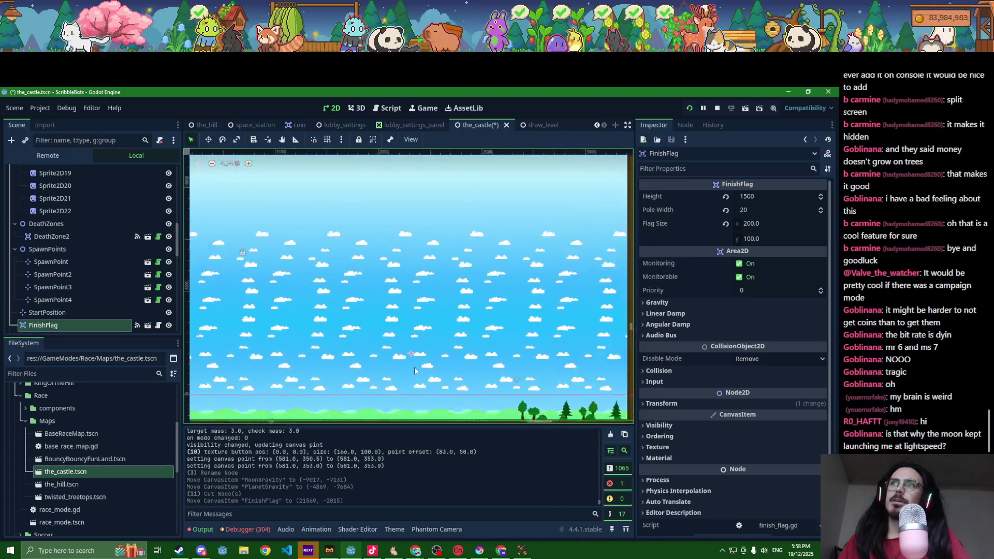
left_click_drag(414, 359, 384, 294)
left_click_drag(324, 210, 323, 210)
scroll(468, 294, "down", 3)
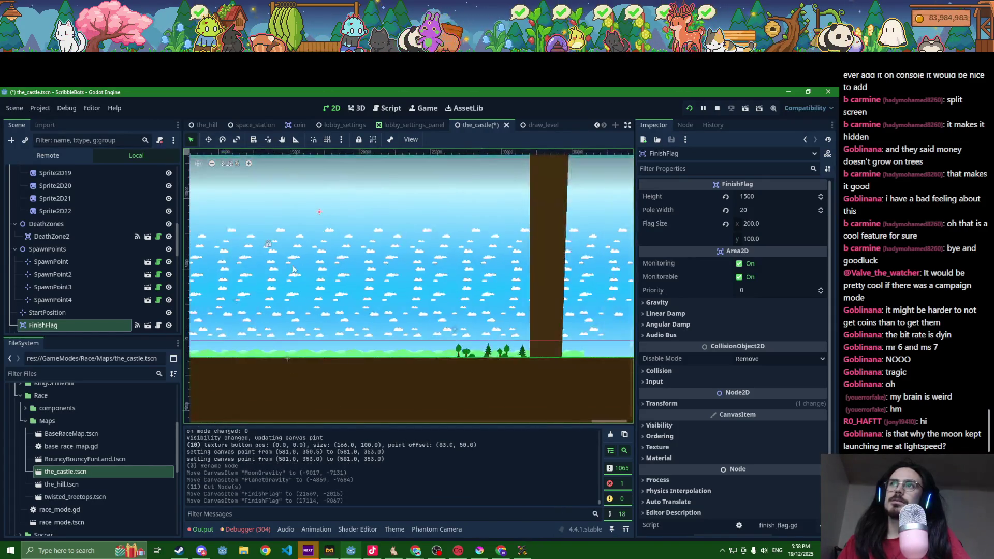
key("ctrl+s")
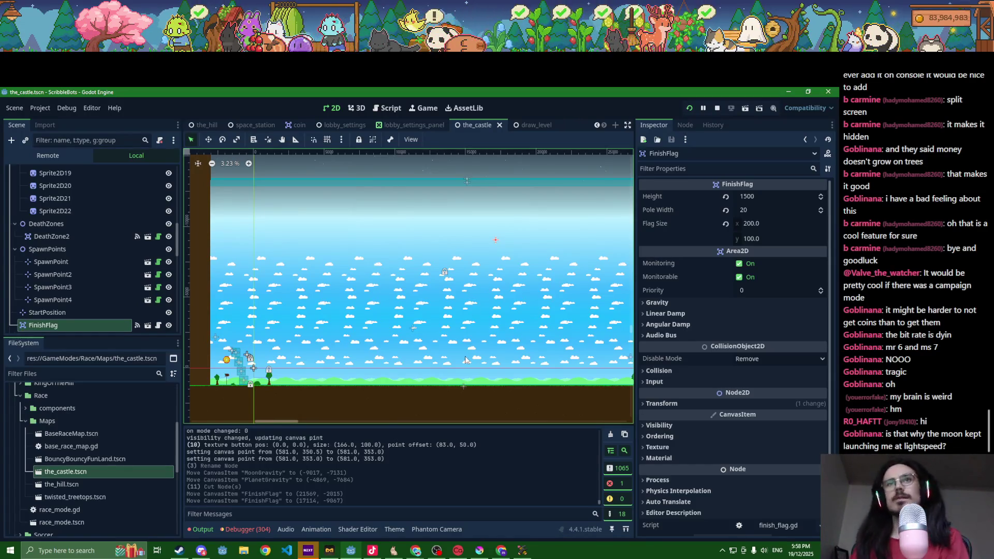
- Start adding a child node to Environment, searching for 'collistati'
scroll(465, 358, "down", 2)
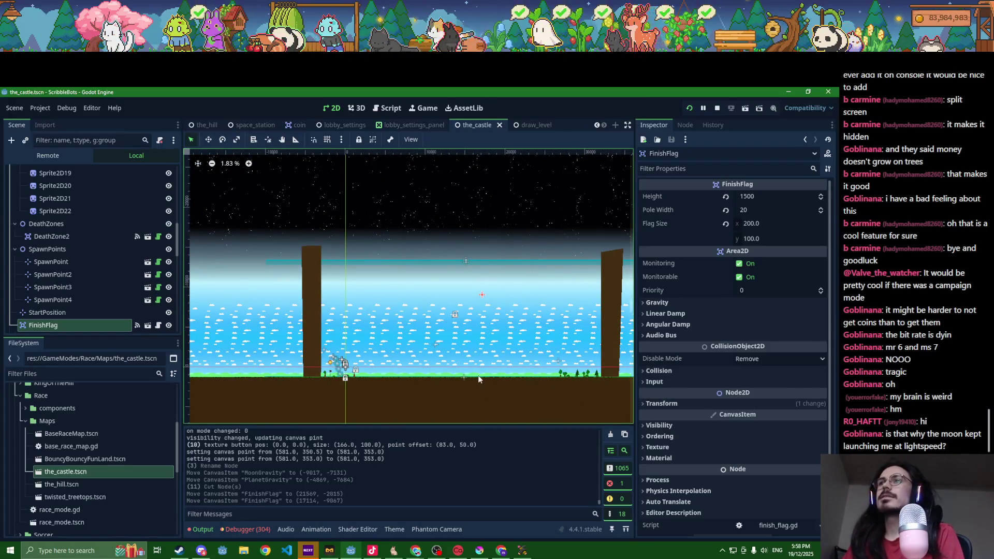
scroll(365, 382, "up", 3)
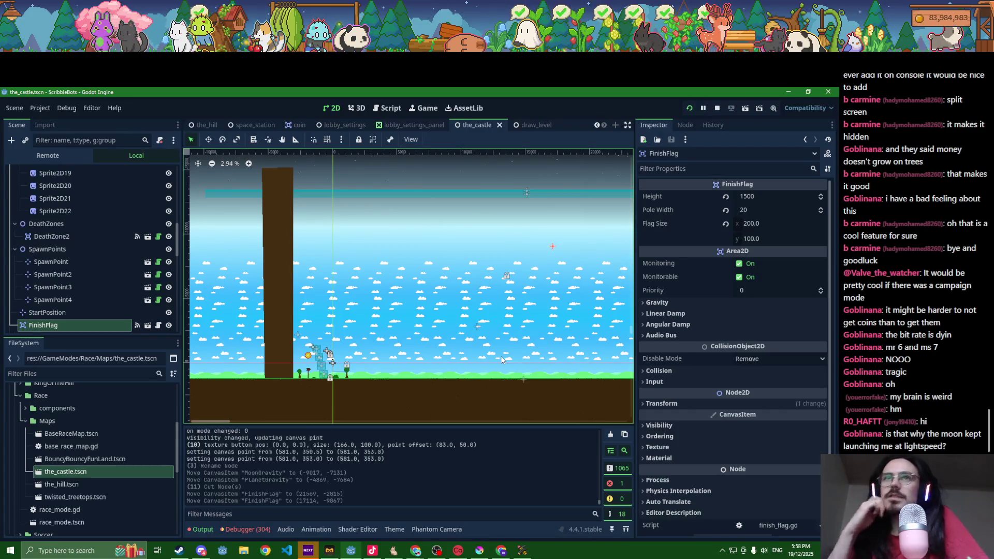
scroll(42, 259, "up", 3)
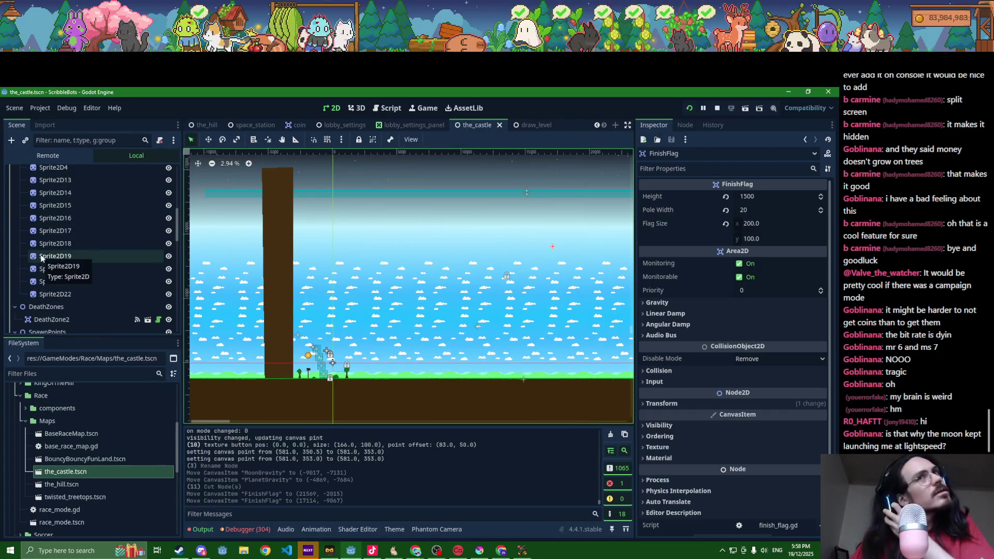
scroll(47, 259, "up", 6)
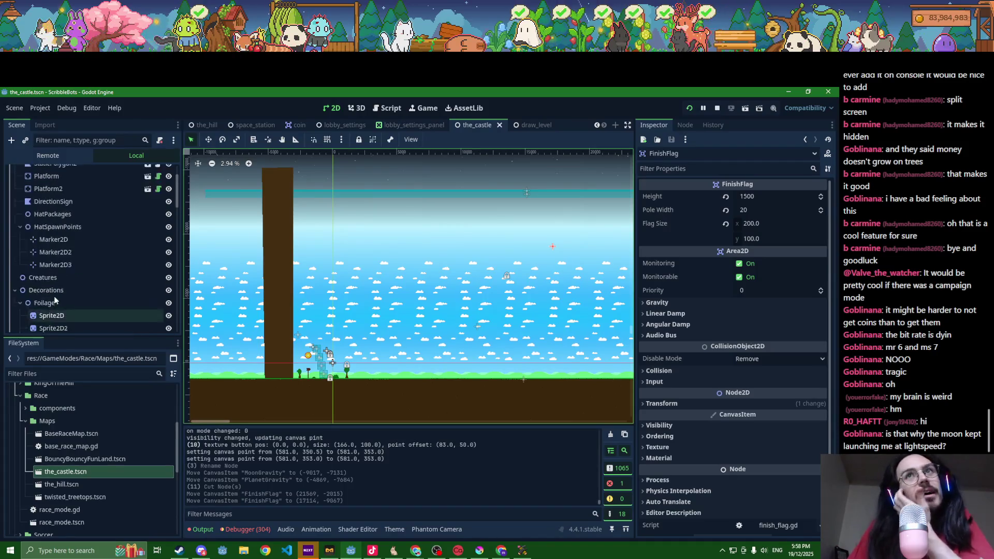
scroll(51, 263, "up", 2)
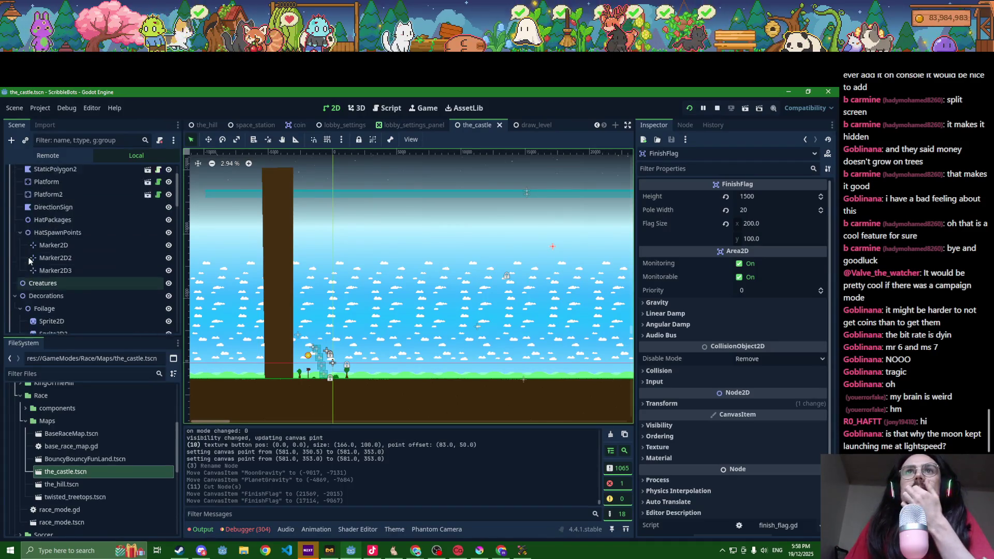
left_click(36, 186)
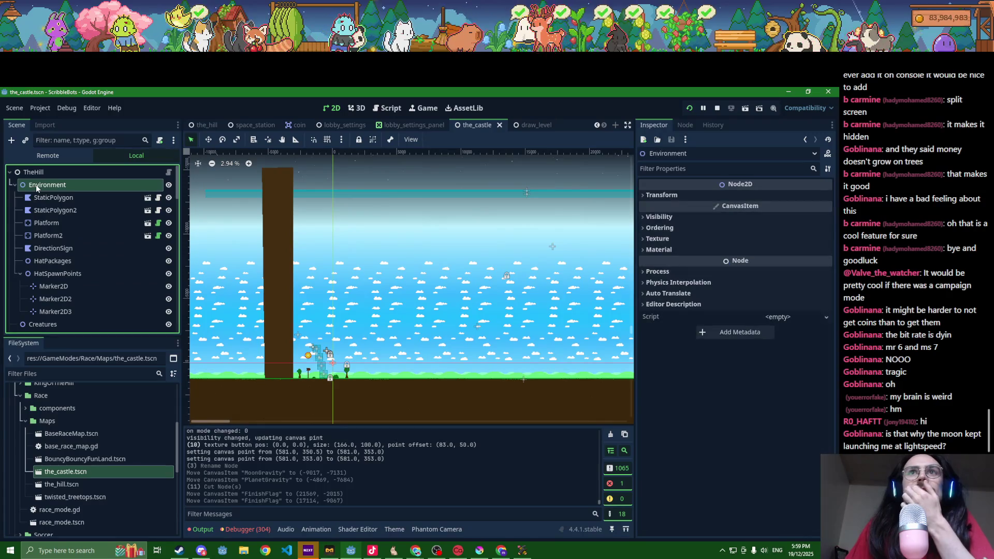
key("ctrl+a")
type("colli")
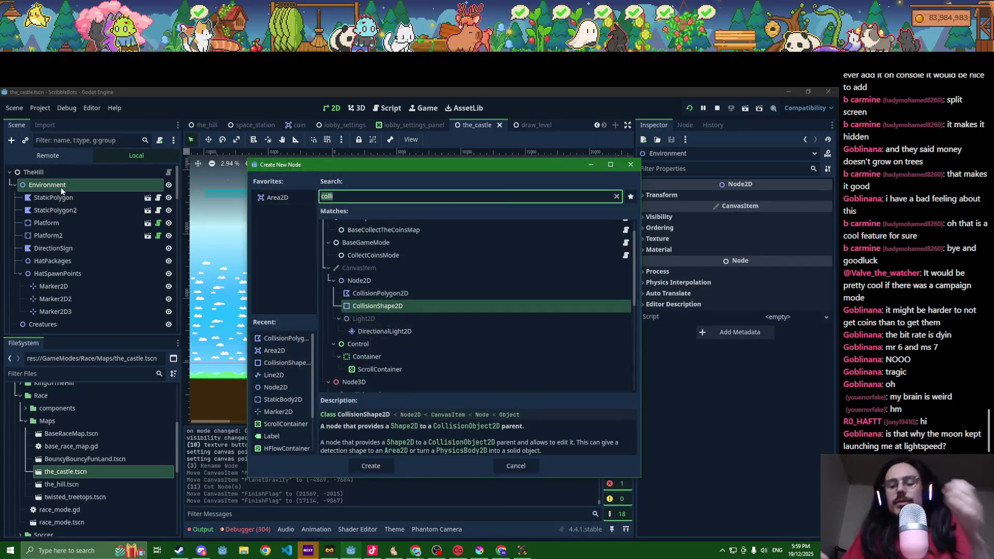
type("stati")
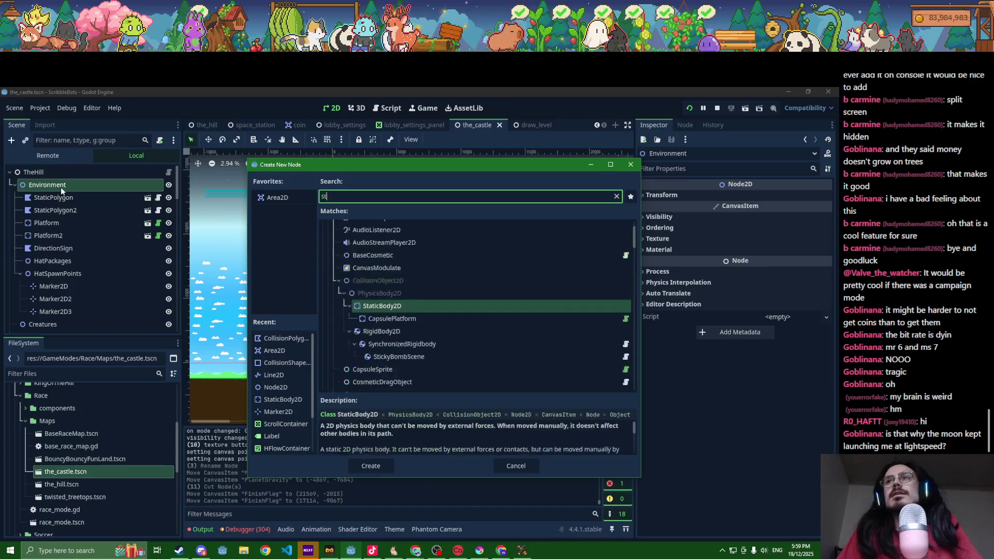
- Cancel the node chooser and instance static_polygon.tscn under Environment via a 'static' file search
key("Escape")
left_click(57, 374)
type("static")
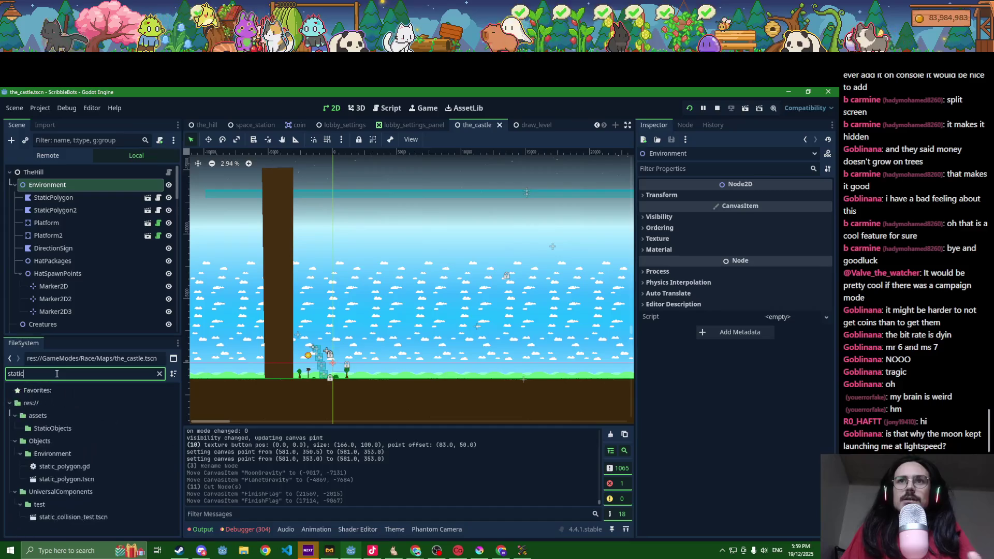
left_click_drag(66, 479, 64, 185)
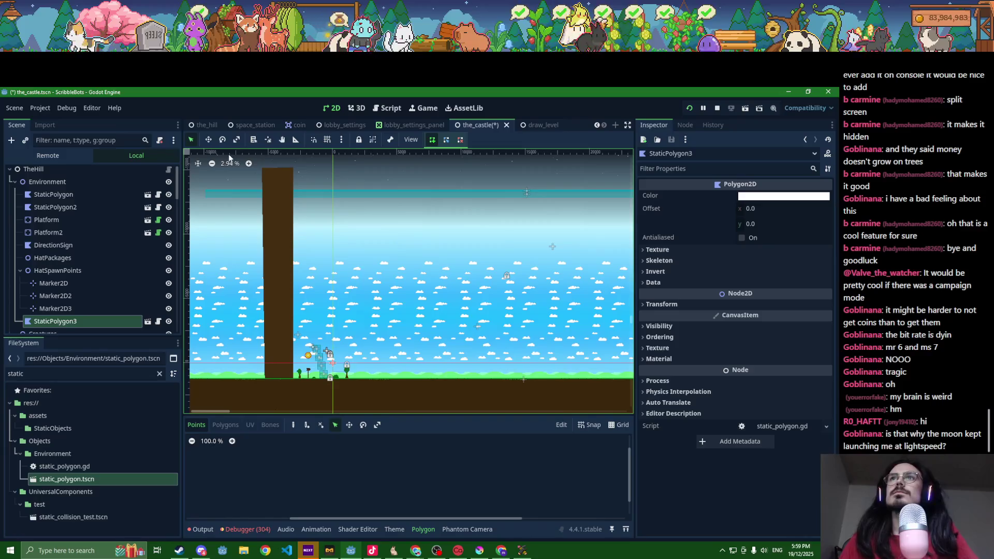
- Trace the hilly ground outline's last vertices down to ground level and close the polygon
scroll(384, 365, "up", 10)
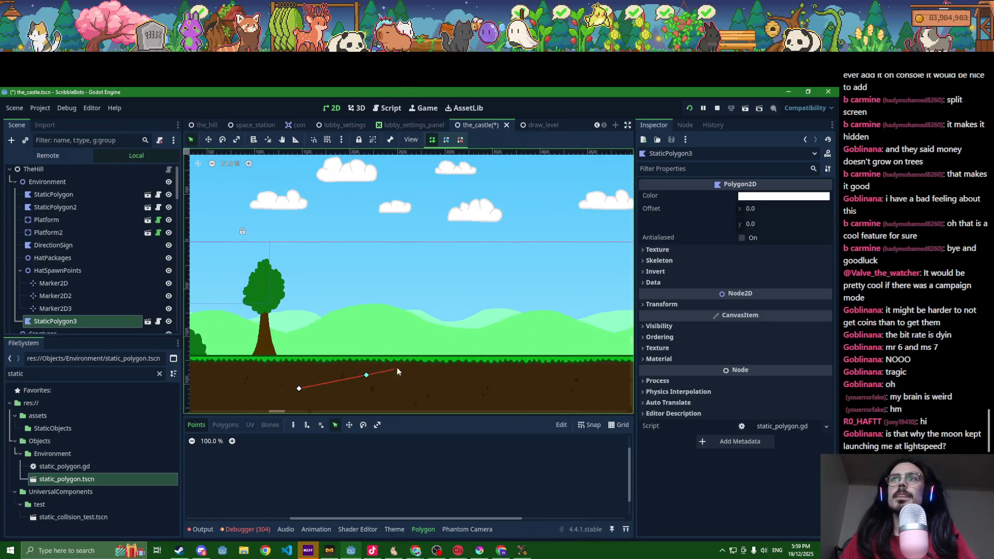
scroll(615, 222, "down", 12)
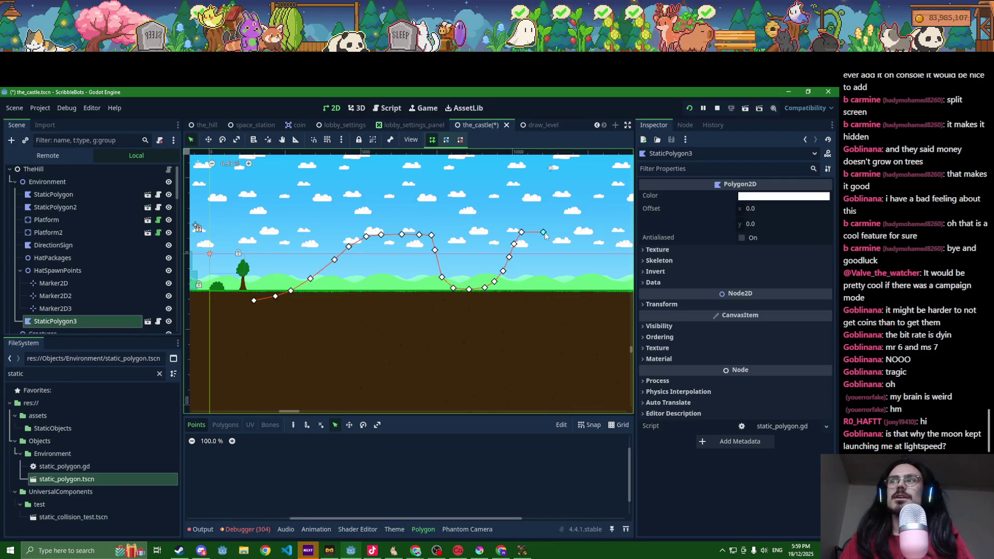
left_click_drag(546, 236, 369, 239)
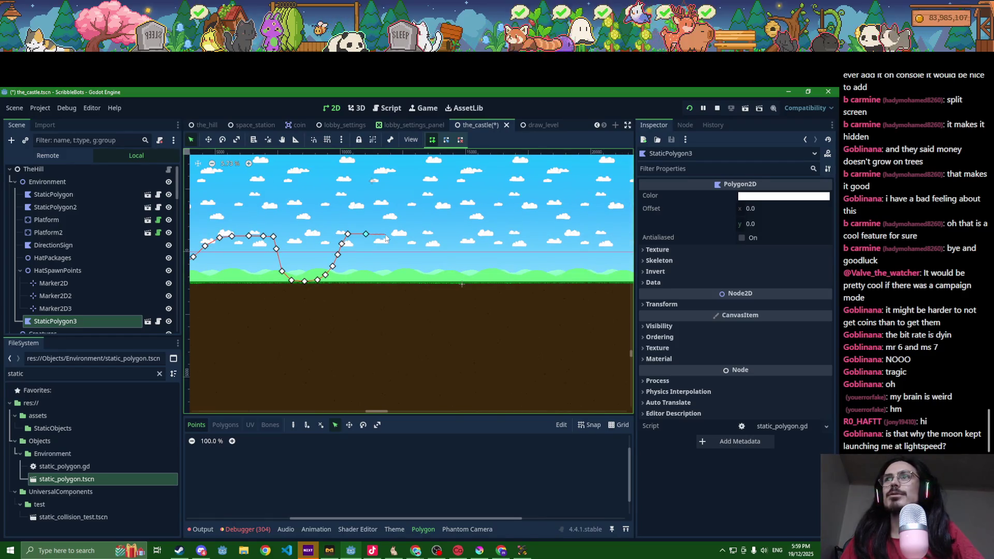
scroll(440, 253, "down", 2)
scroll(517, 268, "down", 1)
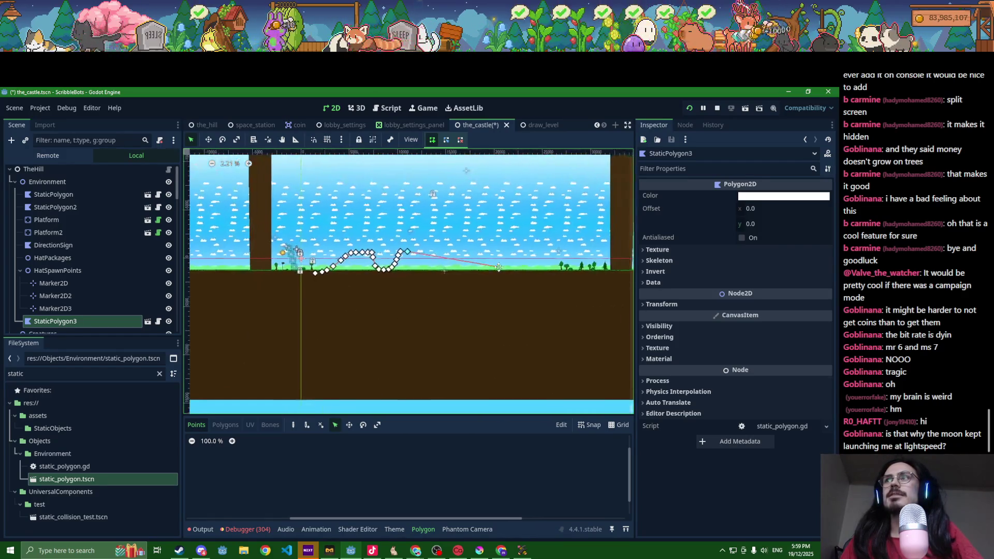
left_click(548, 253)
left_click(553, 258)
left_click(558, 277)
left_click(314, 274)
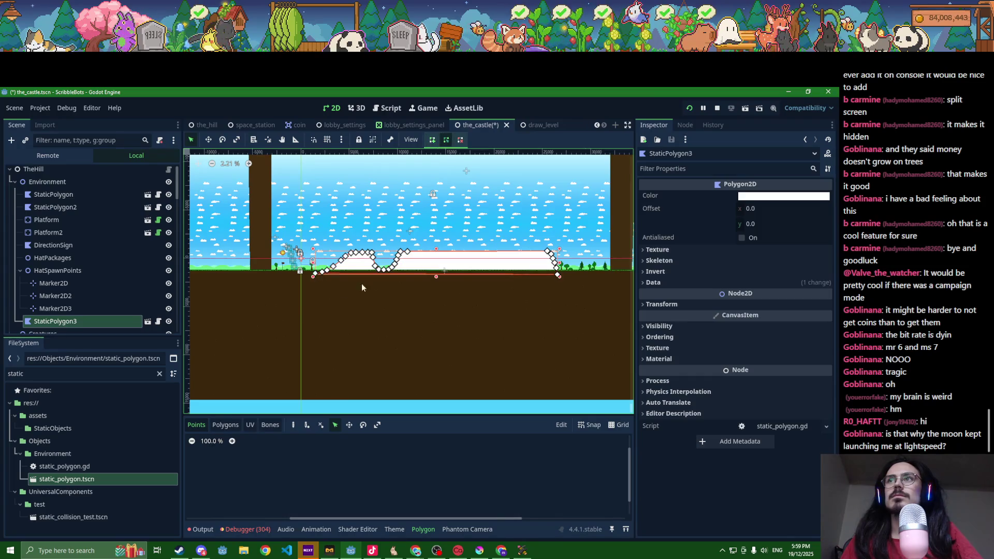
- Change the polygon's fill colour to a fully saturated green
left_click(784, 196)
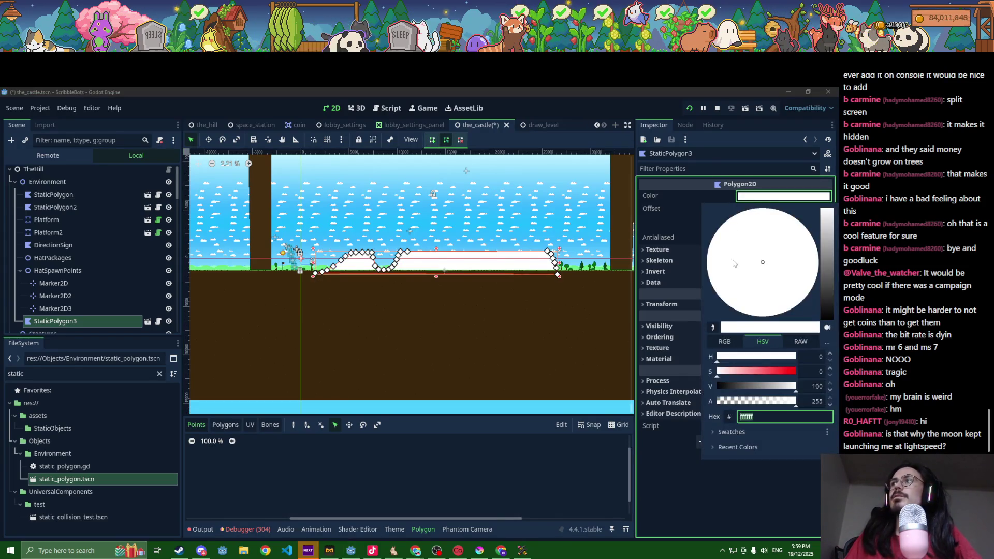
left_click(766, 371)
left_click(744, 357)
left_click(771, 386)
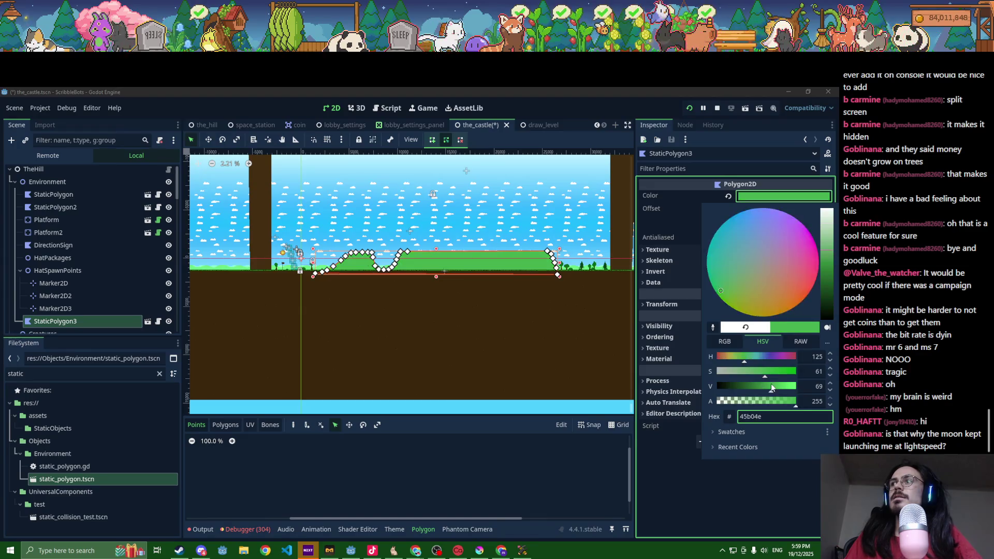
mouse_move(784, 372)
left_mouse_down()
mouse_move(800, 382)
mouse_move(780, 387)
left_mouse_up()
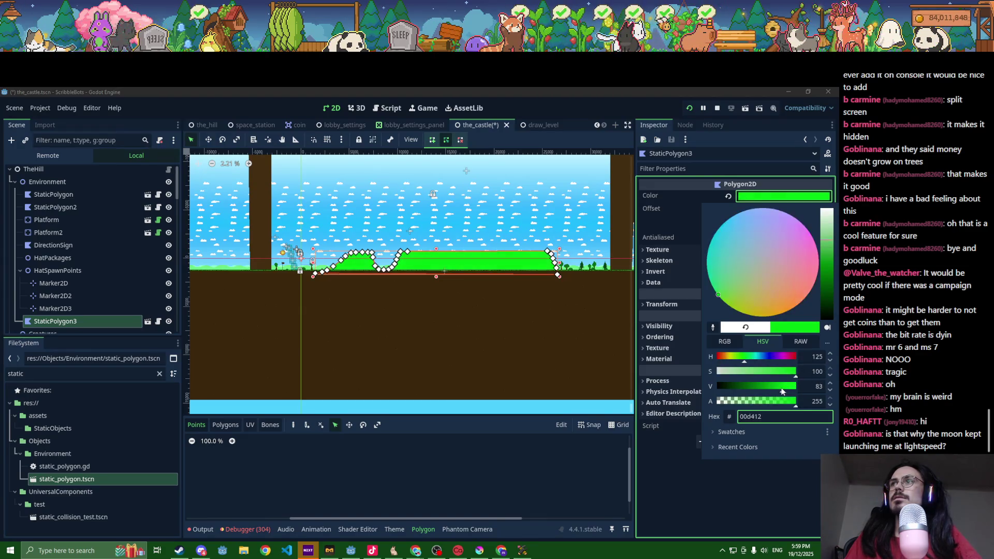
- Darken the green fill to 00a80e and reselect StaticPolygon3
scroll(446, 284, "up", 5)
scroll(367, 238, "down", 5)
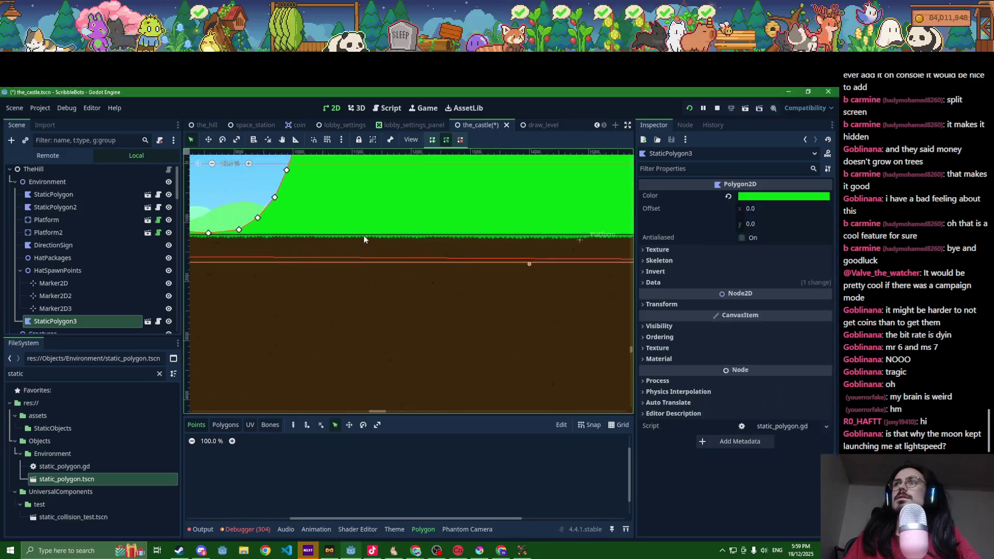
scroll(372, 288, "down", 1)
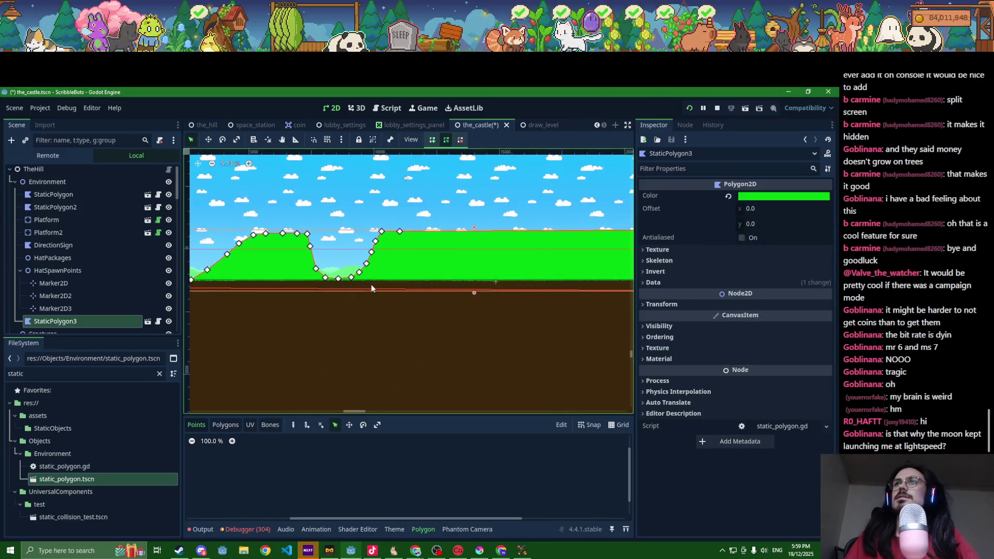
left_click(783, 196)
left_click(768, 389)
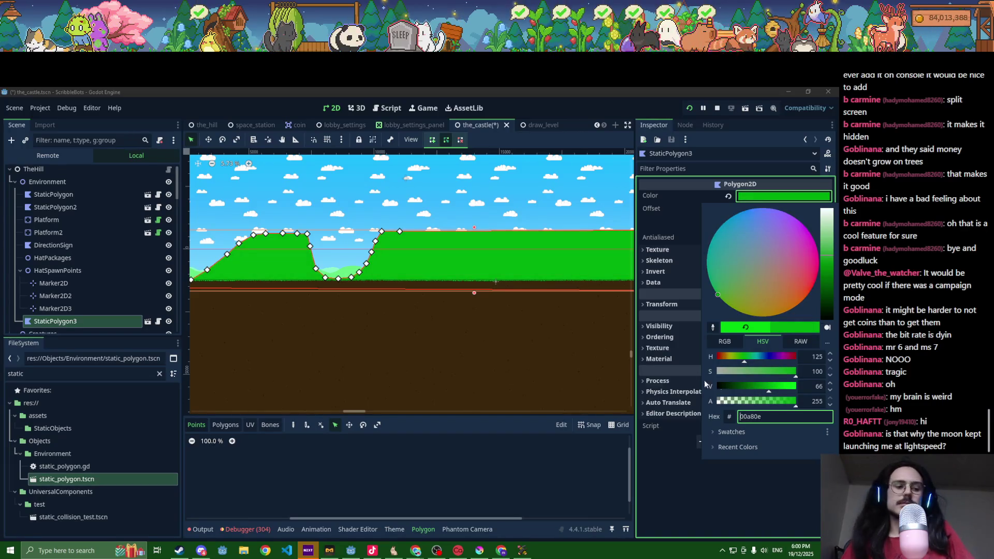
left_click(463, 354)
left_click(435, 339)
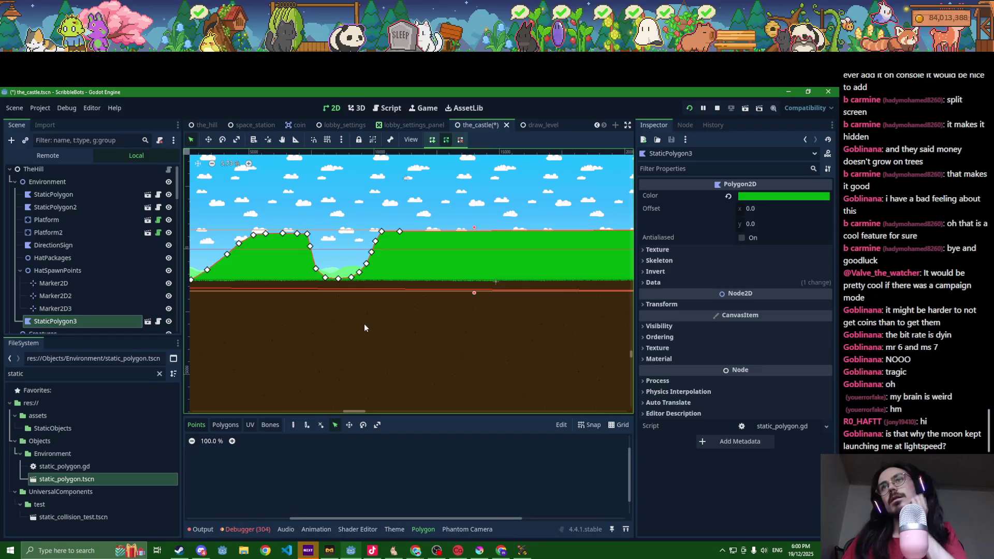
left_click(295, 263)
scroll(308, 235, "up", 6)
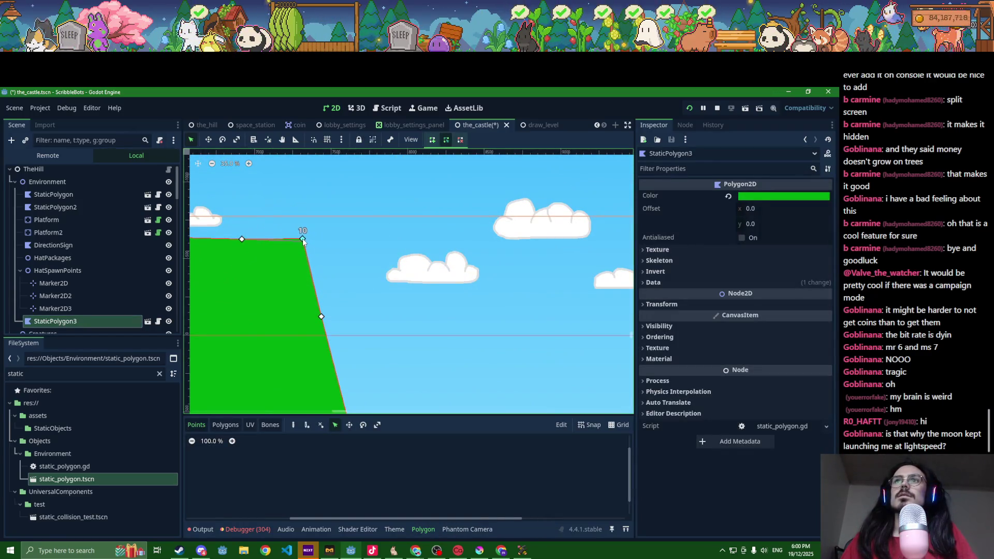
- Nudge top-edge vertex 10 slightly upward and save the scene
left_click_drag(224, 243, 431, 260)
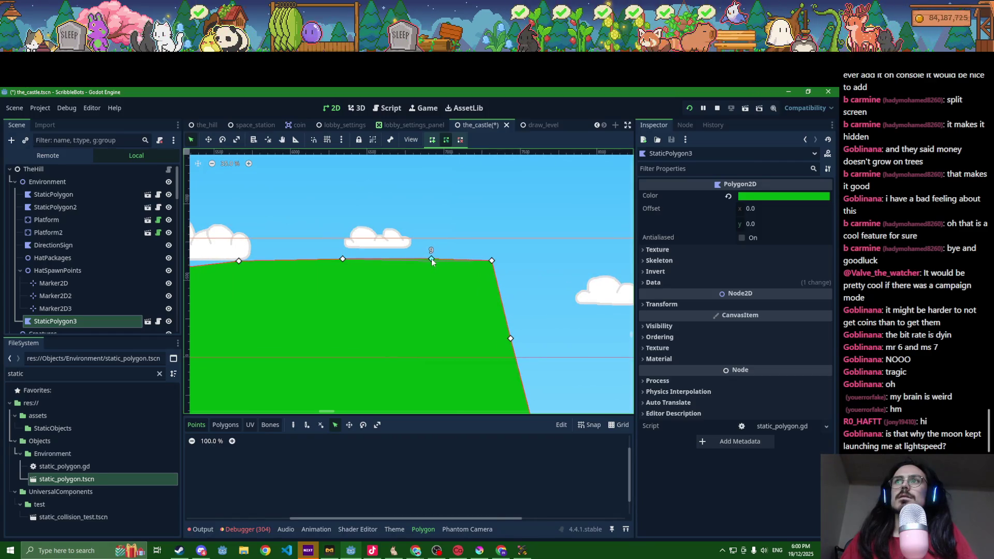
left_click_drag(493, 263, 493, 262)
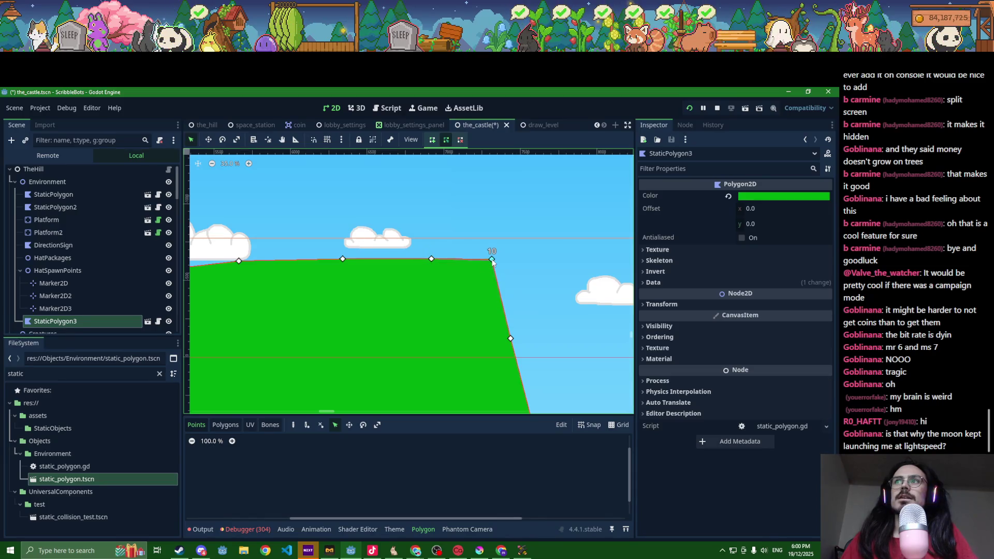
key("ctrl+s")
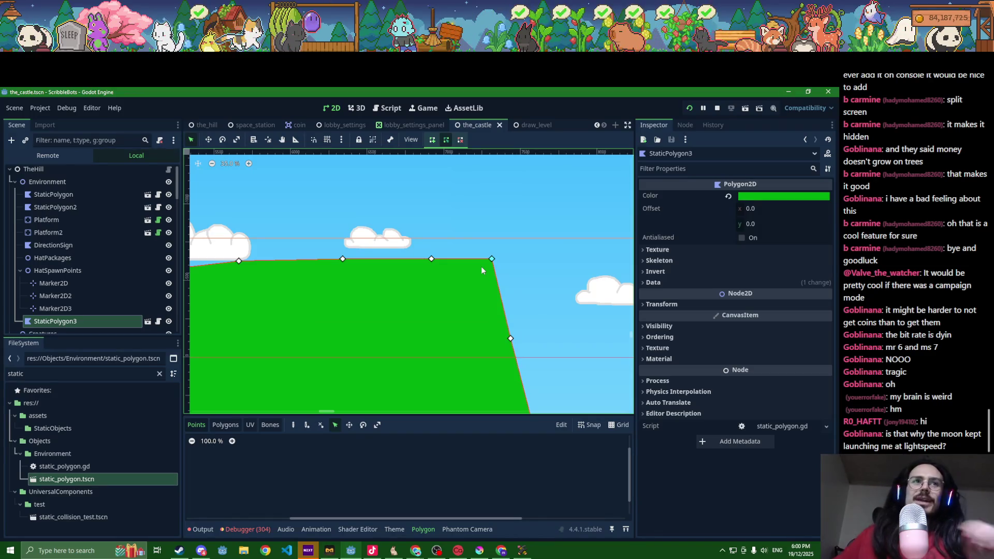
- Adjust vertex 20 and the valley's left rim vertex, then save again
scroll(277, 327, "down", 6)
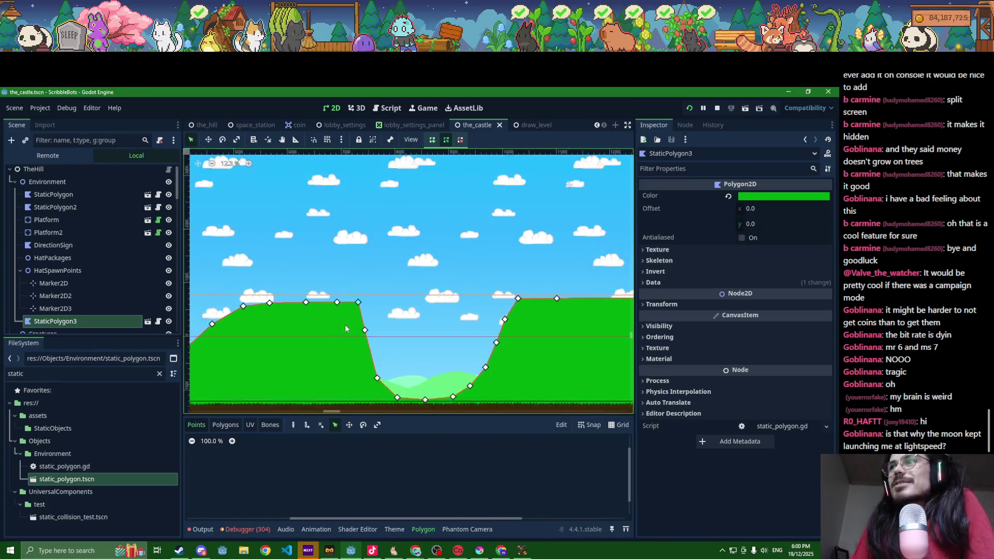
scroll(494, 336, "up", 1)
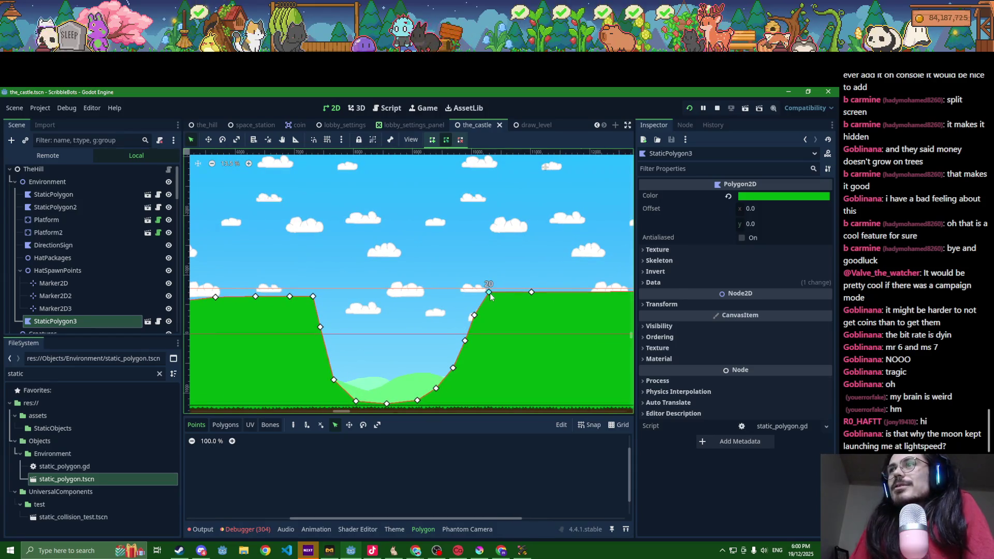
left_click_drag(486, 297, 485, 295)
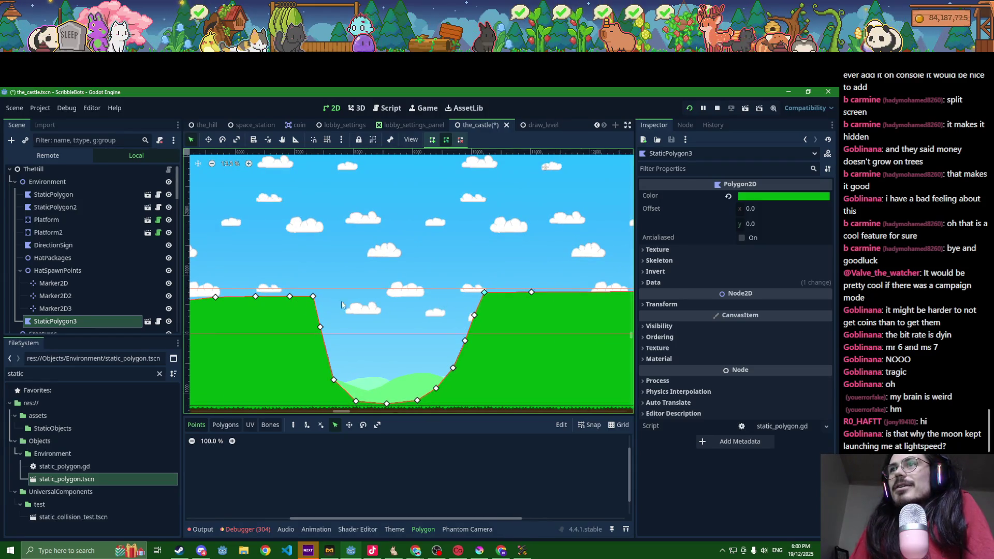
left_click_drag(313, 298, 308, 297)
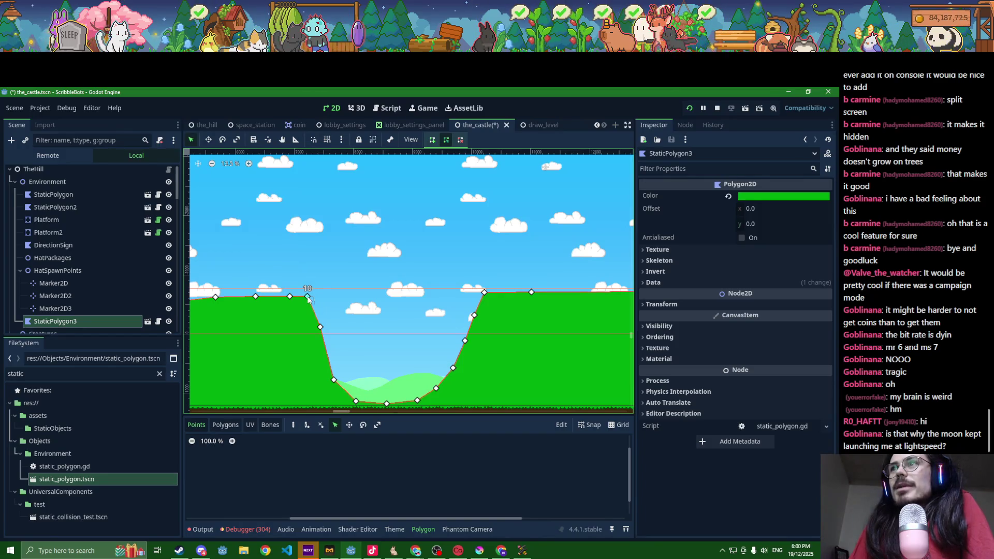
scroll(327, 321, "down", 3)
scroll(355, 339, "down", 4)
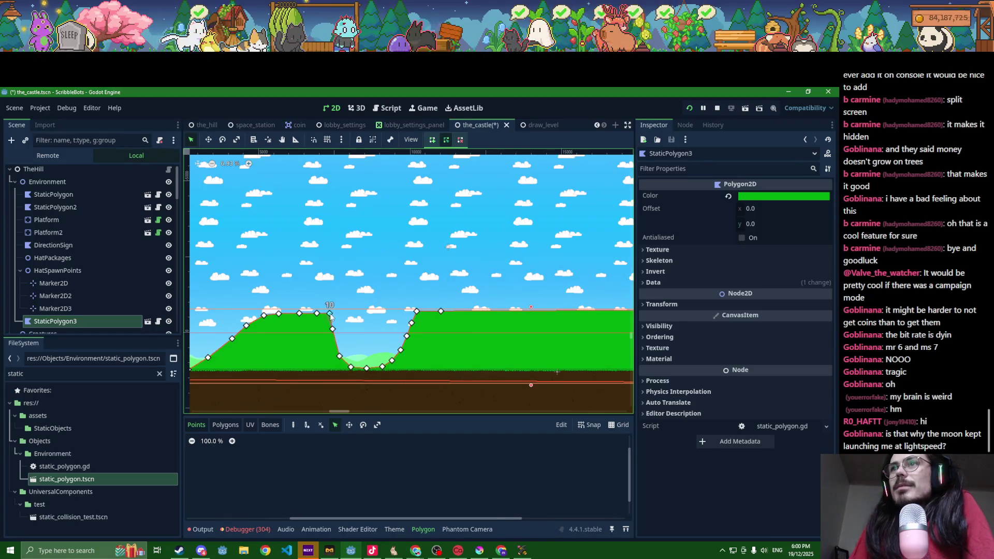
scroll(347, 316, "down", 4)
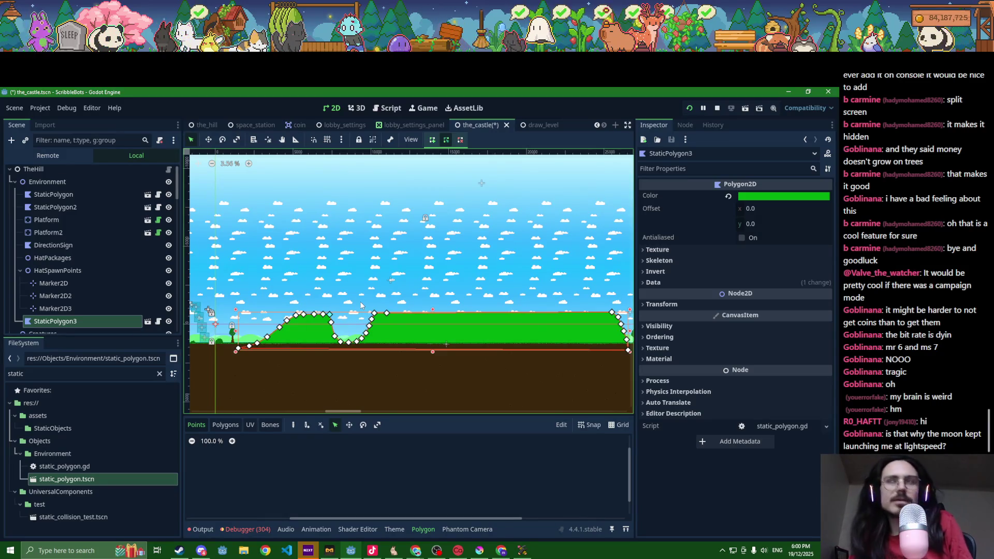
key("ctrl+s")
scroll(394, 342, "up", 4)
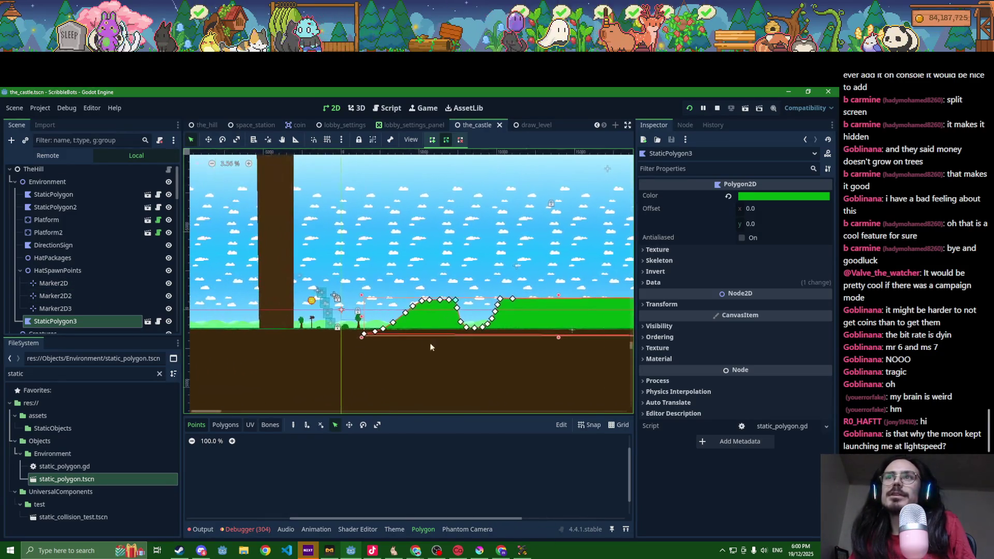
scroll(391, 342, "up", 5)
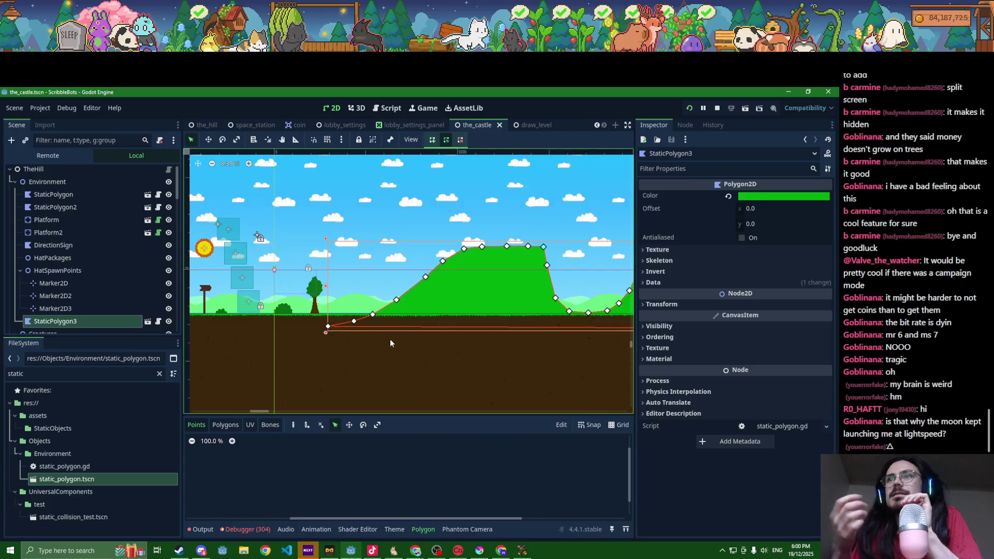
- Add a Node2D named Castle under Environment and drop static_polygon.tscn into it
left_click(315, 294)
scroll(397, 365, "down", 5)
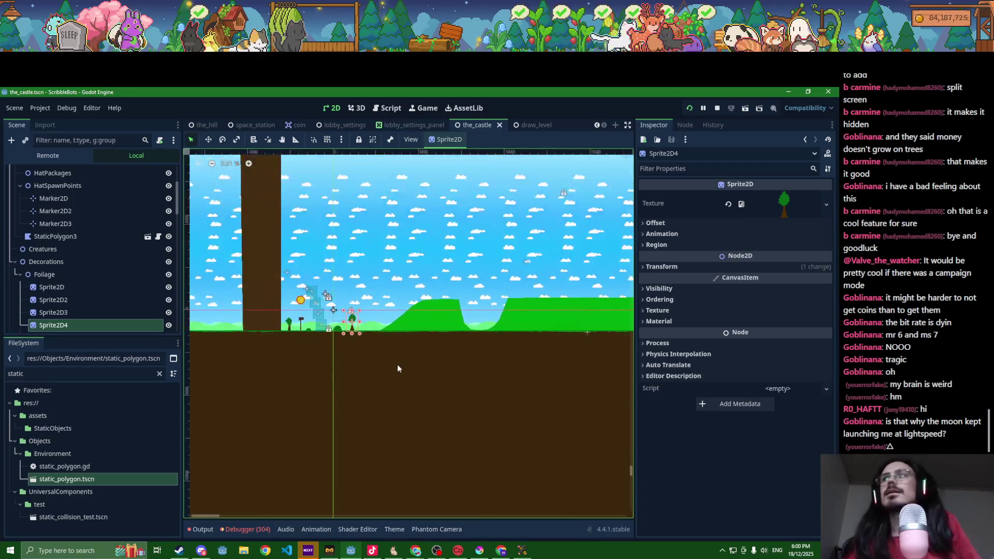
scroll(97, 269, "up", 3)
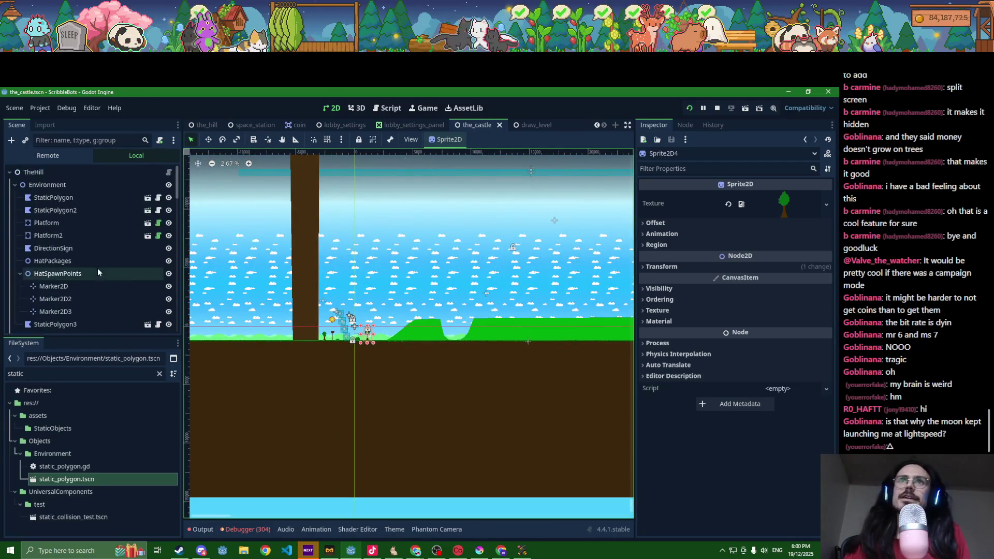
left_click(31, 188)
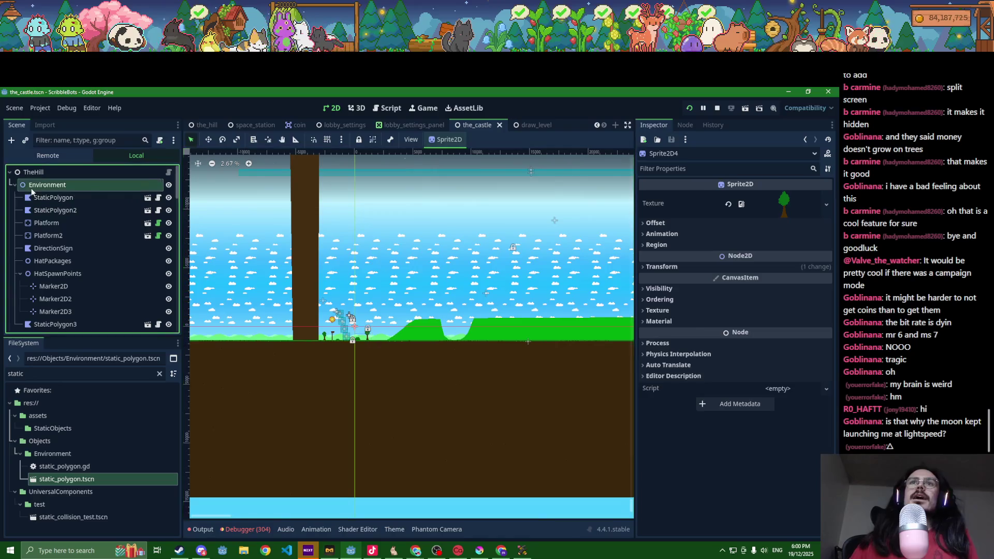
key("ctrl+a")
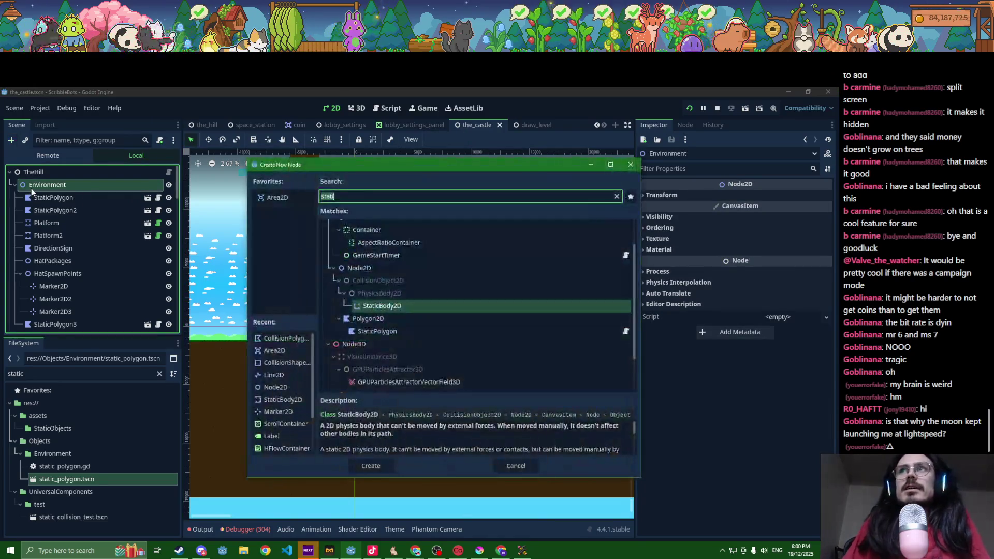
key("Up")
key("Up")
key("Up")
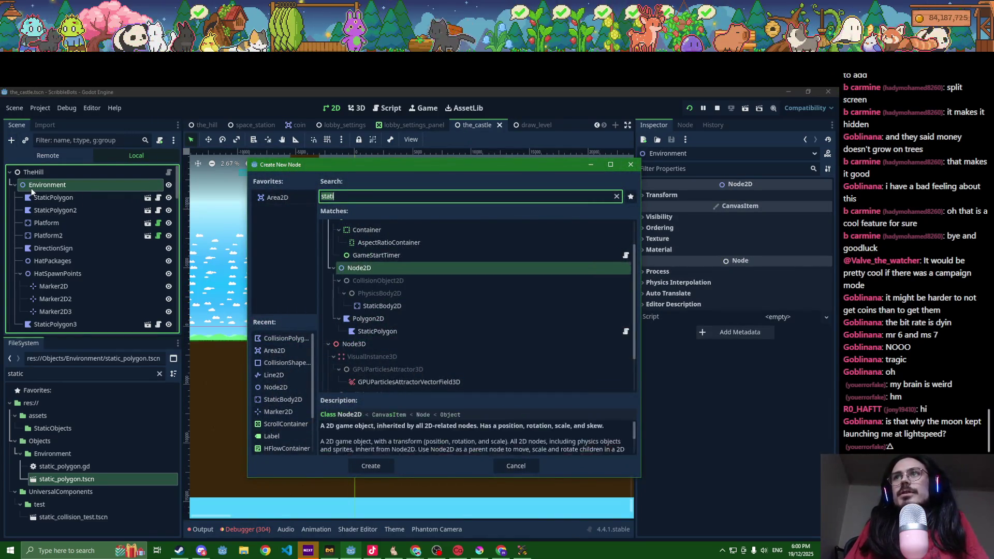
key("Return")
type("Cost")
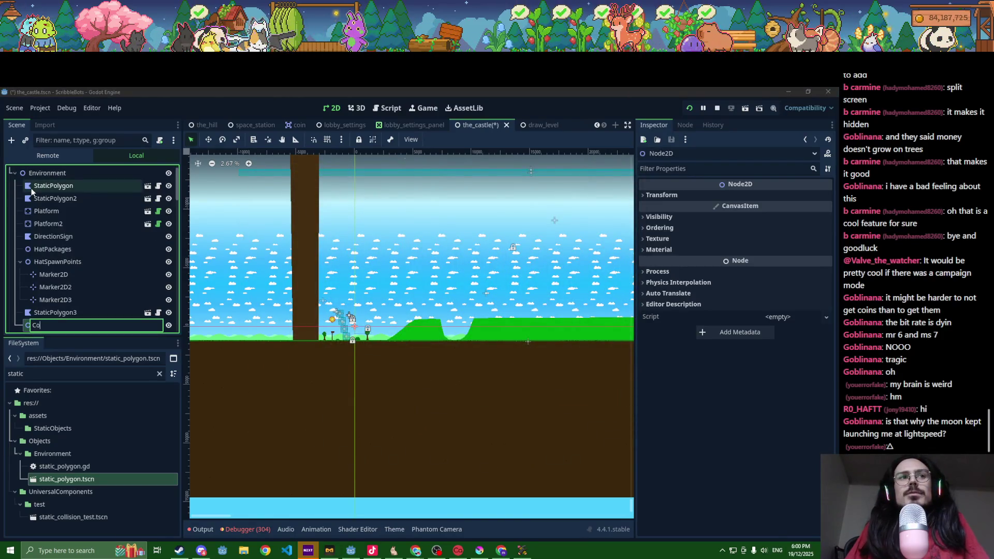
key("BackSpace")
key("BackSpace")
key("BackSpace")
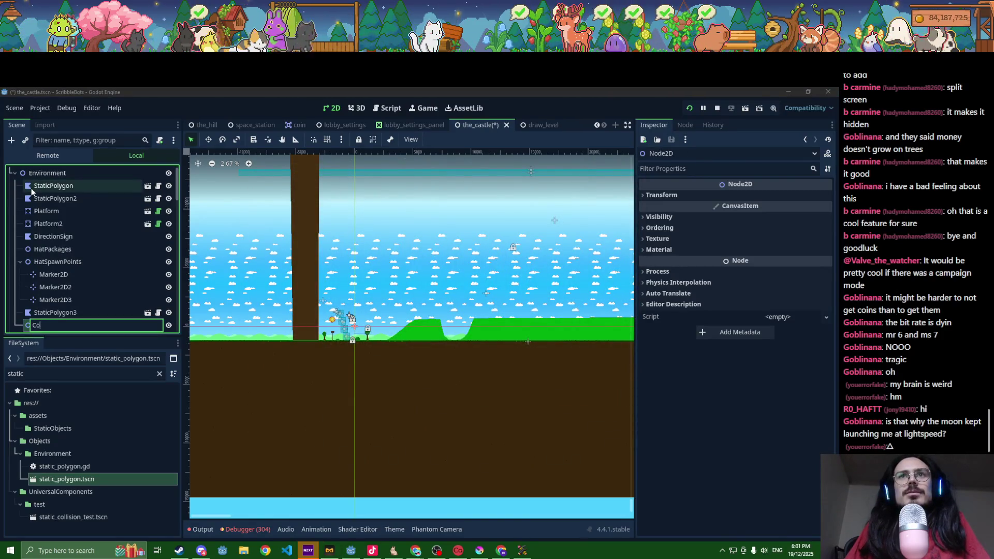
type("Castle")
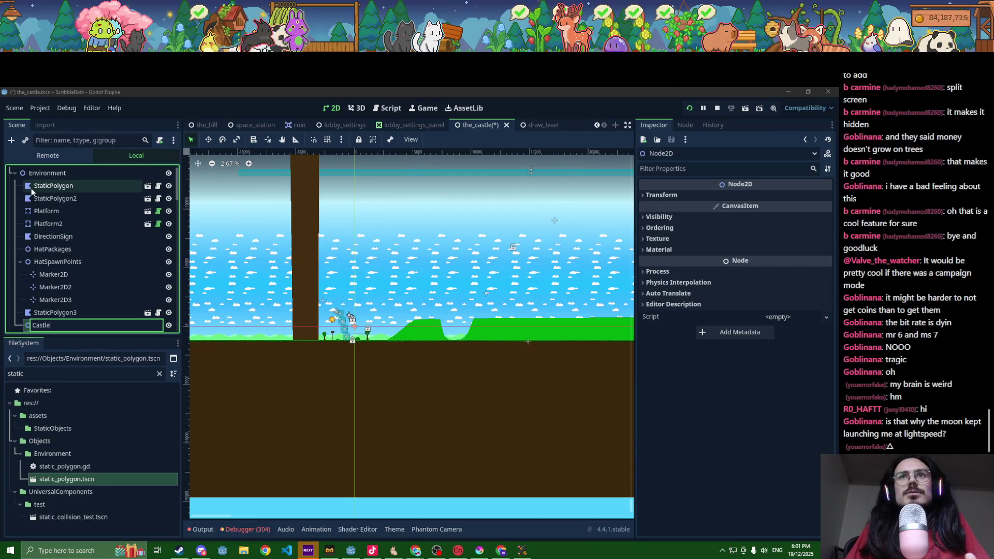
key("Return")
left_click_drag(76, 480, 66, 240)
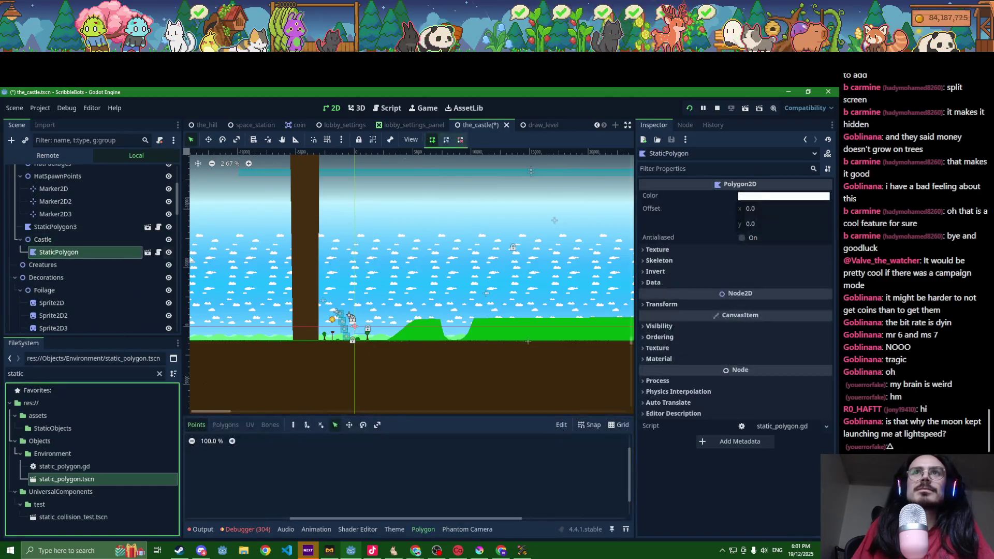
- Move the new polygon onto the green hill and start the castle outline there
left_click(209, 139)
left_click_drag(416, 337, 590, 324)
scroll(590, 324, "right", 5)
scroll(518, 300, "up", 1)
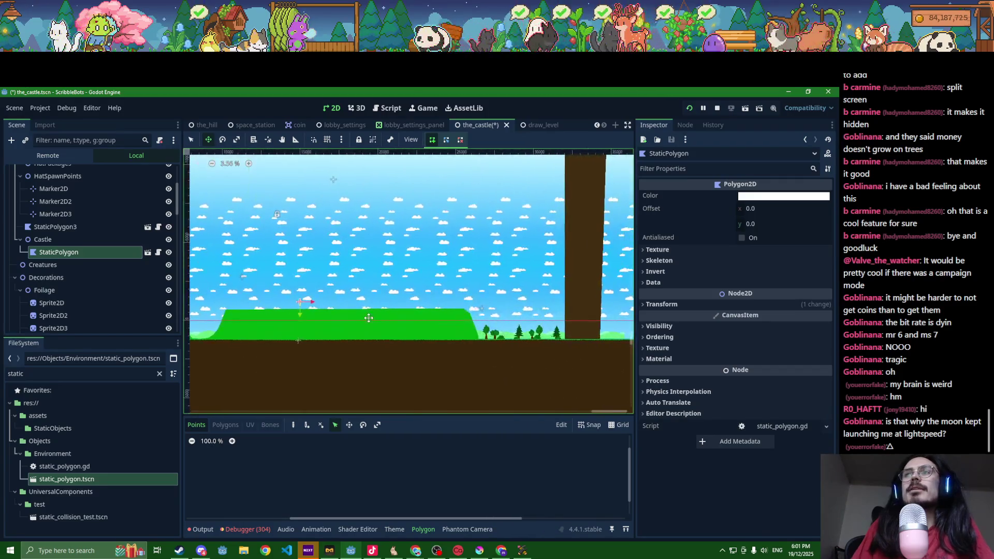
left_click(191, 139)
scroll(241, 352, "up", 2)
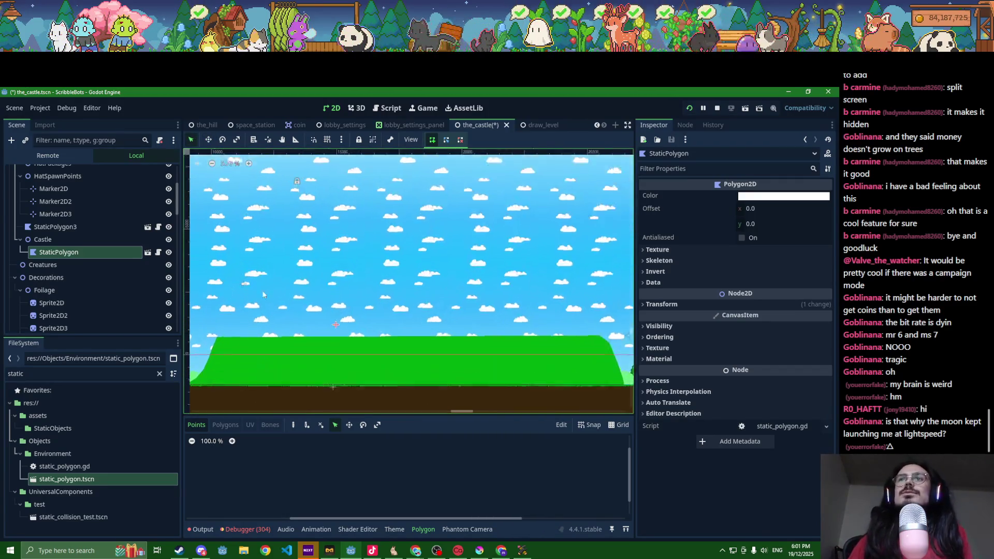
mouse_move(231, 348)
left_mouse_down()
mouse_move(235, 307)
mouse_move(246, 318)
left_mouse_up()
scroll(235, 307, "down", 3)
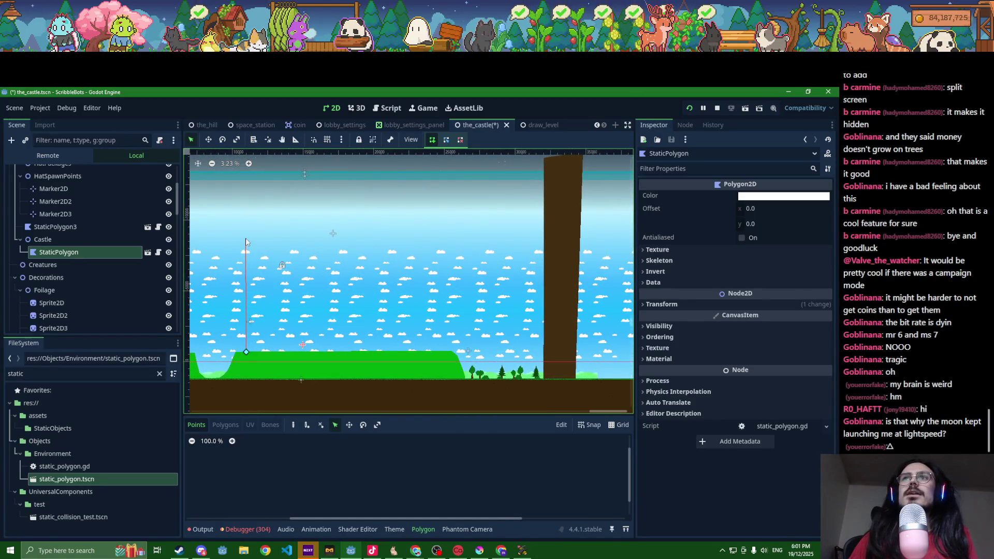
- Outline the castle's left wall, battlement and first pointed tower tops
left_click(246, 267)
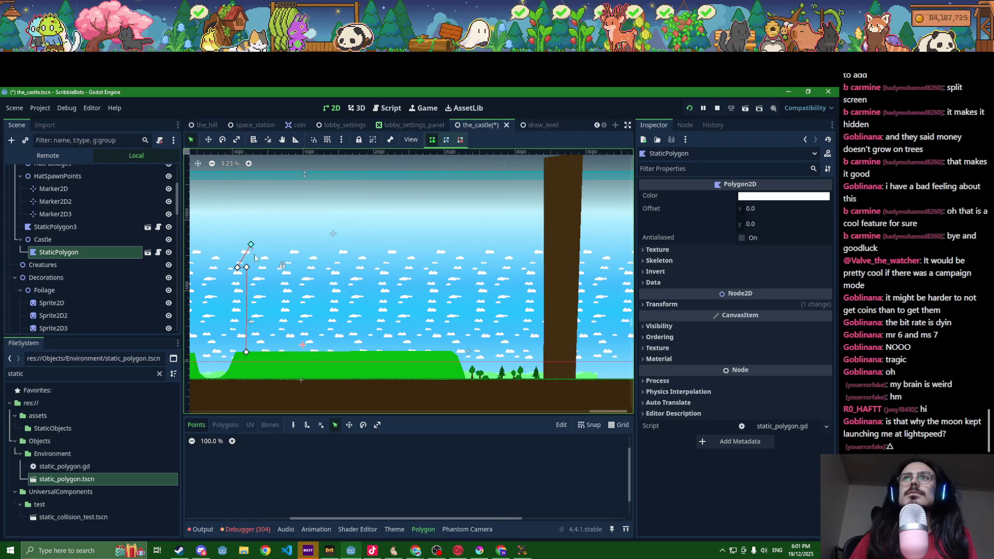
left_click(264, 265)
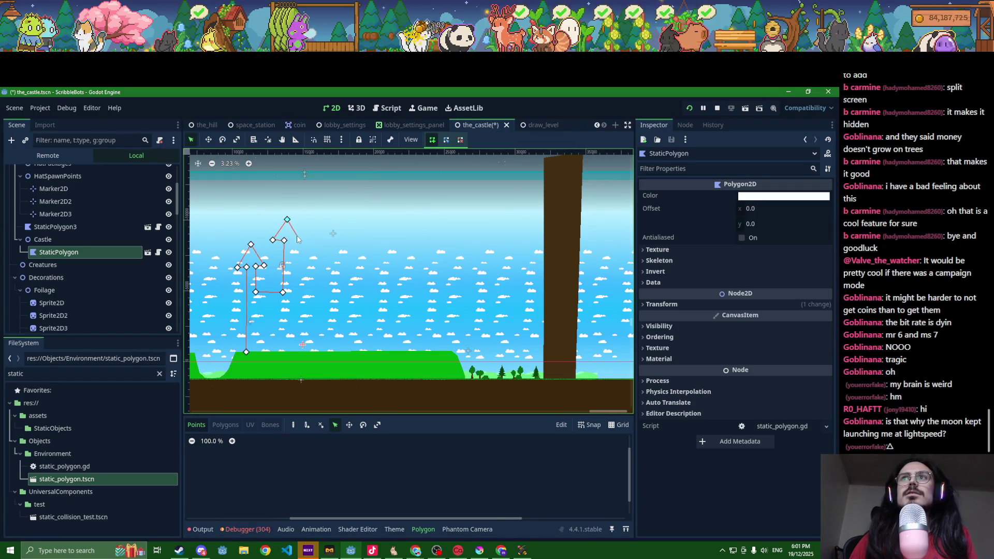
left_click(293, 293)
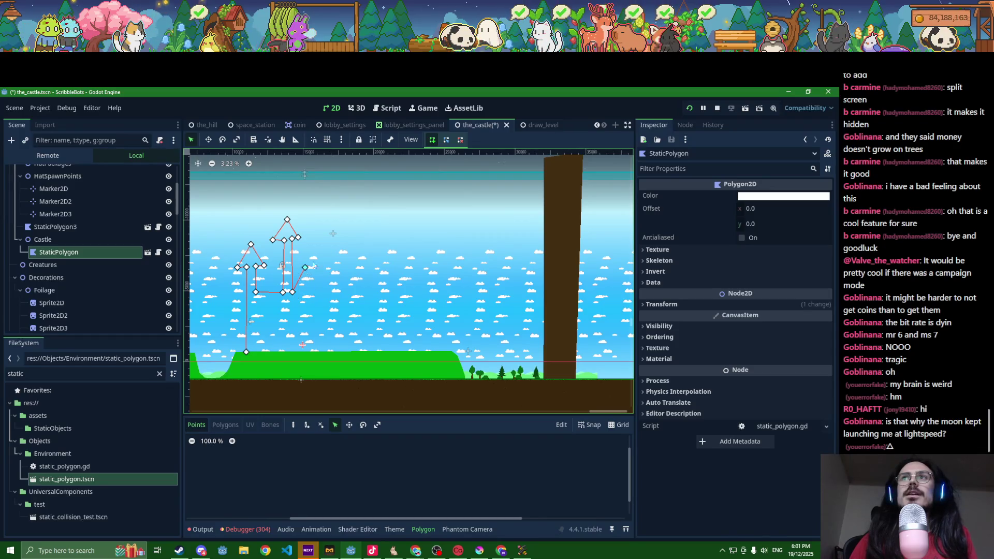
left_click(295, 217)
left_click(306, 199)
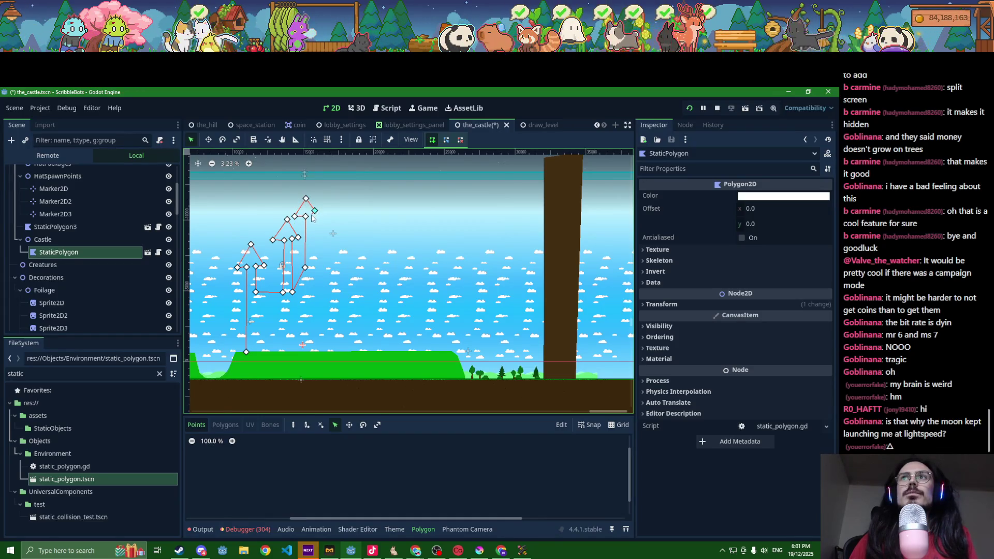
left_click(319, 217)
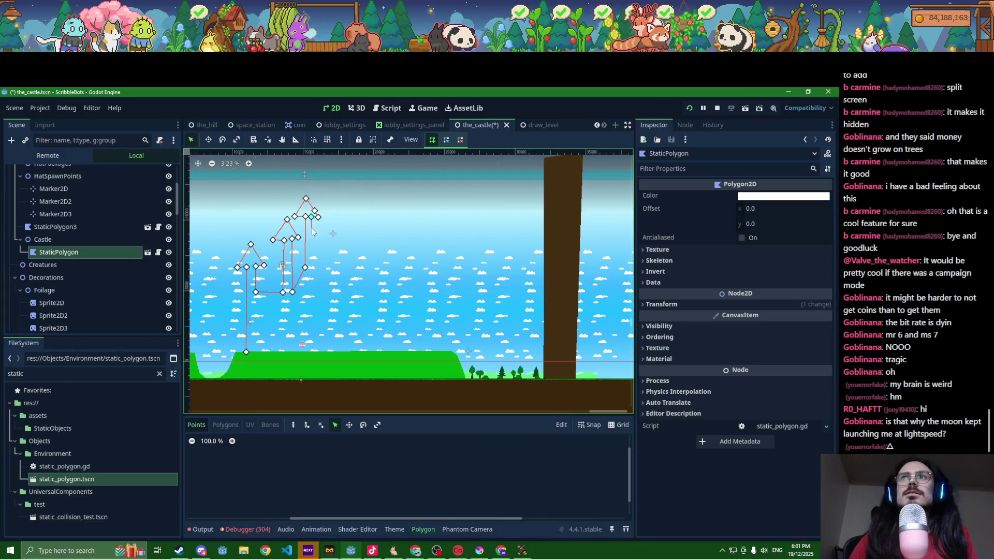
left_click(311, 231)
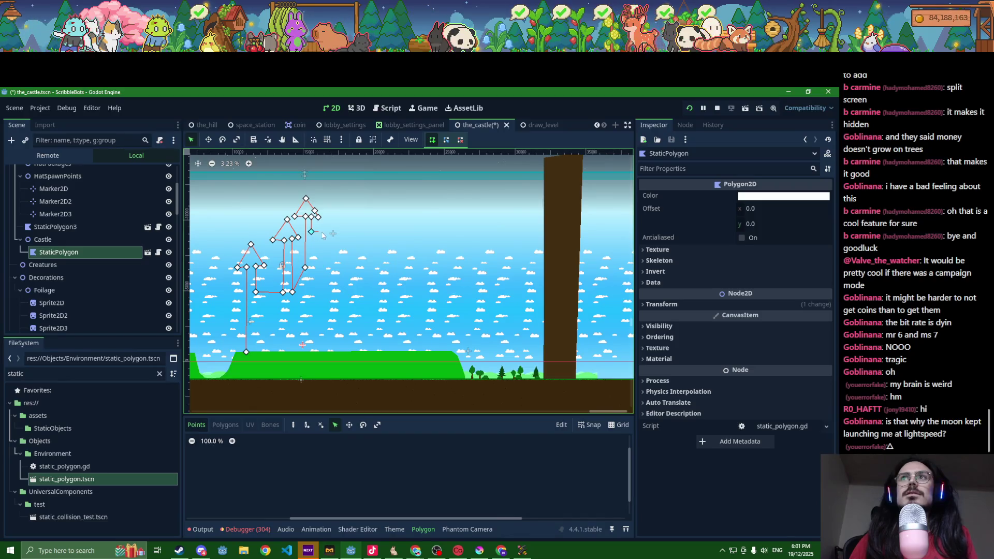
left_click(355, 232)
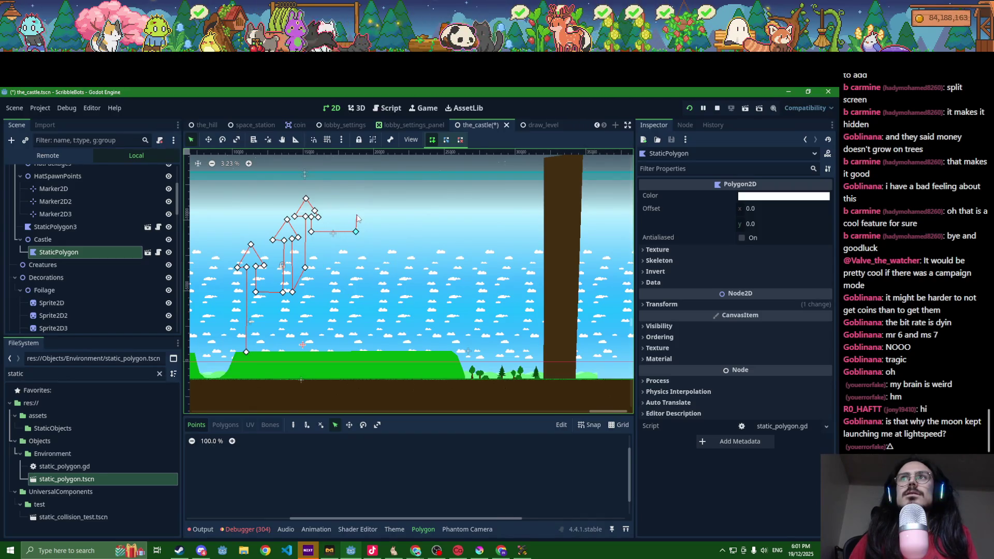
left_click(348, 215)
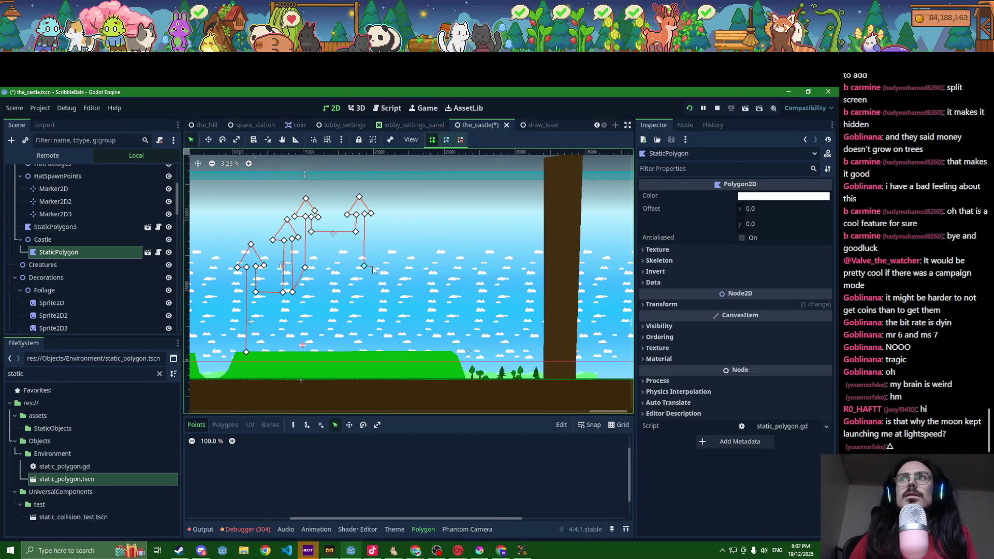
left_click(372, 266)
left_click(374, 232)
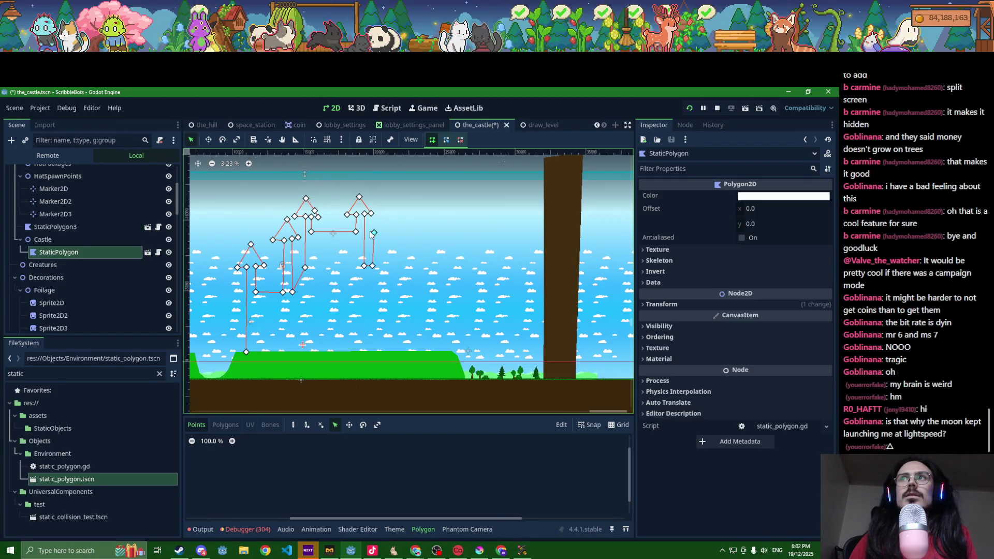
left_click(380, 220)
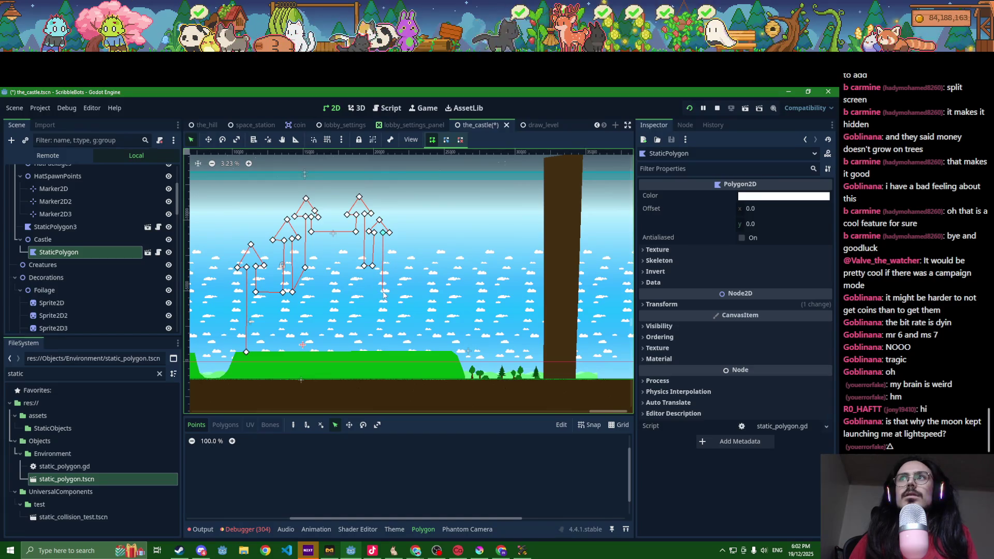
- Add the rightmost pointed tower and inner wall corners, closing the polygon at its first vertex
left_click(384, 291)
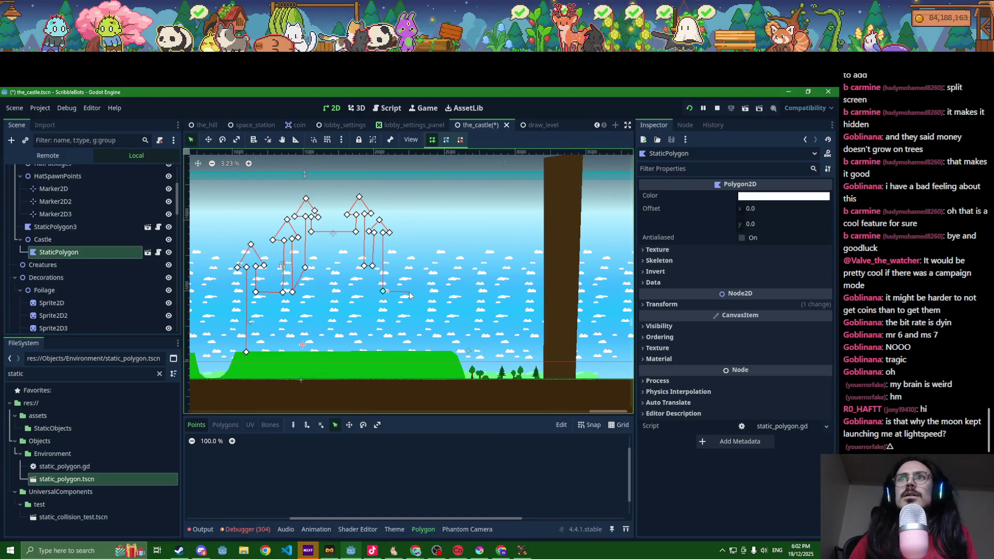
left_click(412, 291)
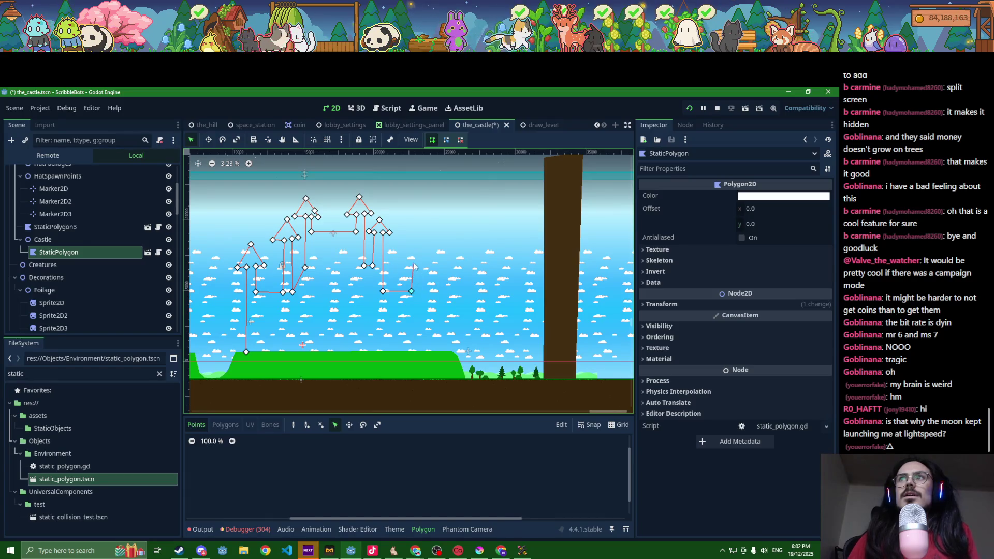
left_click(413, 258)
left_click(418, 239)
left_click(429, 256)
left_click(421, 257)
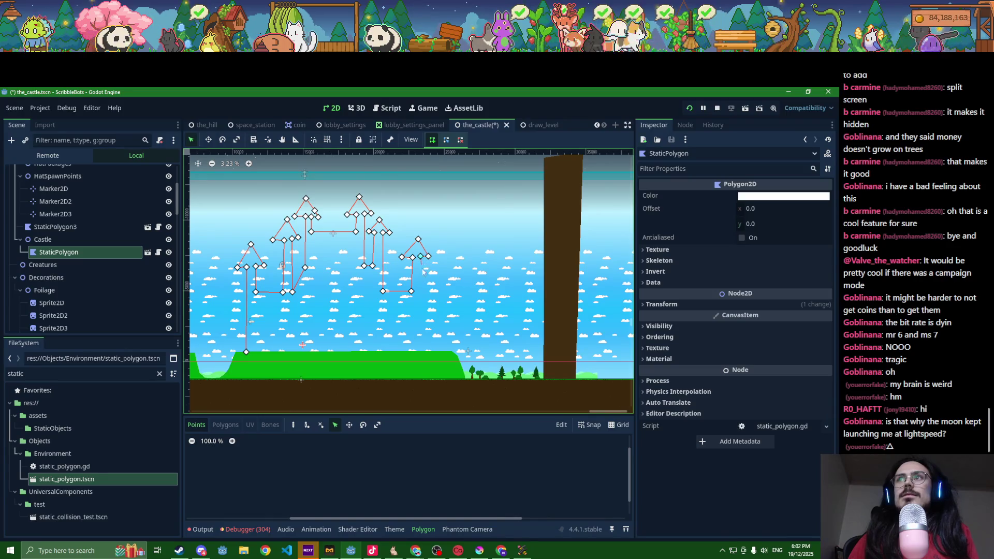
left_click(412, 353)
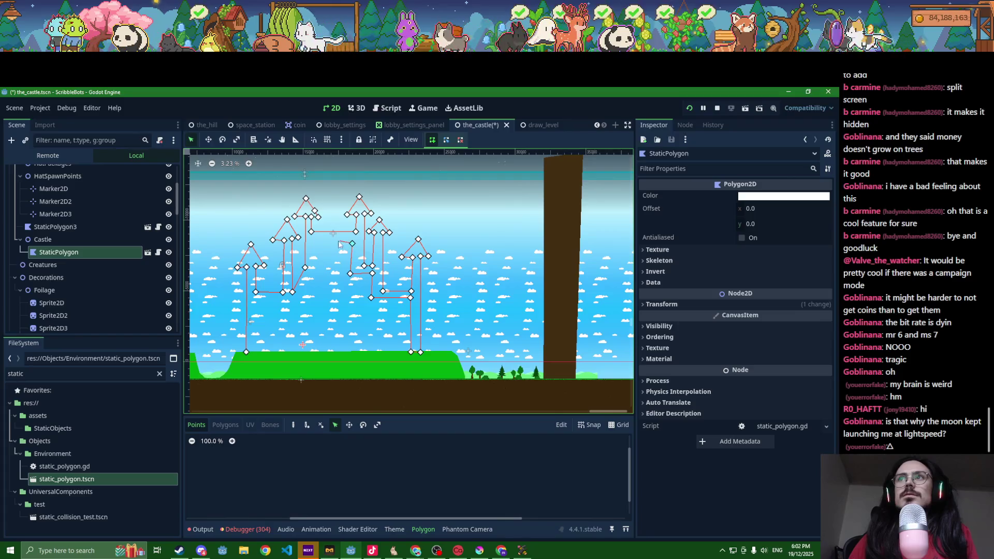
left_click(314, 242)
left_click(311, 300)
left_click(260, 303)
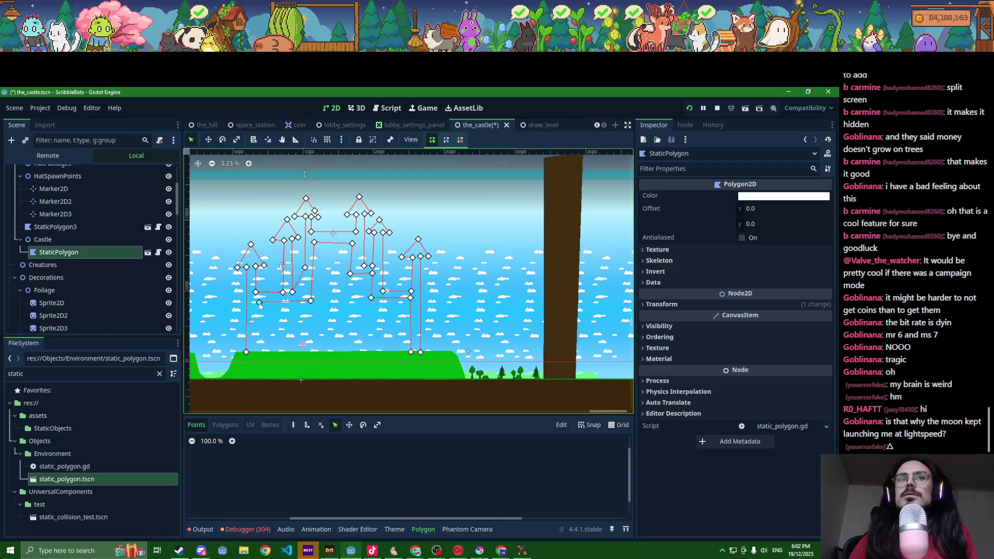
left_click(258, 354)
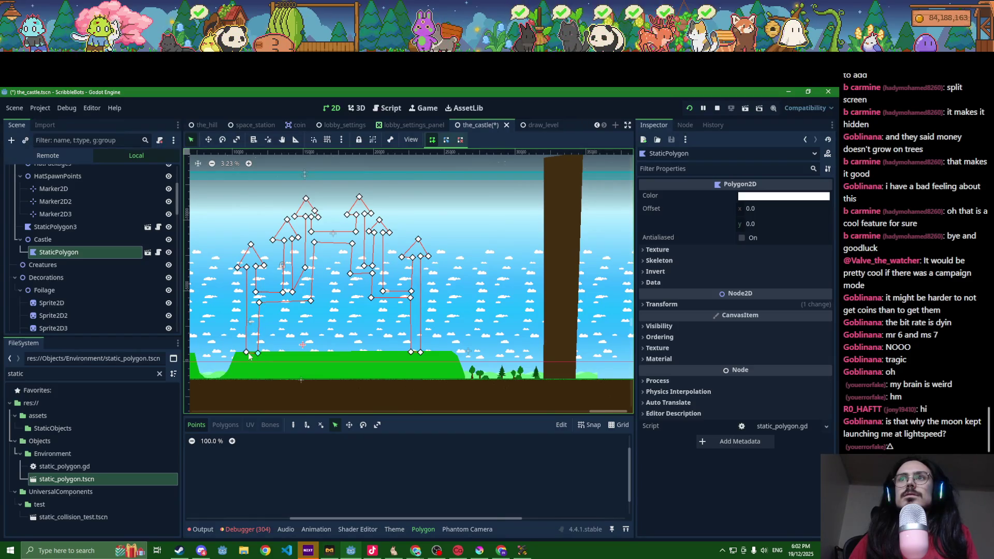
left_click(247, 352)
scroll(297, 262, "up", 3)
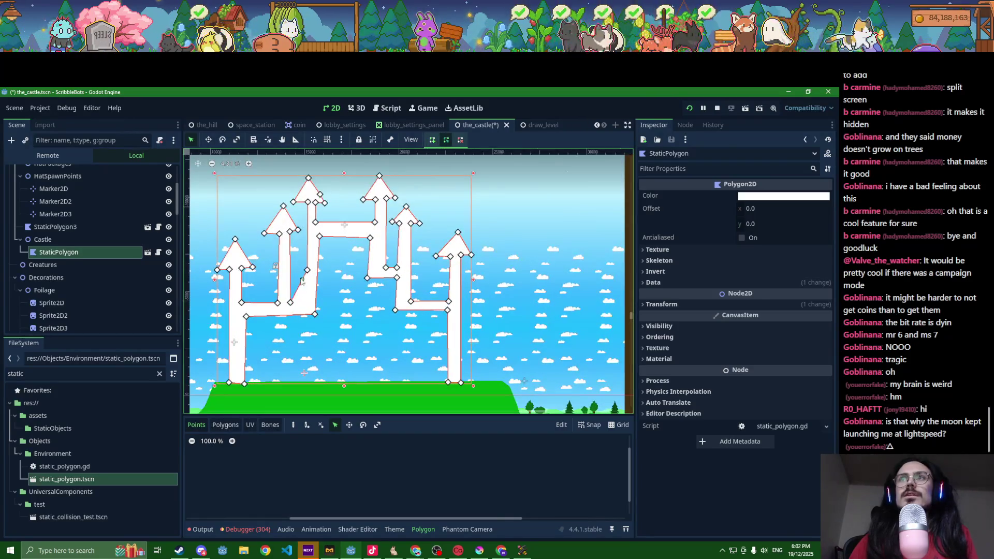
- Raise one inner corner of the castle outline and check the texture choices without changing them
left_click_drag(293, 306, 292, 277)
left_click(459, 141)
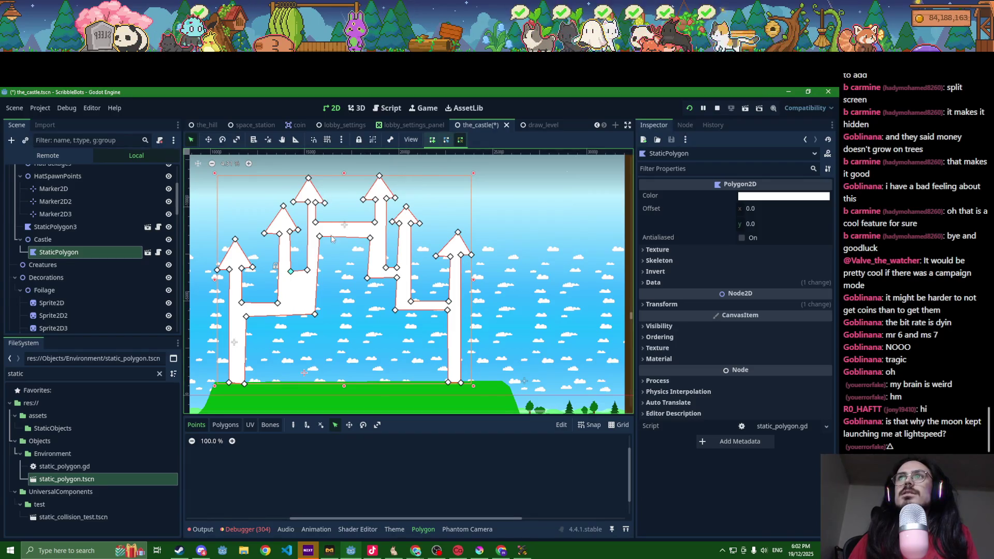
left_click(445, 140)
left_click(657, 250)
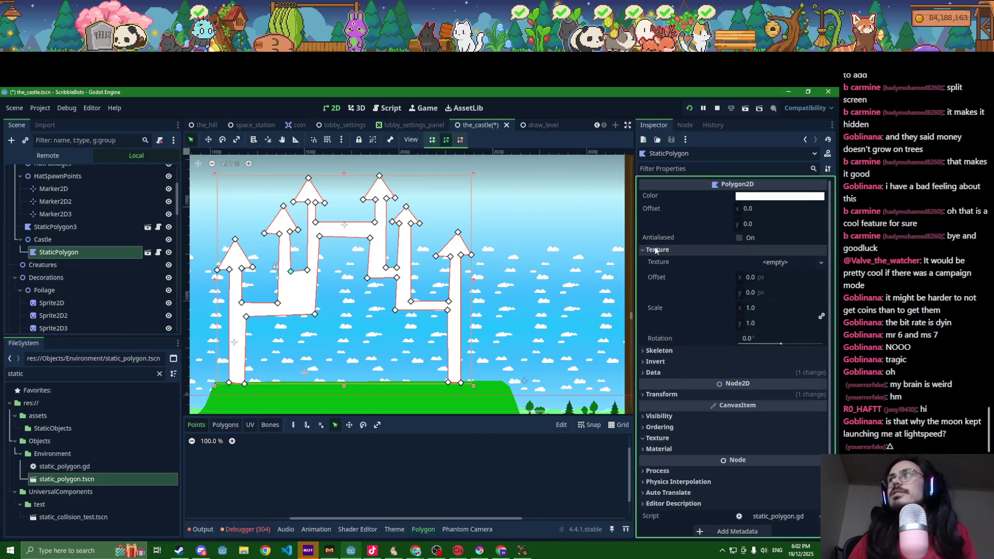
left_click(796, 263)
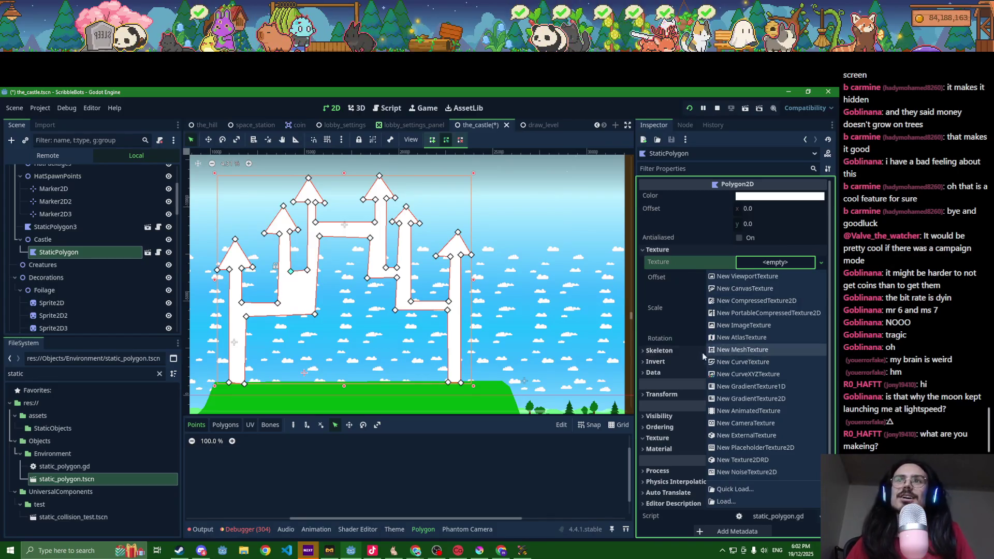
left_click(86, 243)
- Raise a second inner corner of the StaticPolygon and save the scene
left_click(79, 253)
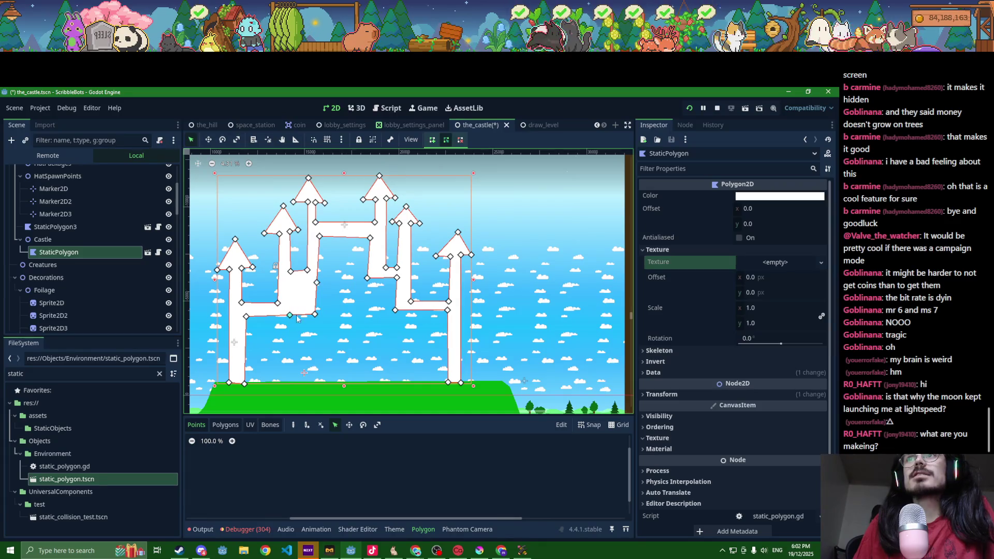
left_click_drag(288, 316, 290, 283)
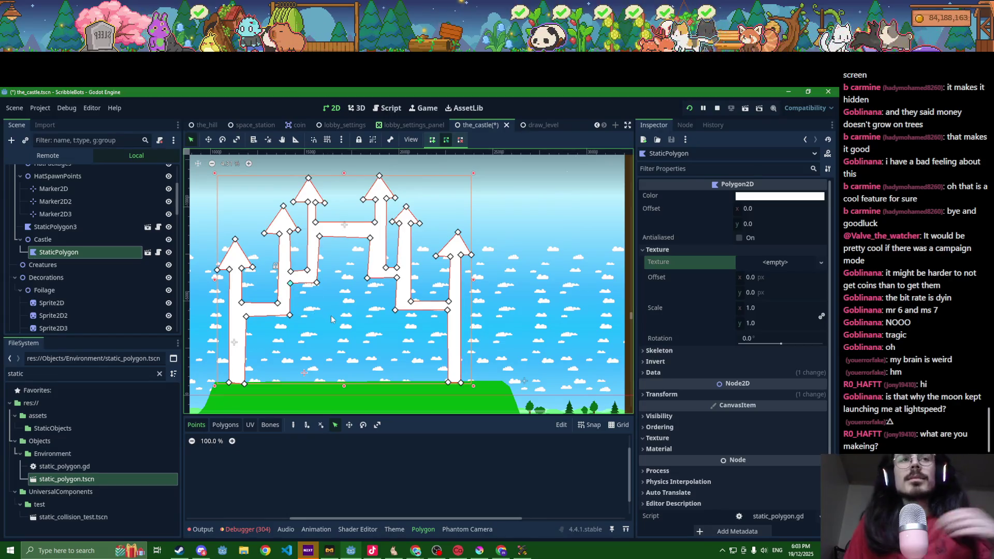
key("ctrl+s")
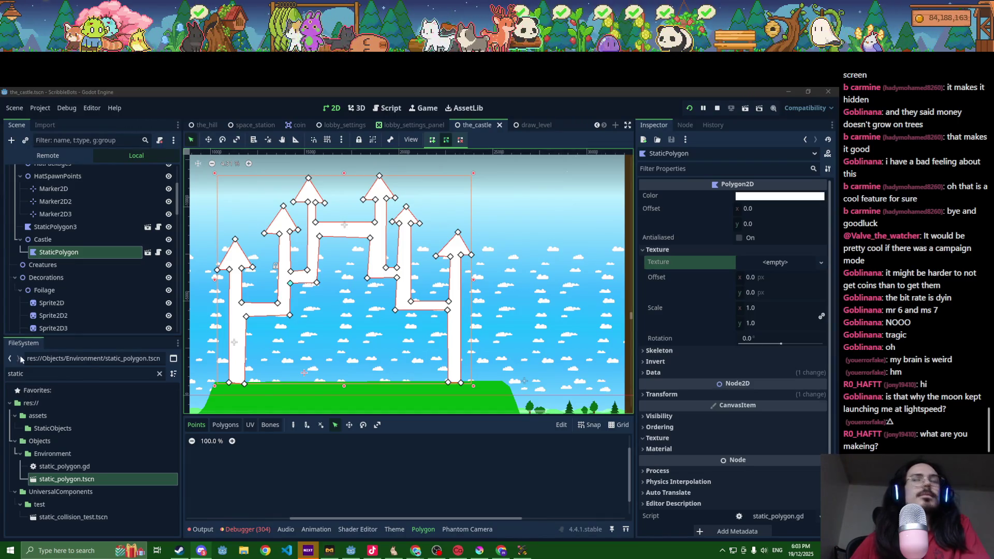
- Load the wall texture from res://assets/Decorative/castle into the StaticPolygon's Texture property
left_click(782, 262)
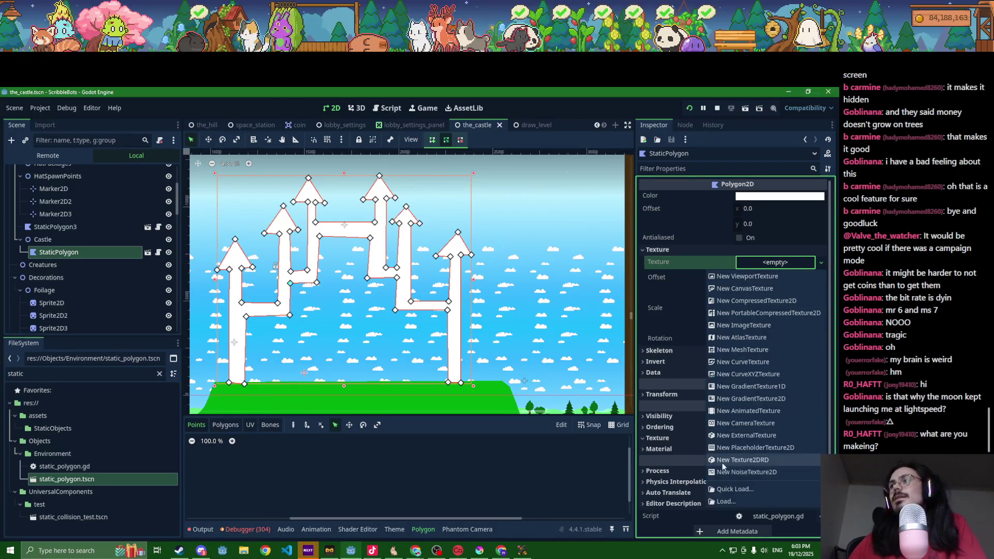
left_click(726, 483)
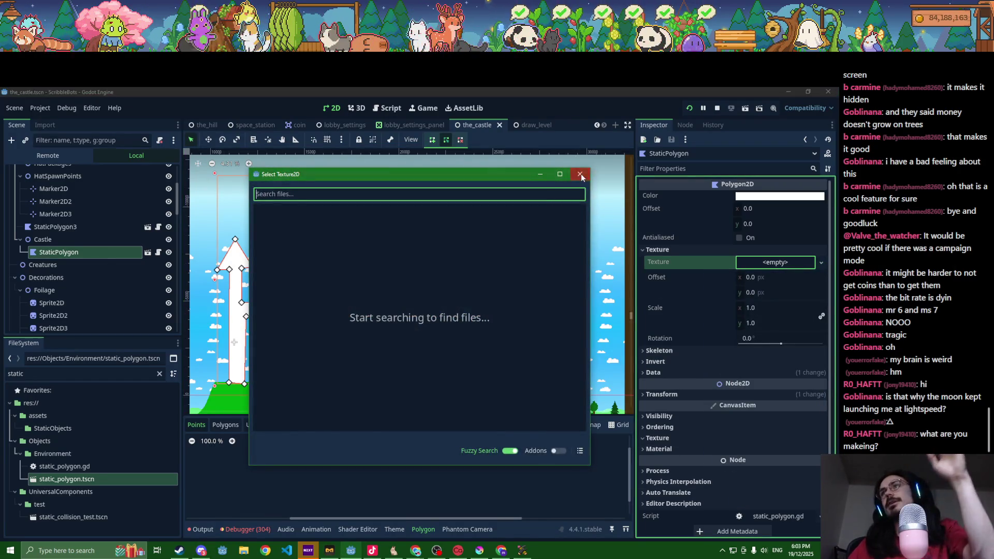
left_click(579, 175)
left_click(777, 262)
left_click(770, 502)
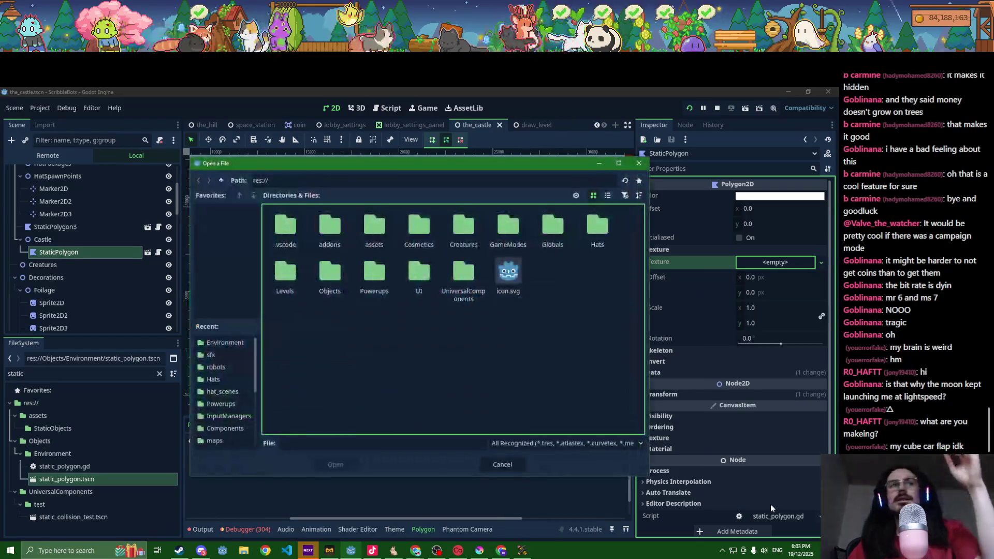
key("alt+Tab")
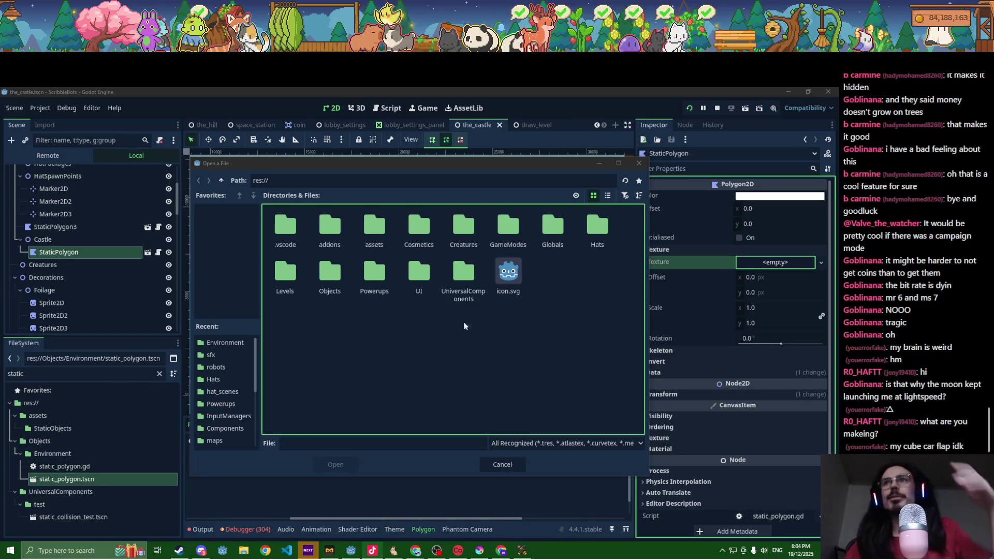
double_click(374, 228)
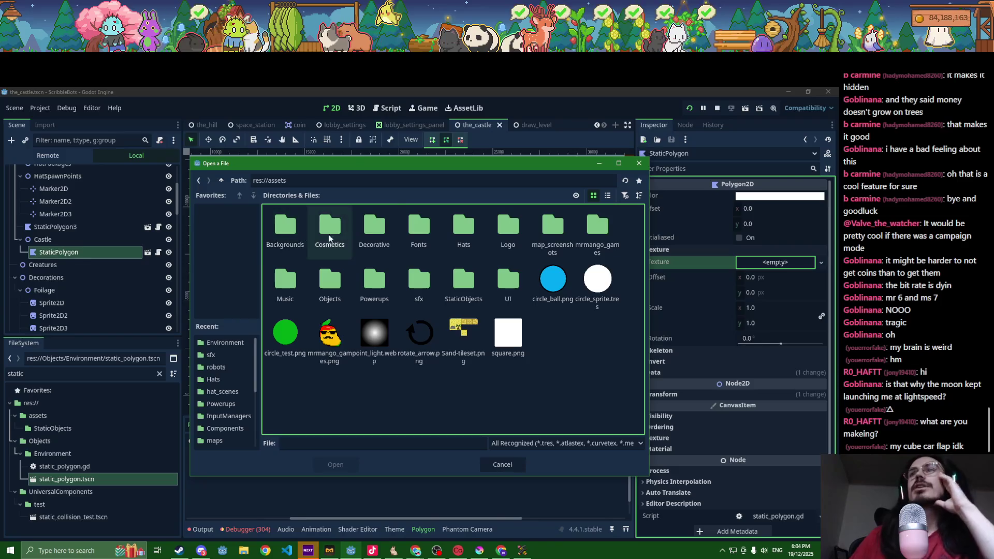
double_click(375, 228)
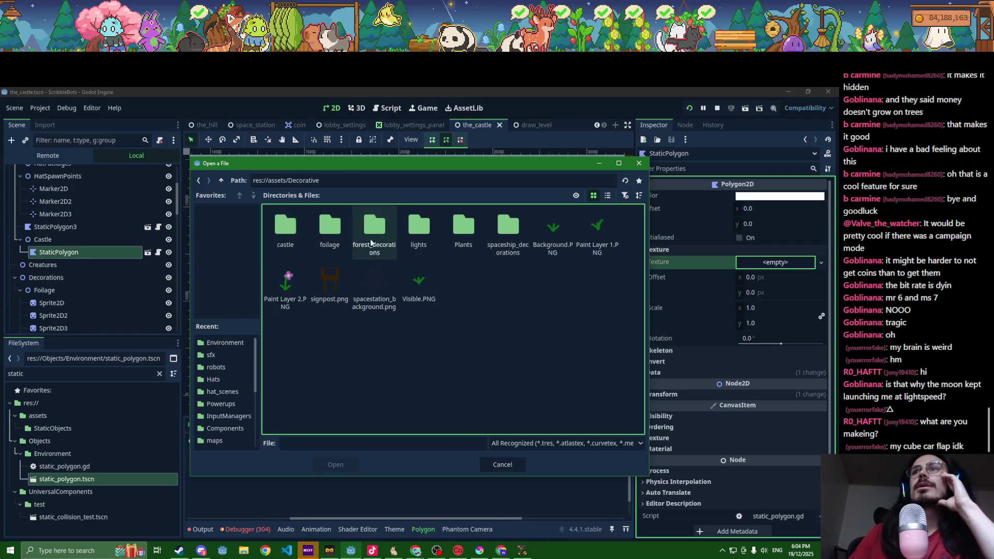
double_click(319, 233)
double_click(291, 232)
scroll(293, 235, "up", 8)
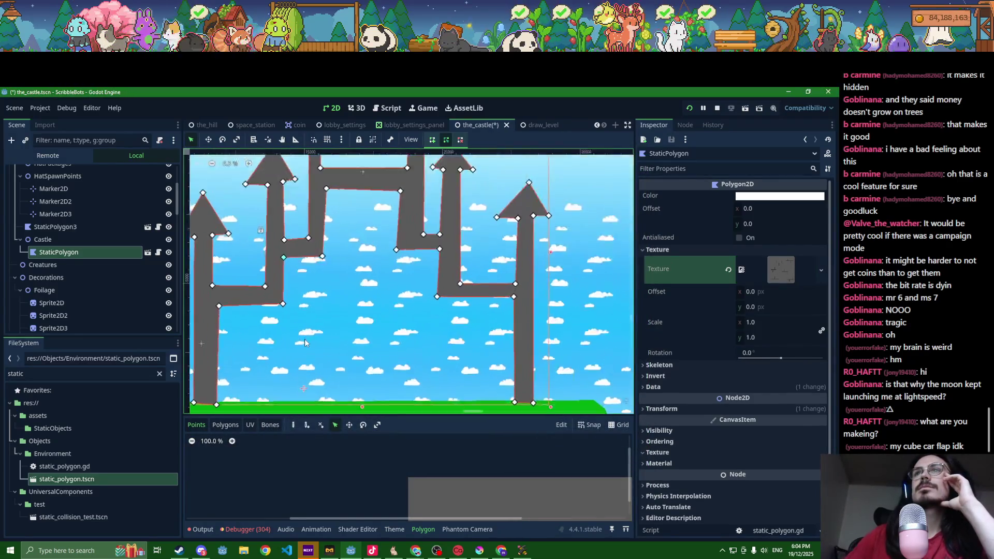
- Nudge an inner corner onto the ground, inspect the assigned wall texture, and save
scroll(280, 279, "down", 7)
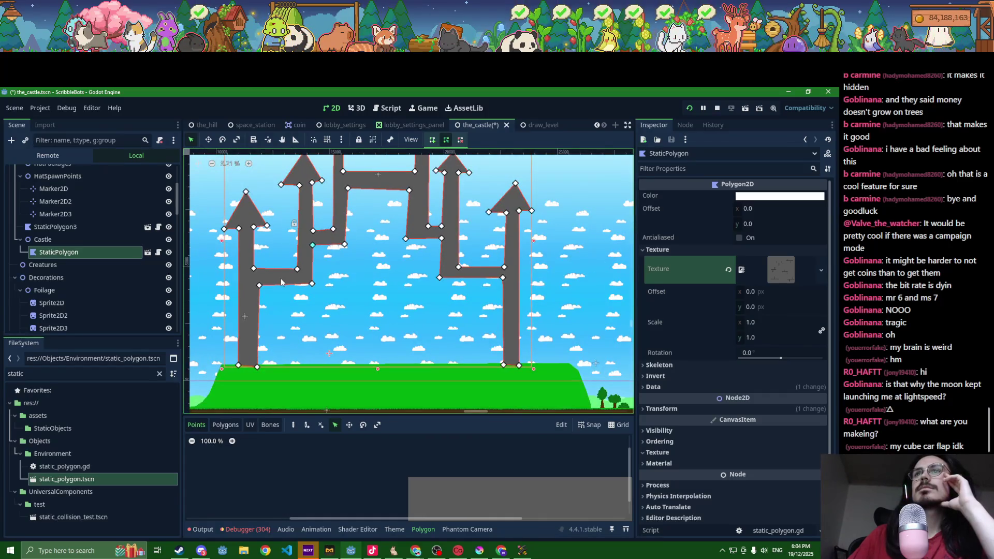
mouse_move(312, 284)
left_mouse_down()
mouse_move(335, 410)
mouse_move(366, 413)
mouse_move(350, 422)
mouse_move(347, 326)
mouse_move(316, 286)
left_mouse_up()
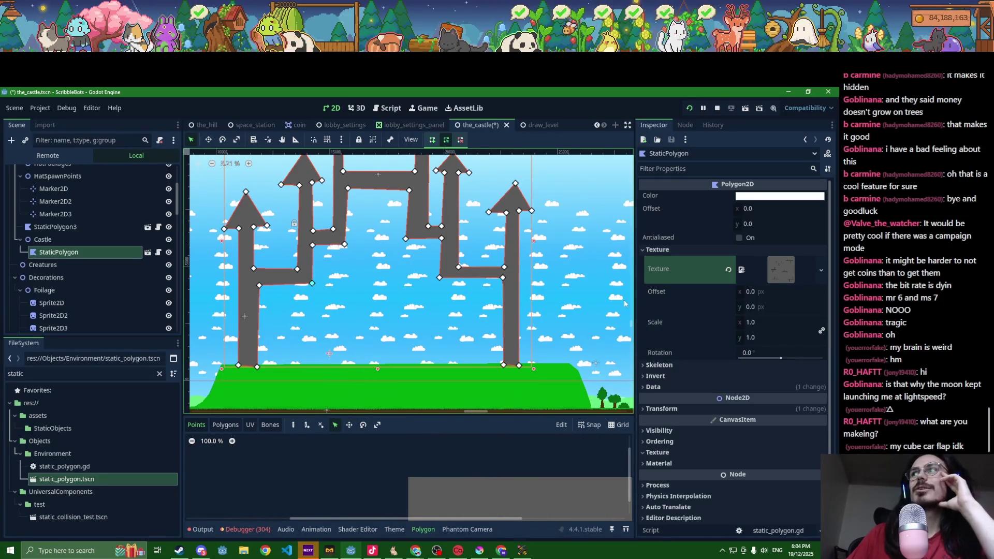
left_click(797, 280)
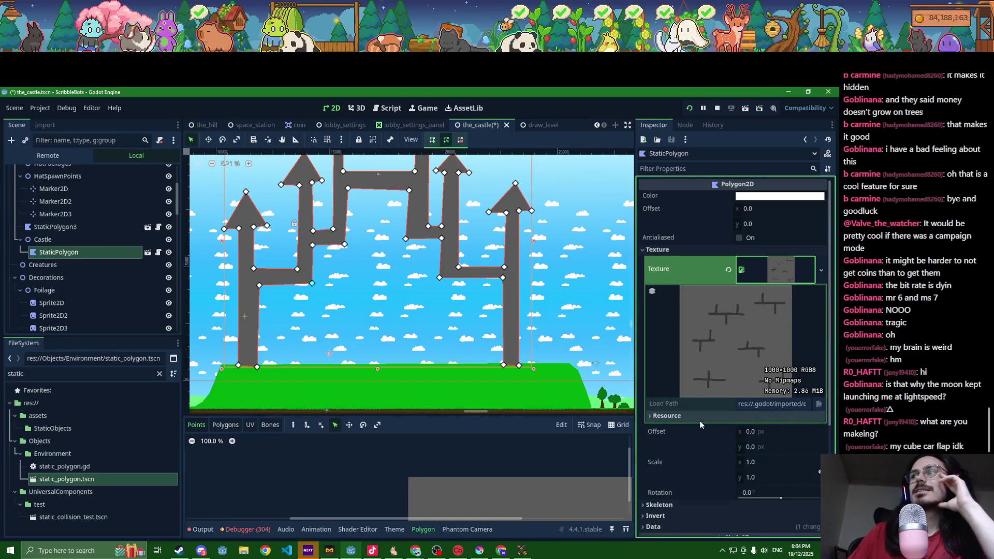
left_click(701, 419)
scroll(707, 421, "down", 3)
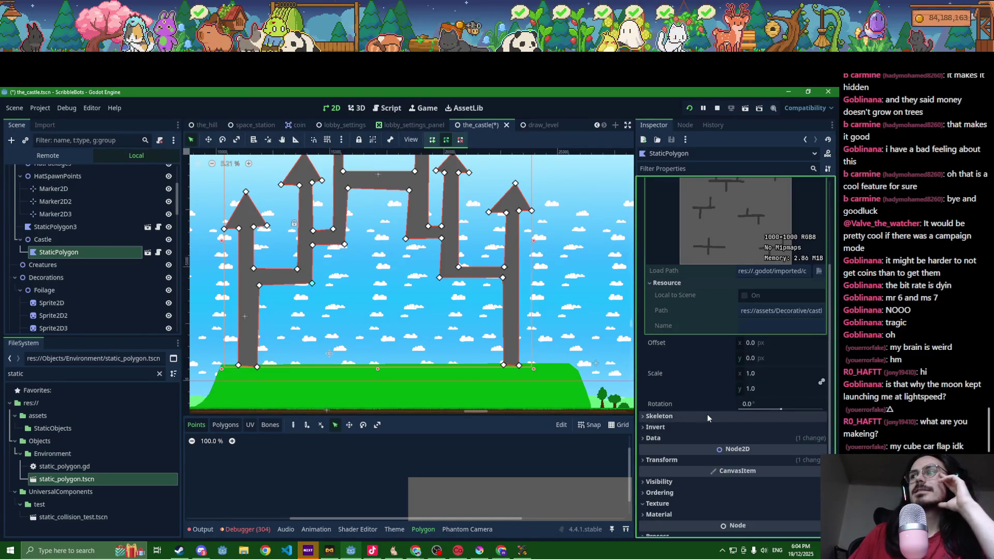
scroll(697, 442, "down", 2)
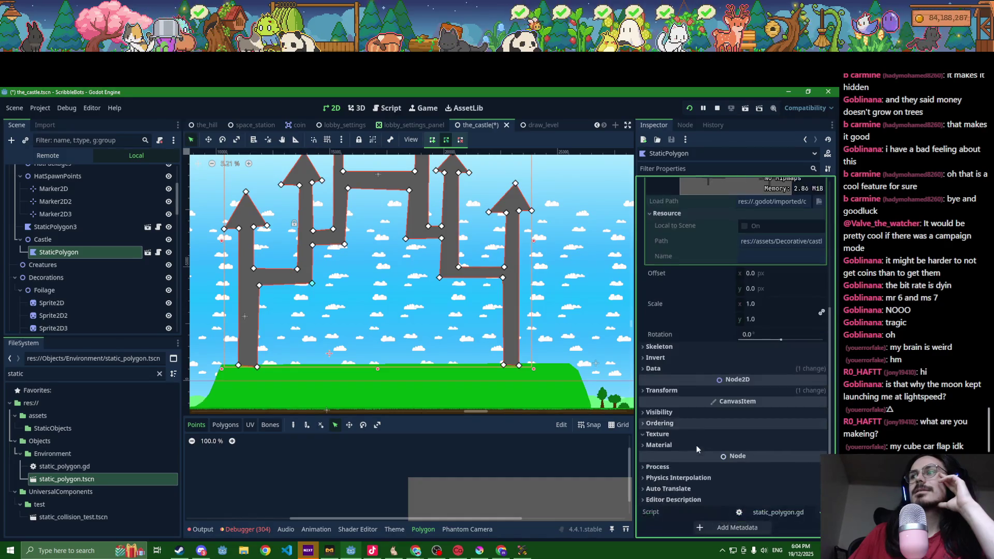
scroll(700, 406, "up", 5)
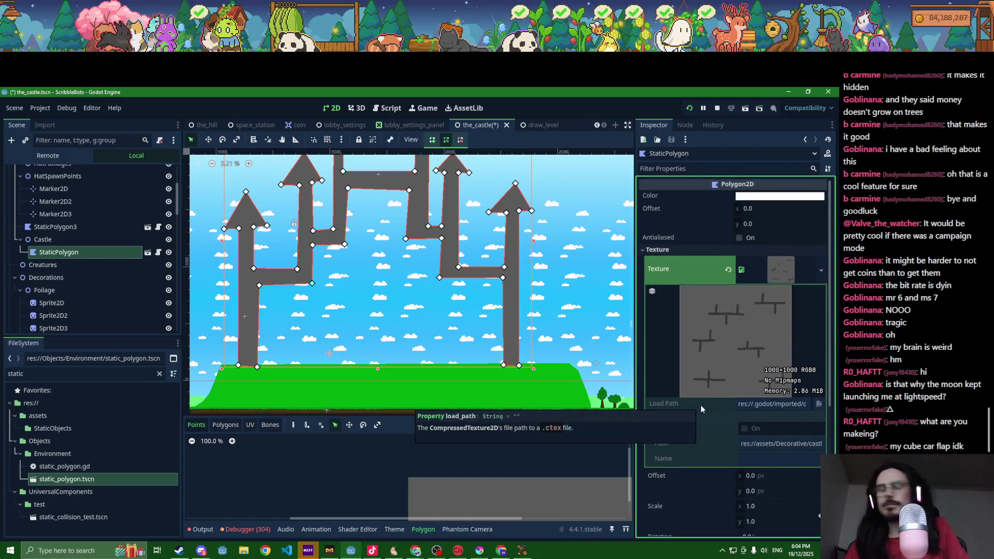
key("ctrl+s")
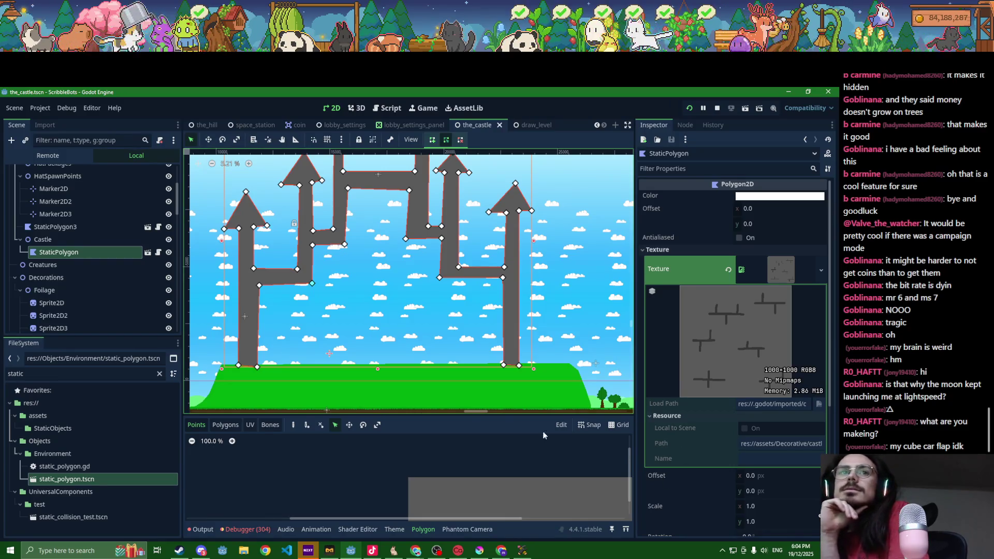
- Inspect the polygon's data properties and toggle Antialiased on, then back off
scroll(326, 369, "down", 1)
scroll(333, 372, "up", 1)
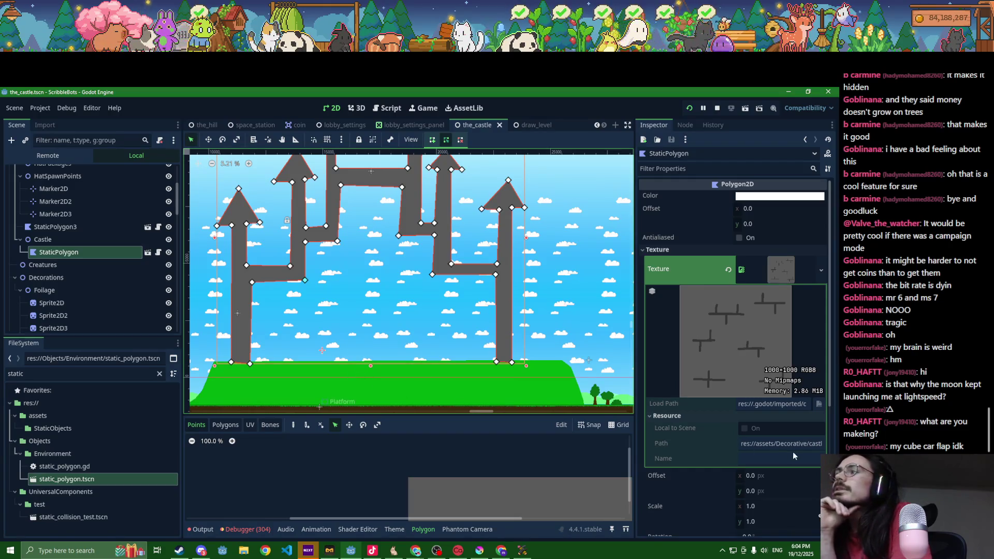
scroll(682, 418, "down", 3)
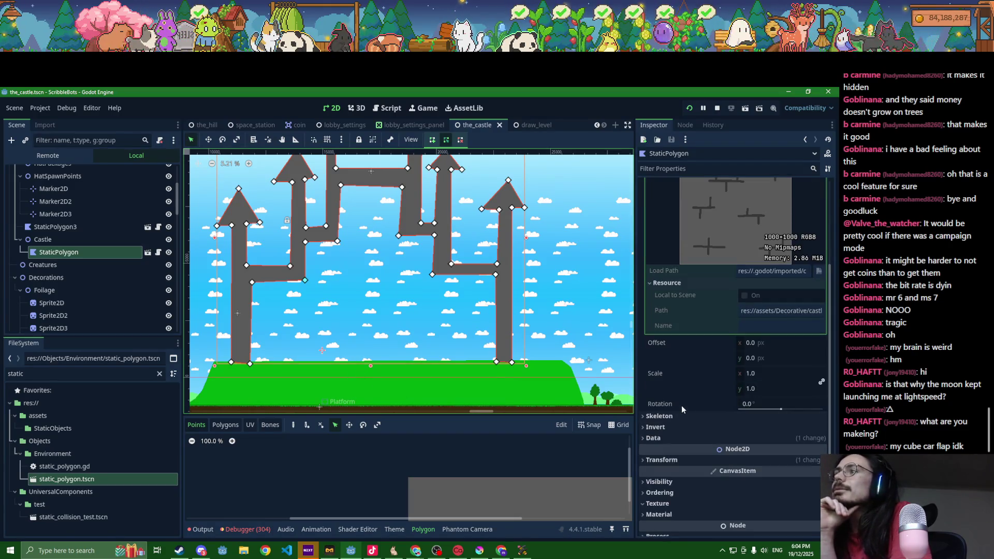
left_click(673, 437)
scroll(669, 440, "down", 2)
scroll(669, 439, "down", 1)
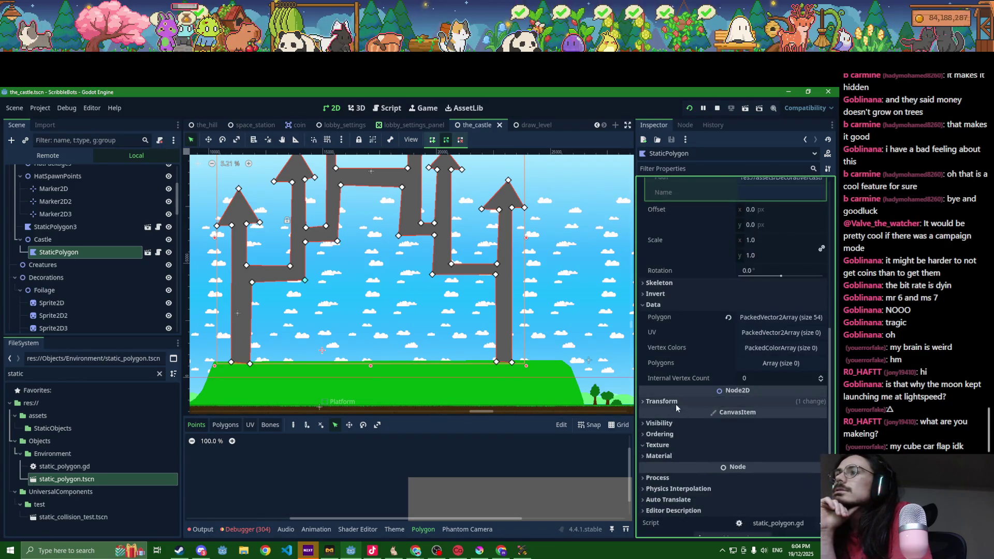
scroll(724, 463, "up", 6)
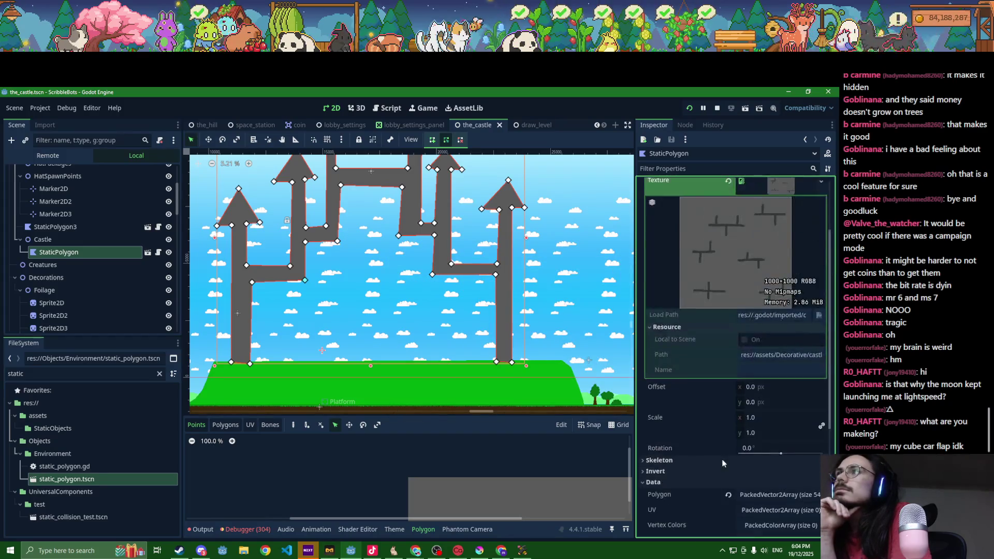
left_click(769, 269)
left_click(769, 269)
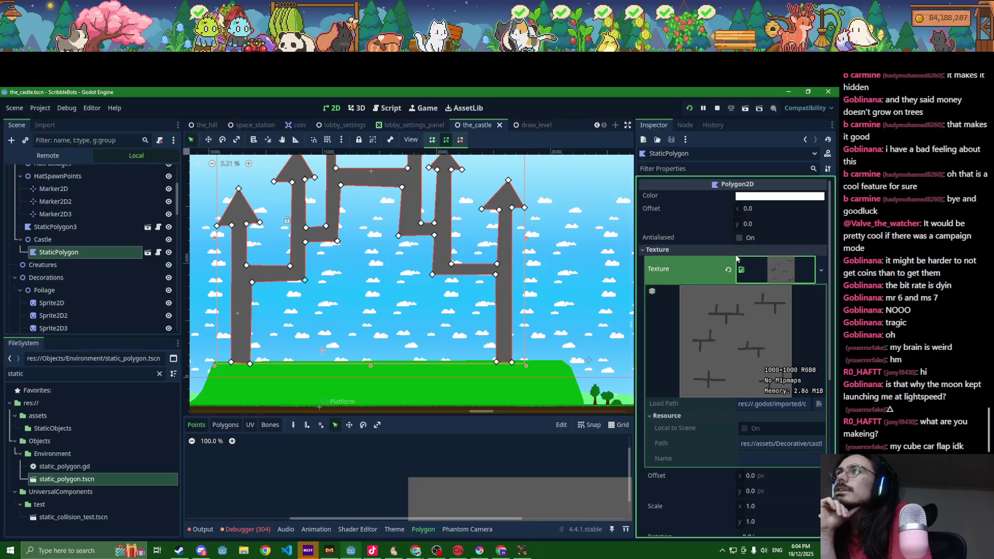
left_click(740, 237)
left_click(740, 238)
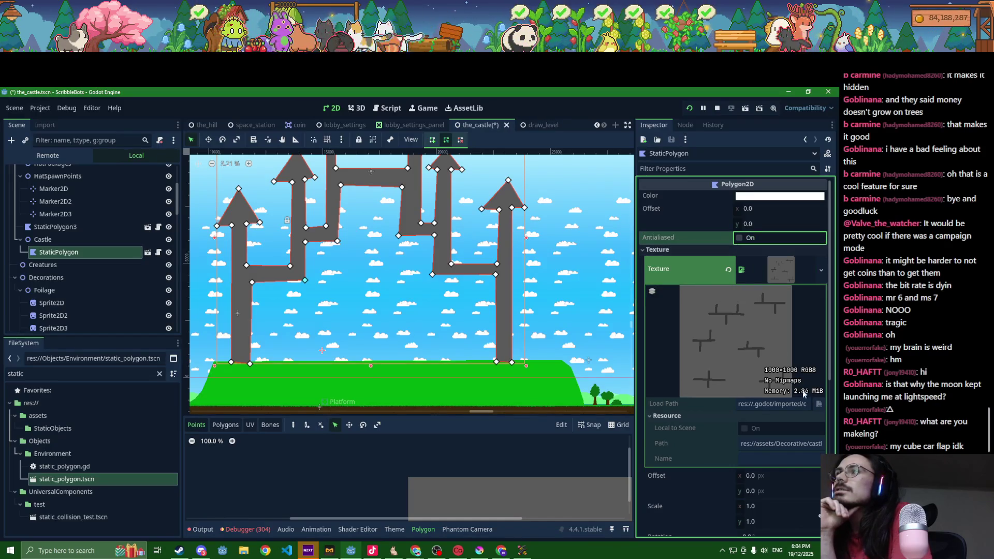
scroll(720, 458, "down", 3)
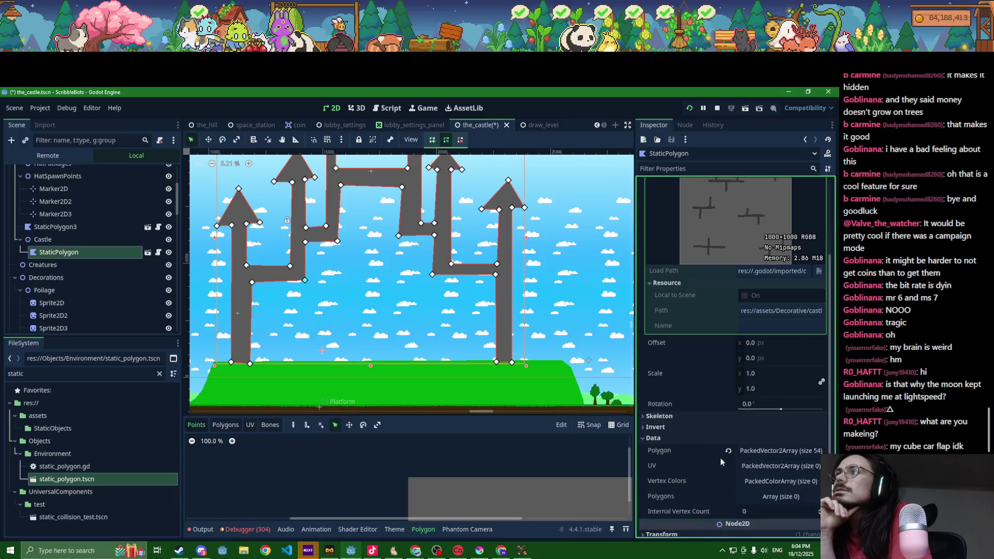
scroll(720, 455, "up", 3)
left_click(663, 308)
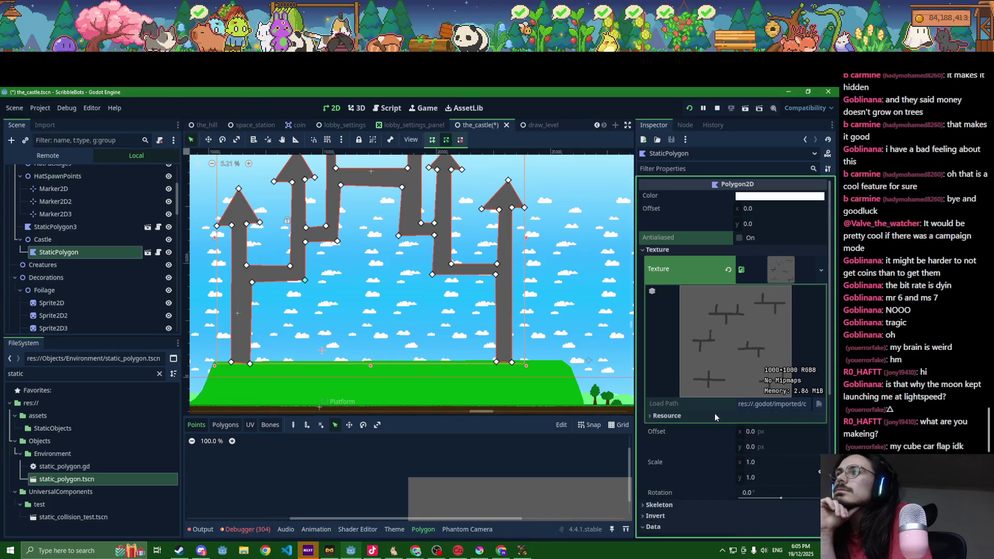
- Try rotating the texture, then reset Texture Rotation to 0
left_click(780, 266)
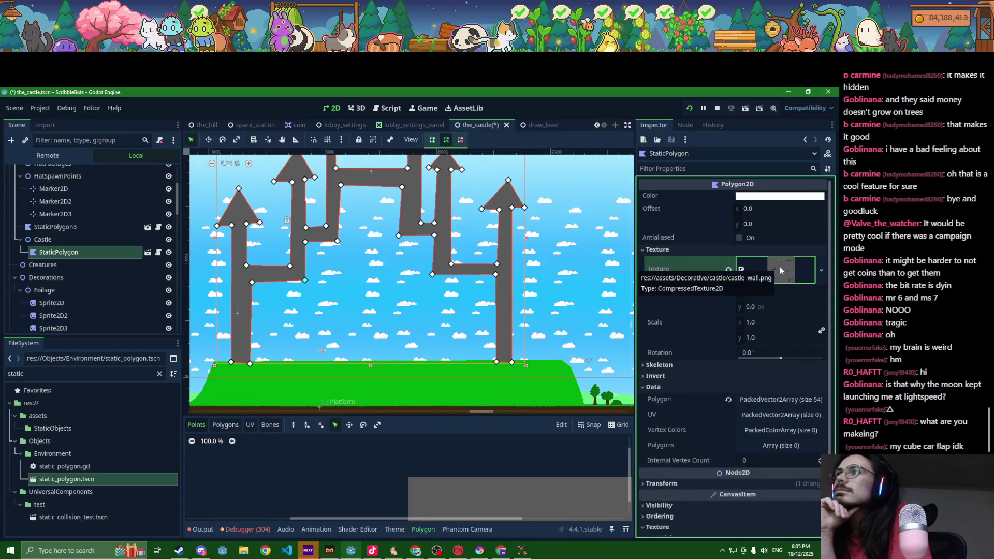
mouse_move(781, 359)
left_mouse_down()
mouse_move(759, 357)
mouse_move(790, 351)
left_mouse_up()
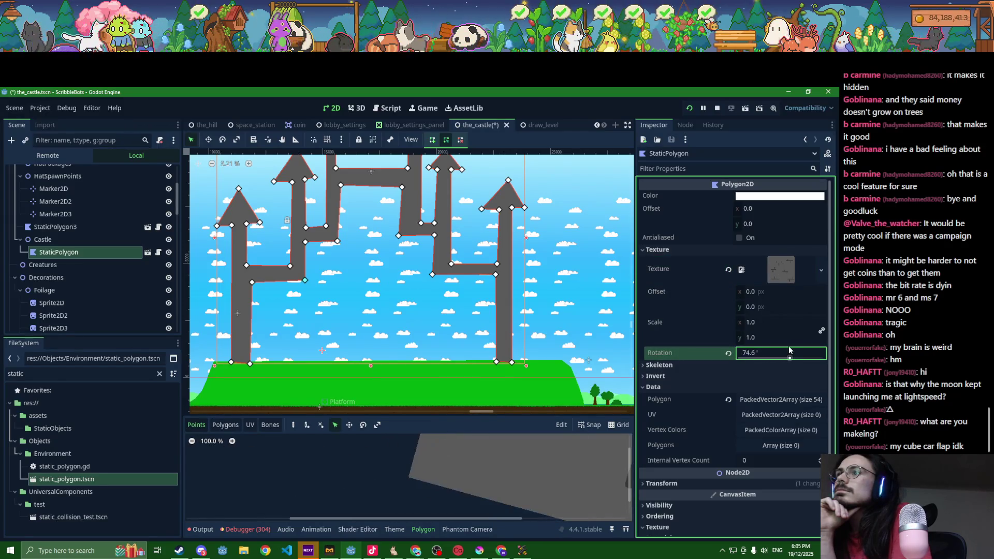
left_click(728, 354)
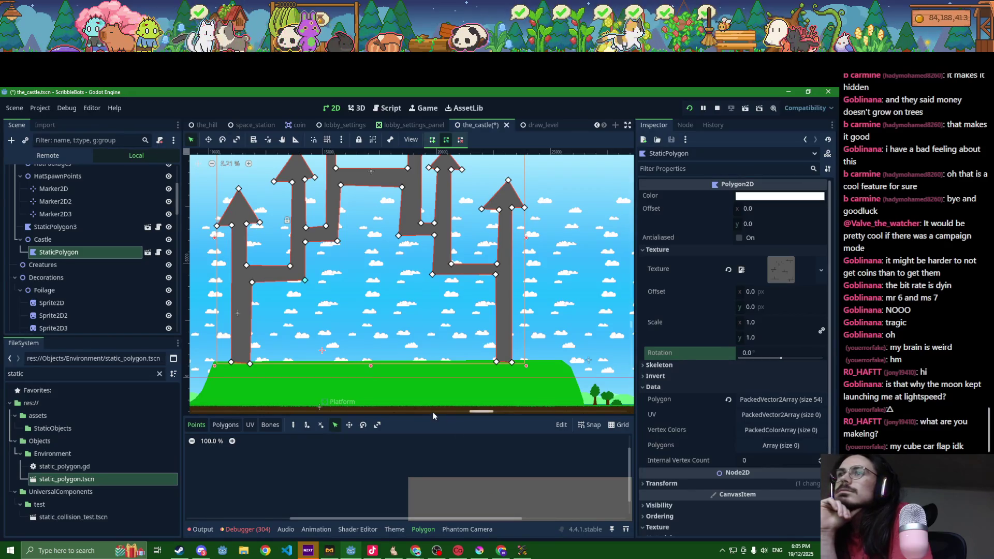
- Enlarge the polygon UV editor and zoom out to show the whole castle_wall tile
left_click_drag(434, 413, 433, 229)
scroll(373, 384, "down", 6)
scroll(385, 397, "down", 1)
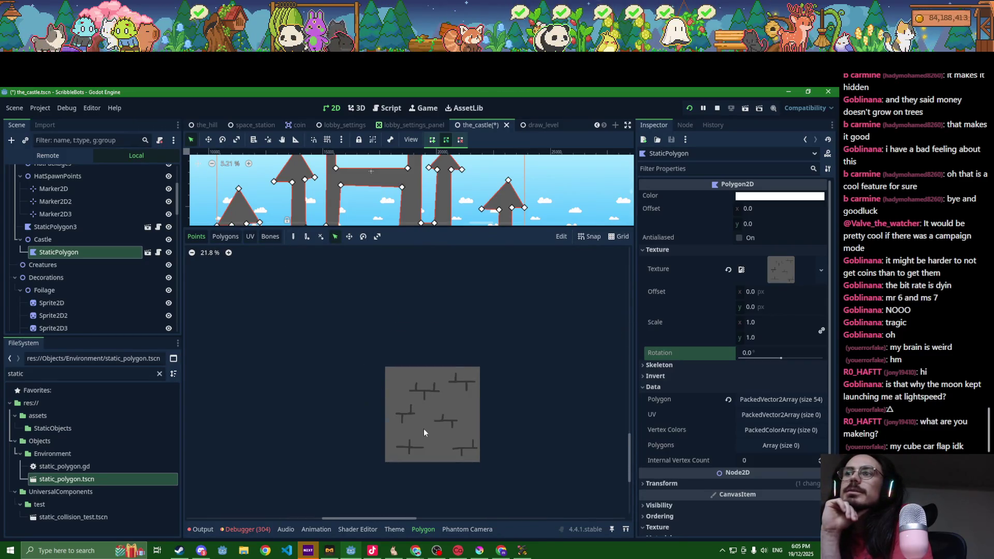
left_click(560, 237)
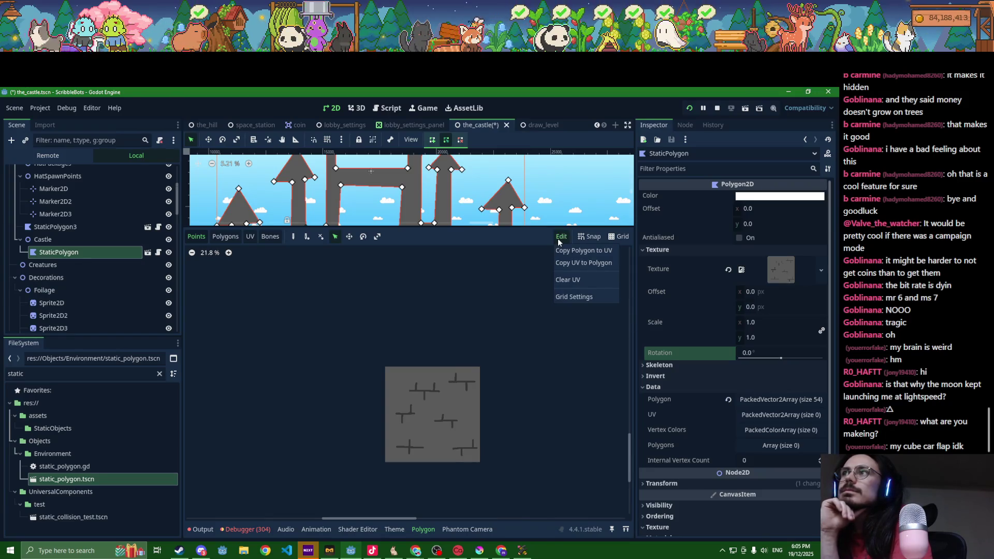
left_click(524, 309)
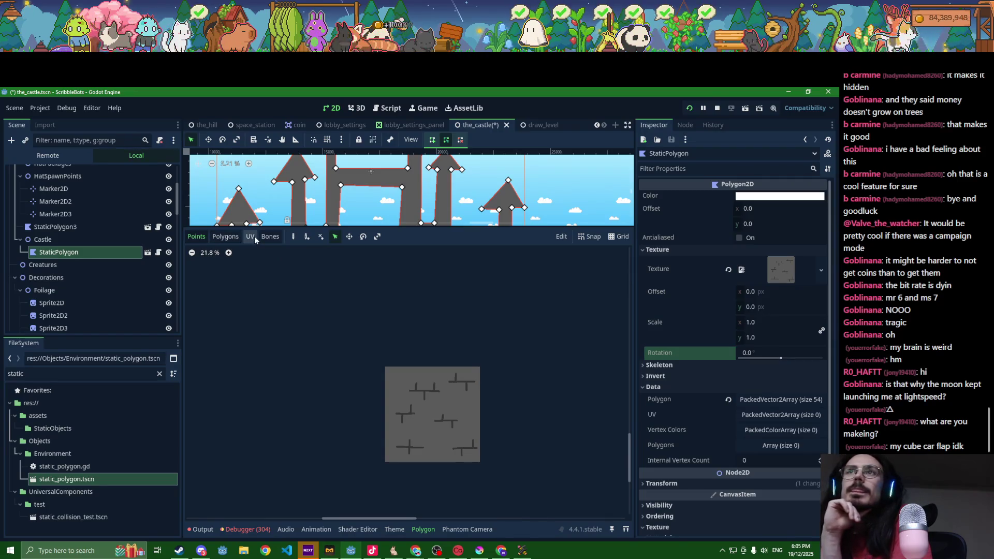
left_click(699, 376)
left_click(694, 365)
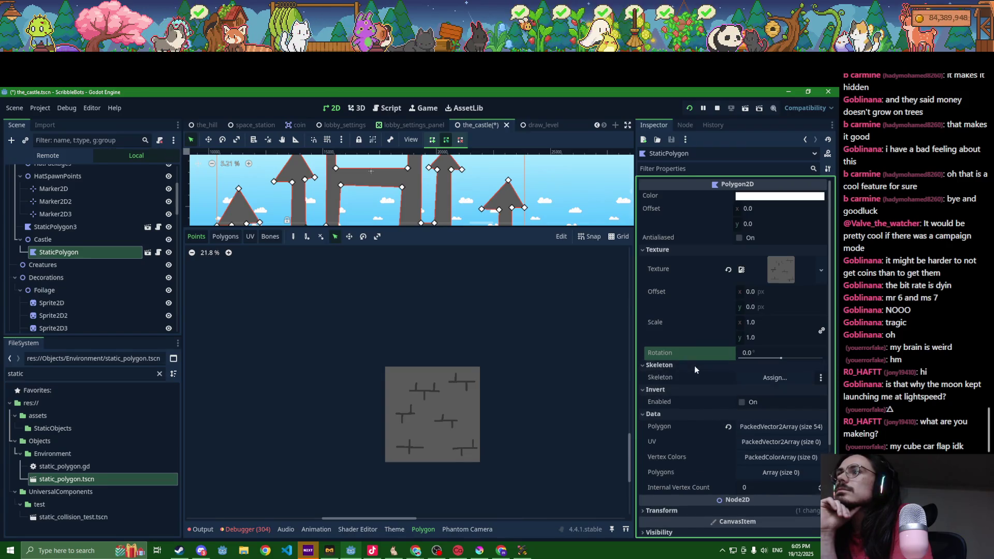
left_click(692, 392)
left_click(684, 366)
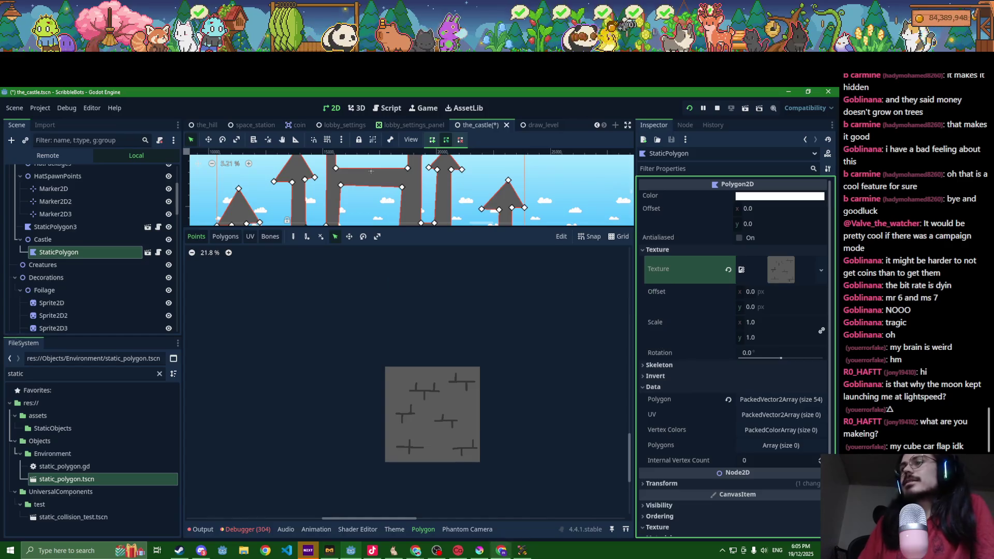
left_click(416, 551)
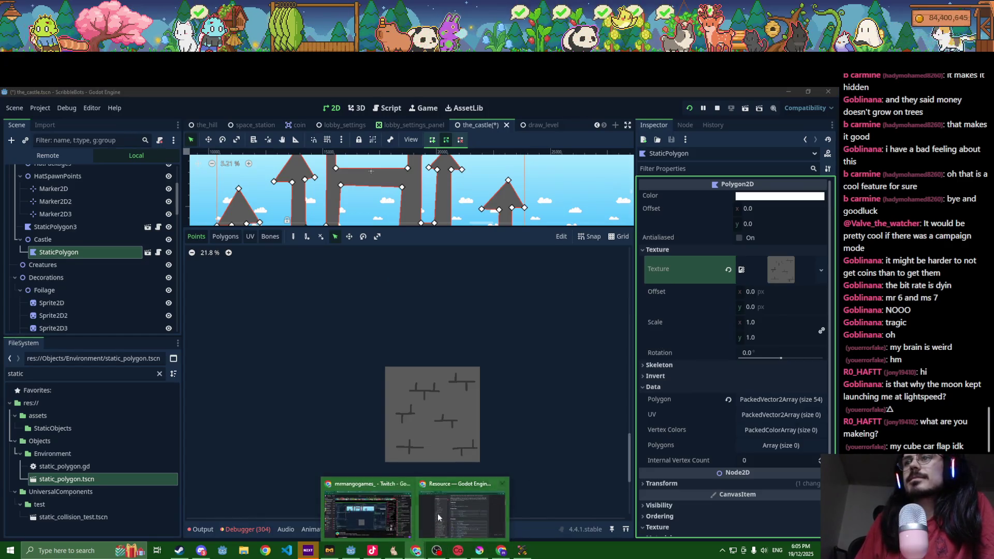
- Search Chrome for 'godot polygon2d repeat texture', read the Reddit thread, and return to Godot
left_click(438, 517)
key("ctrl+t")
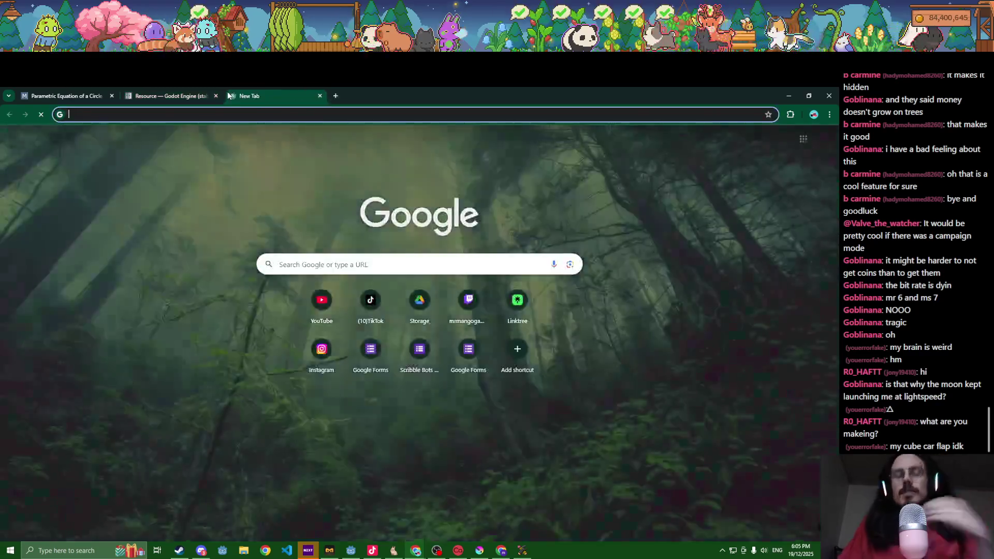
type("godot polygo")
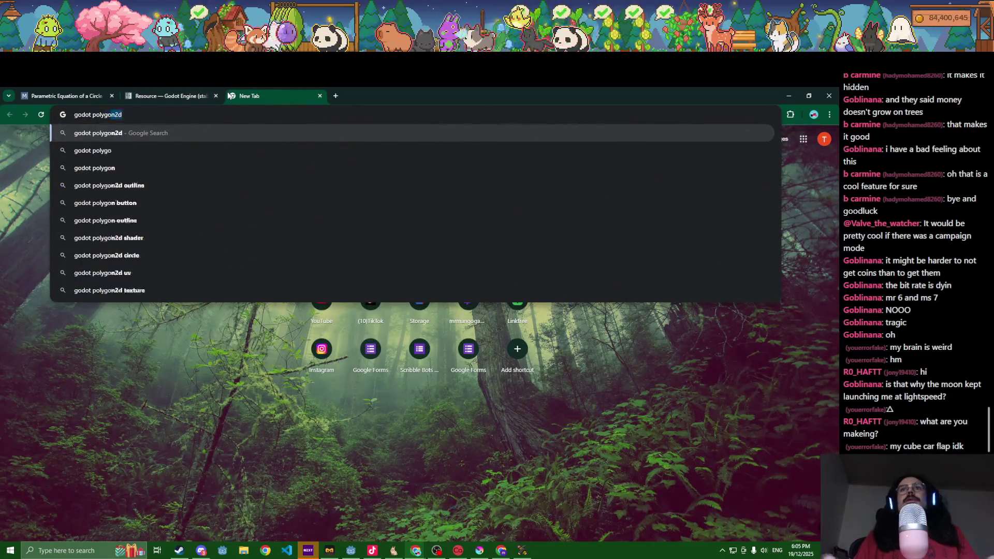
type("n2d repea")
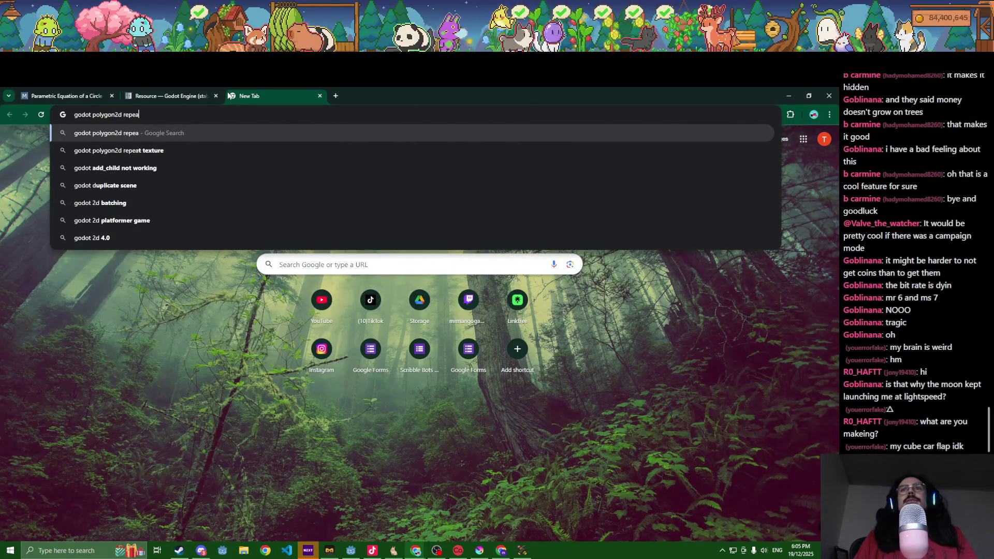
left_click(224, 151)
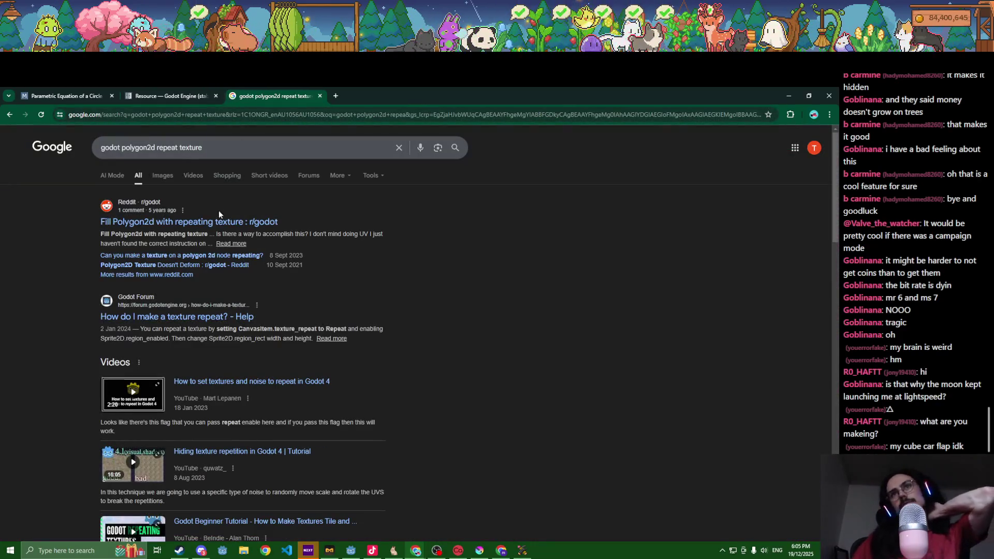
left_click(220, 223)
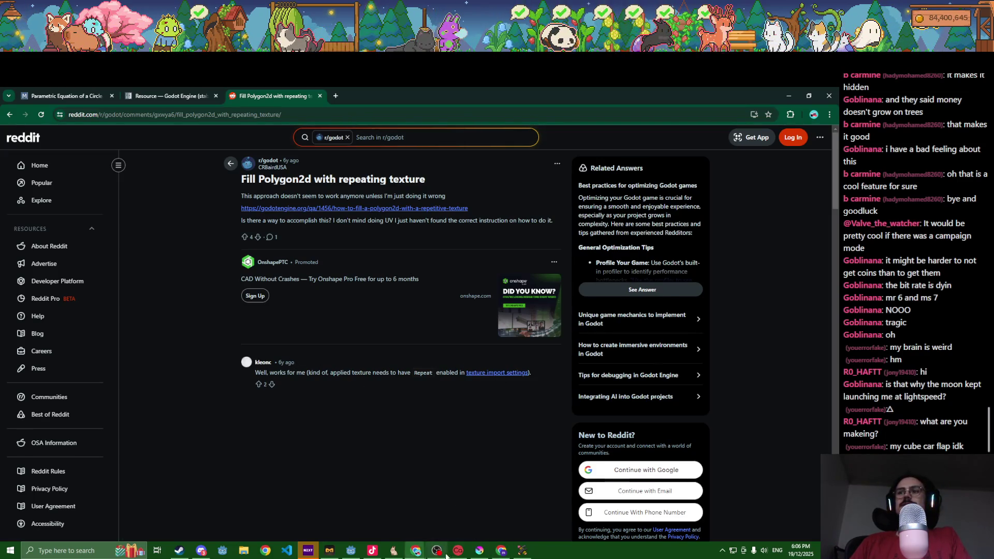
left_click(351, 550)
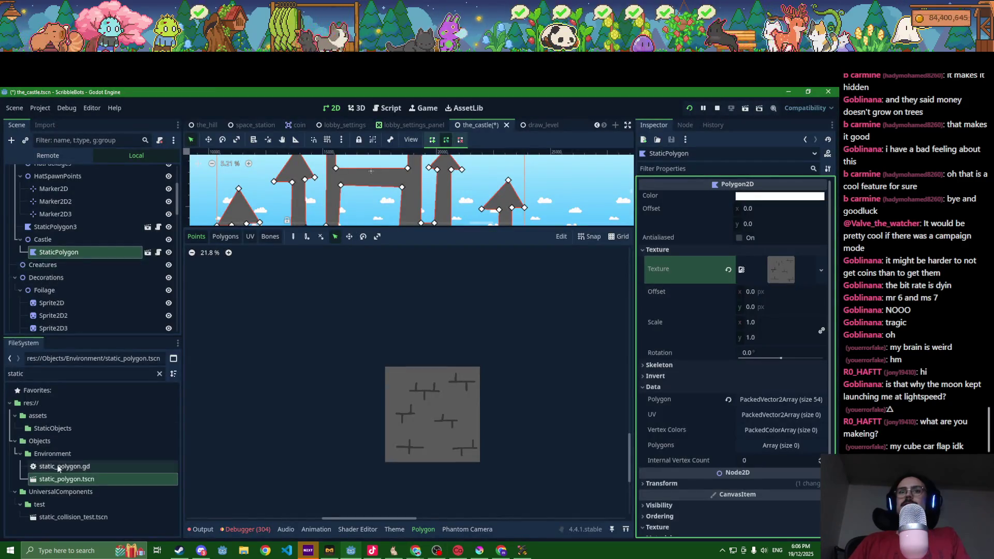
- Filter the FileSystem for 'castl' and show castle_wall.png's import settings
left_click(160, 374)
type("castly")
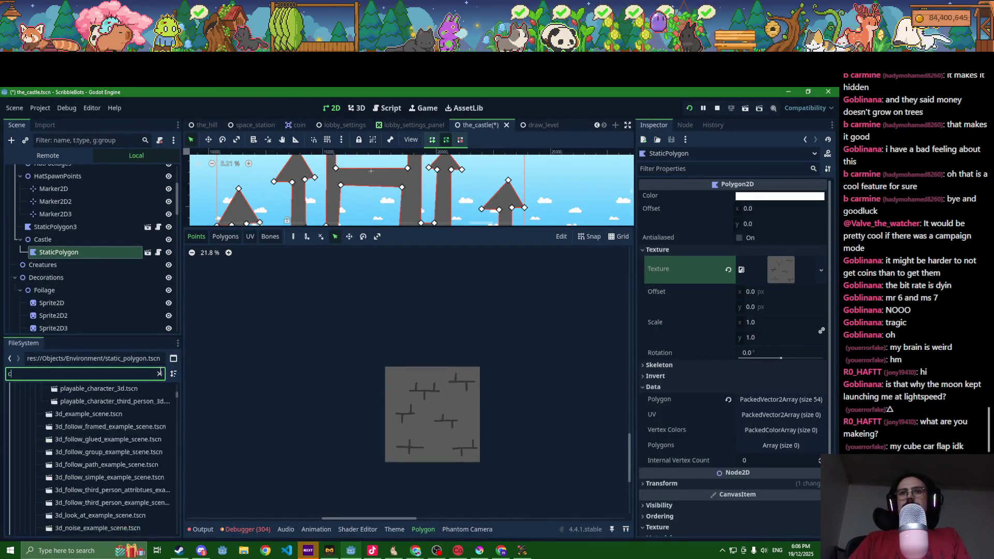
key("BackSpace")
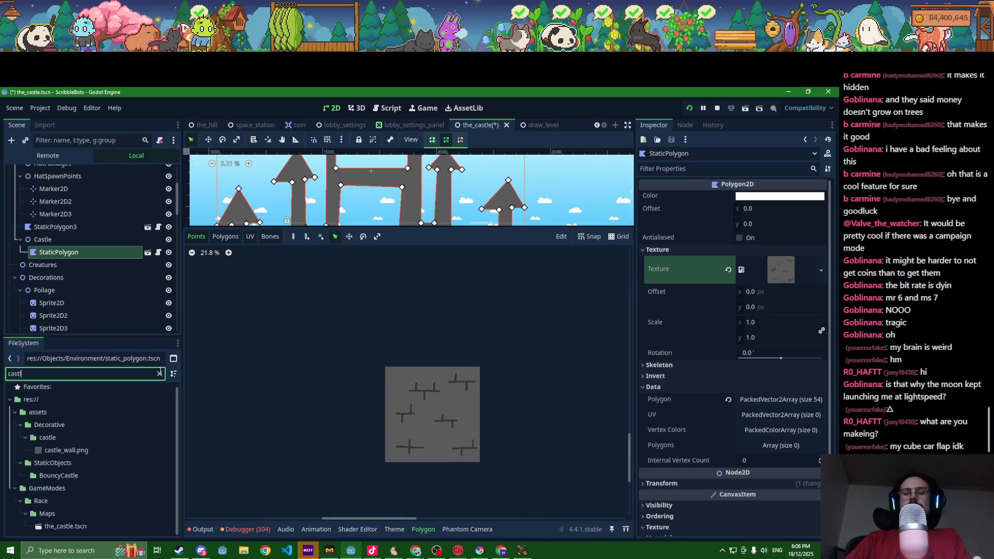
left_click(66, 450)
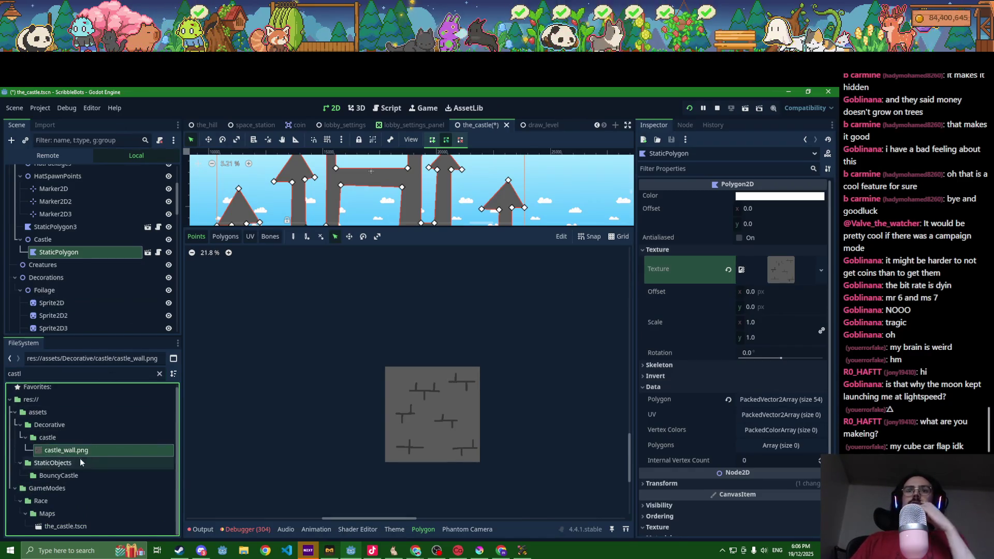
left_click(41, 125)
- Review the Roughness and Compress options, keeping Detect and Lossless unchanged
scroll(66, 261, "down", 5)
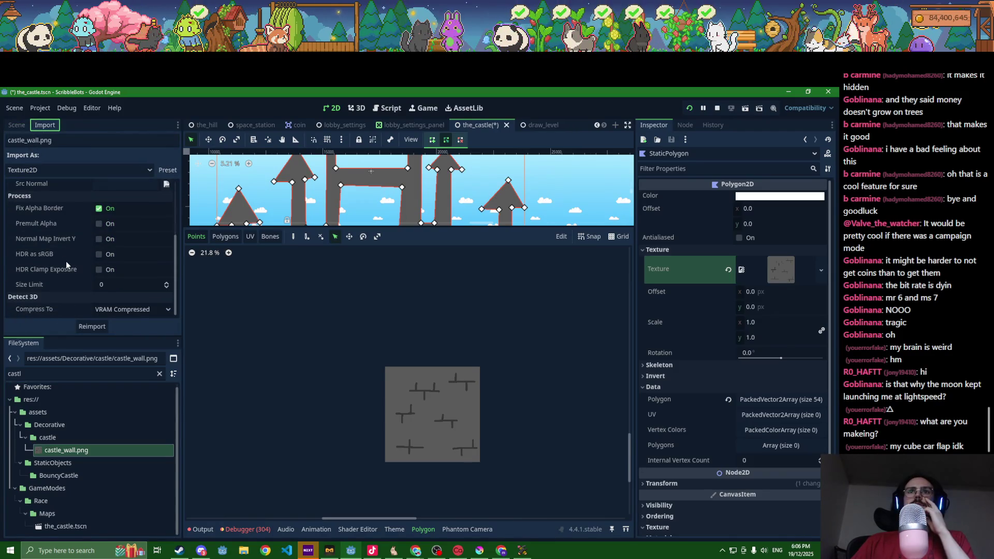
scroll(66, 264, "up", 5)
left_click(110, 263)
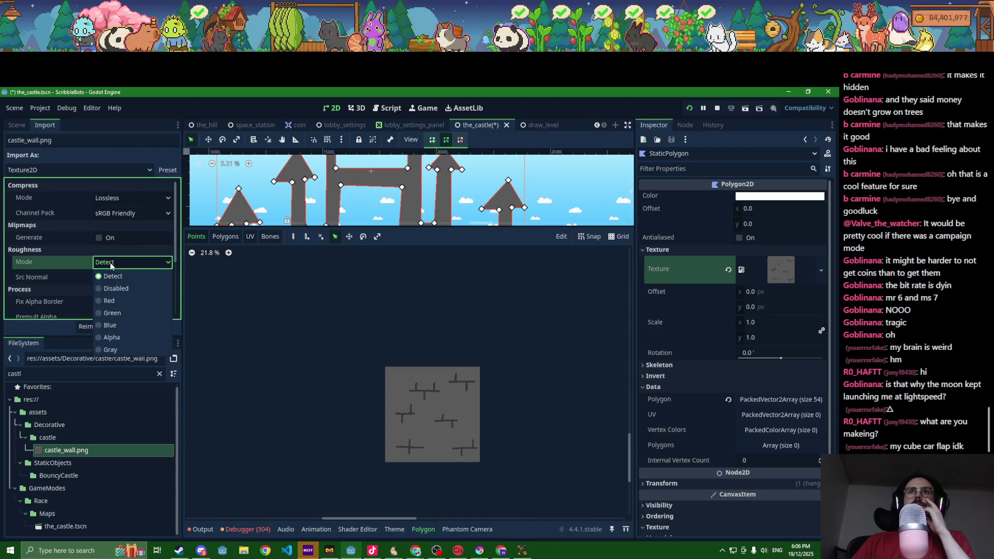
left_click(111, 266)
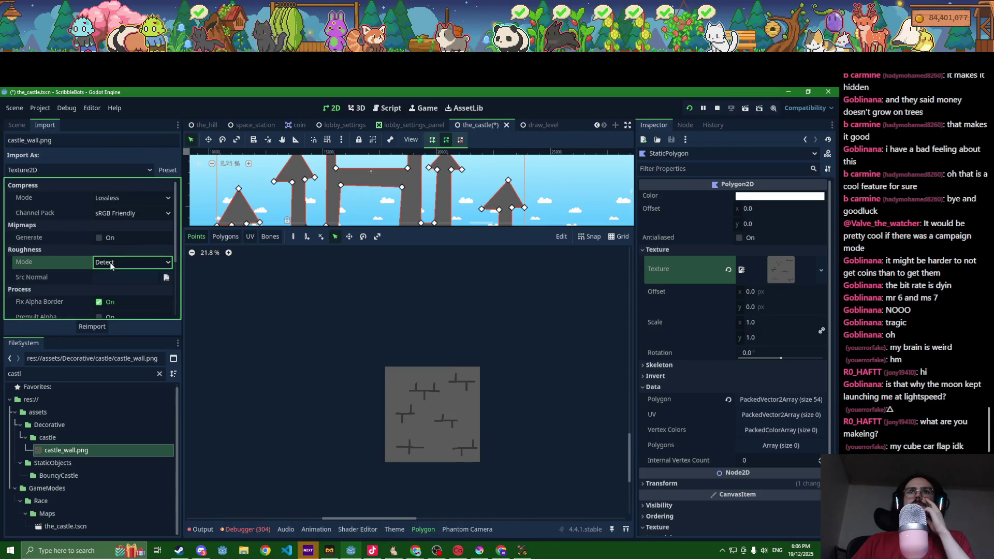
left_click(115, 201)
left_click(115, 211)
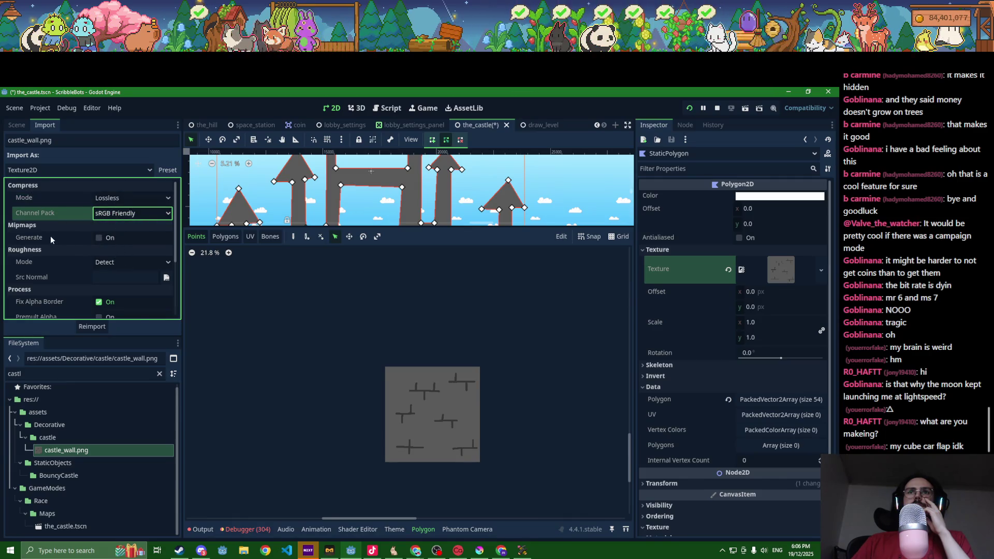
mouse_move(51, 237)
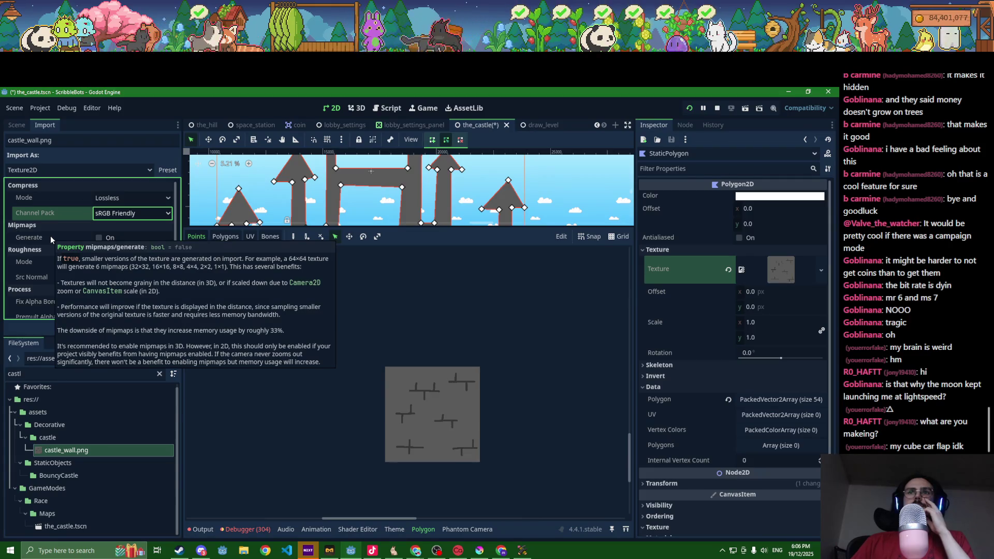
scroll(51, 293, "down", 5)
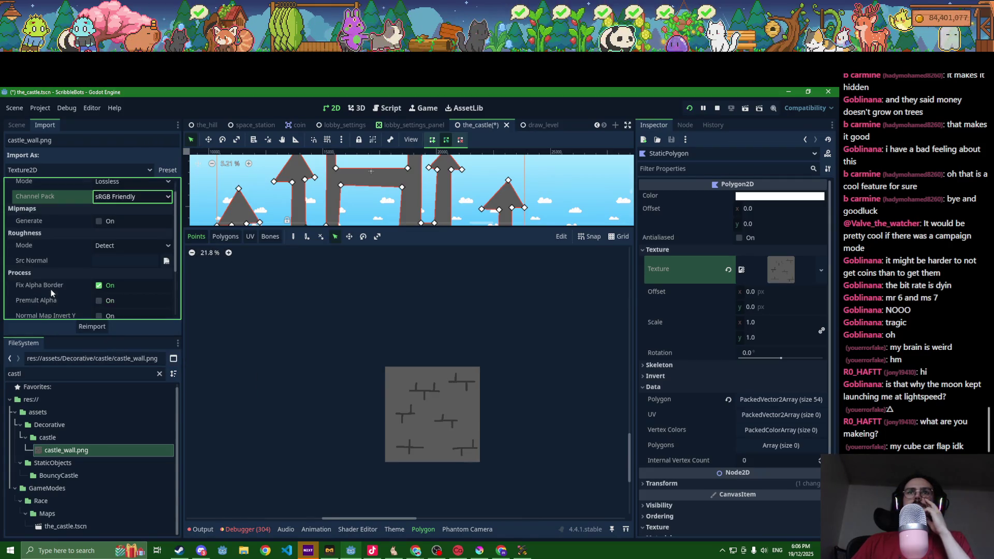
scroll(51, 292, "down", 1)
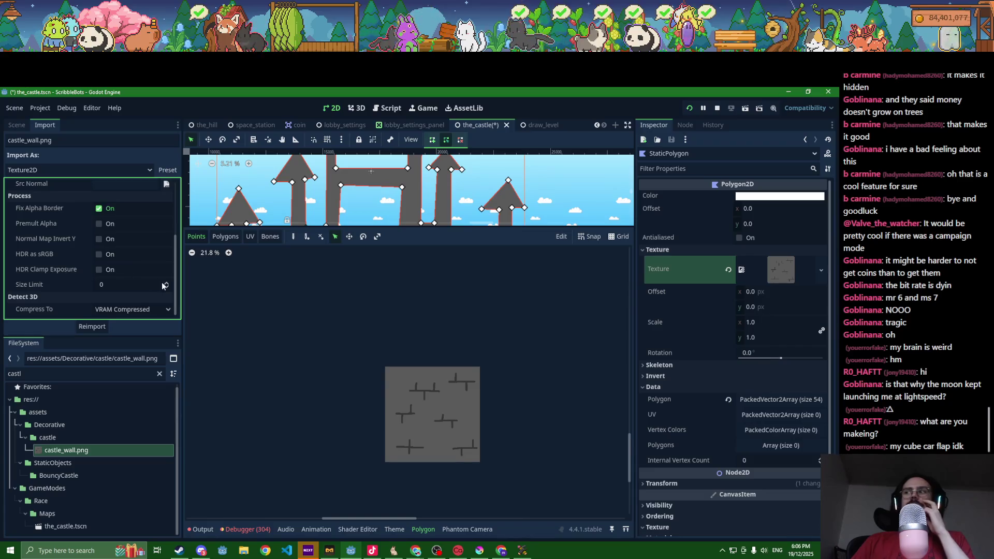
left_click(770, 262)
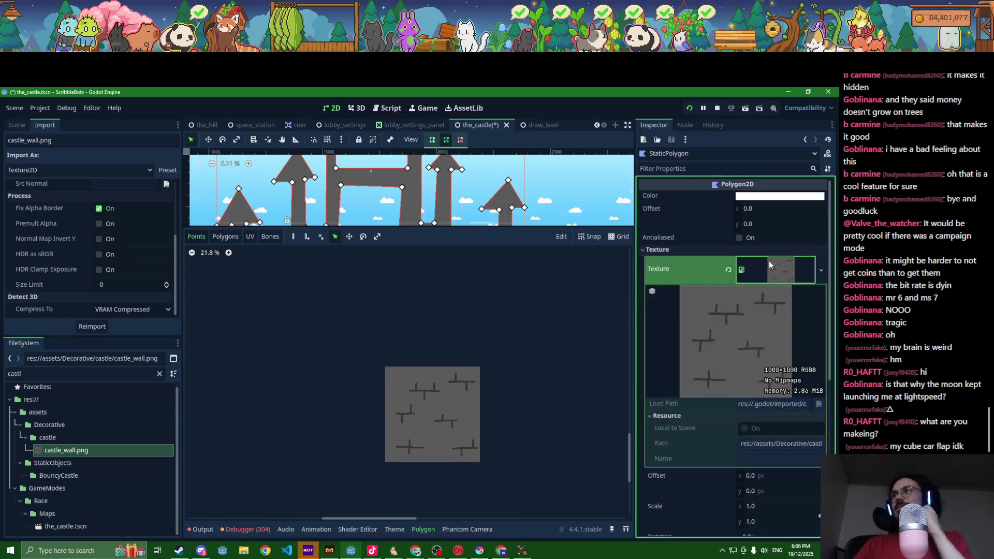
- Clear the polygon texture, try a new empty image texture, then clear it again
left_click(728, 270)
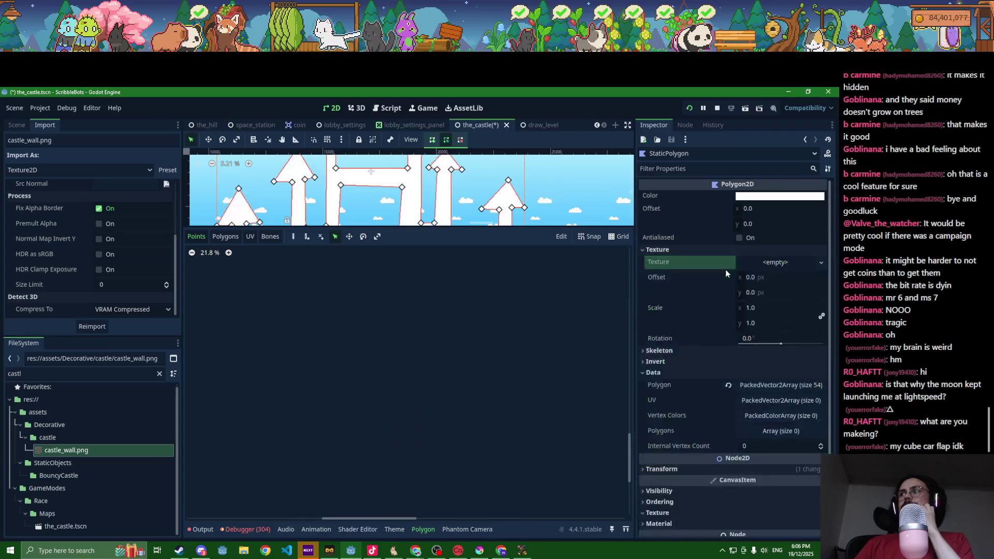
left_click(821, 263)
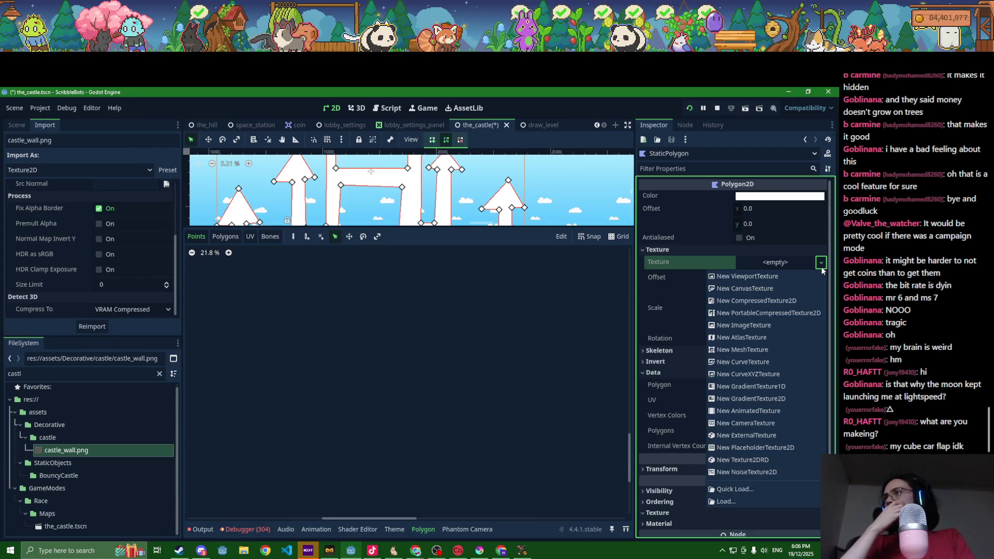
left_click(730, 326)
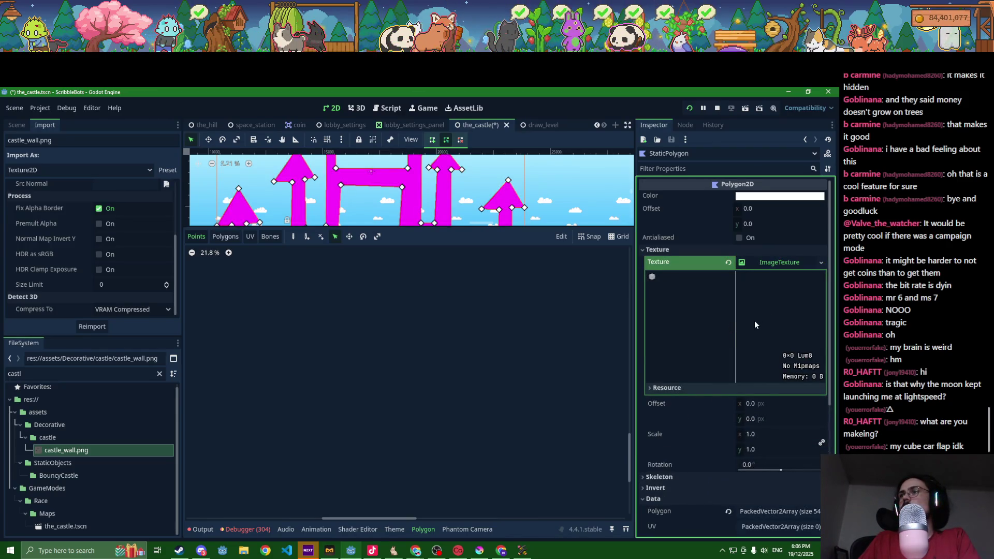
left_click(675, 387)
left_click(675, 387)
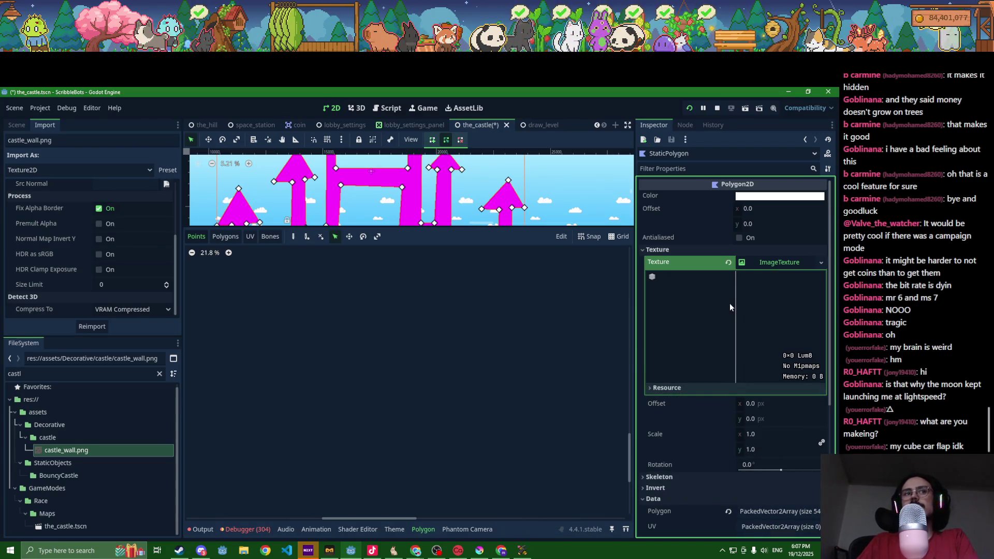
left_click(728, 262)
- Load castle_wall.png as the polygon's texture, then bring Chrome forward
left_click(750, 265)
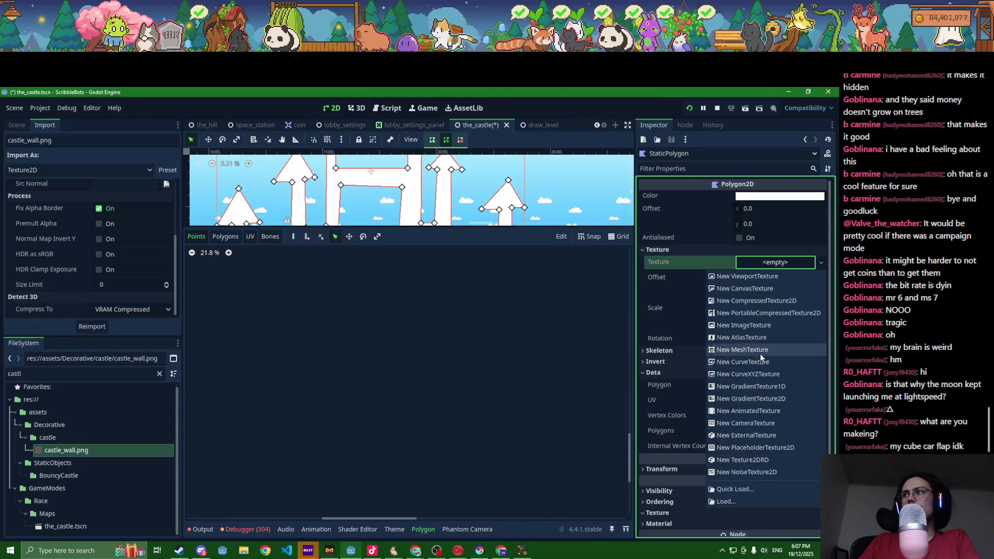
left_click(720, 504)
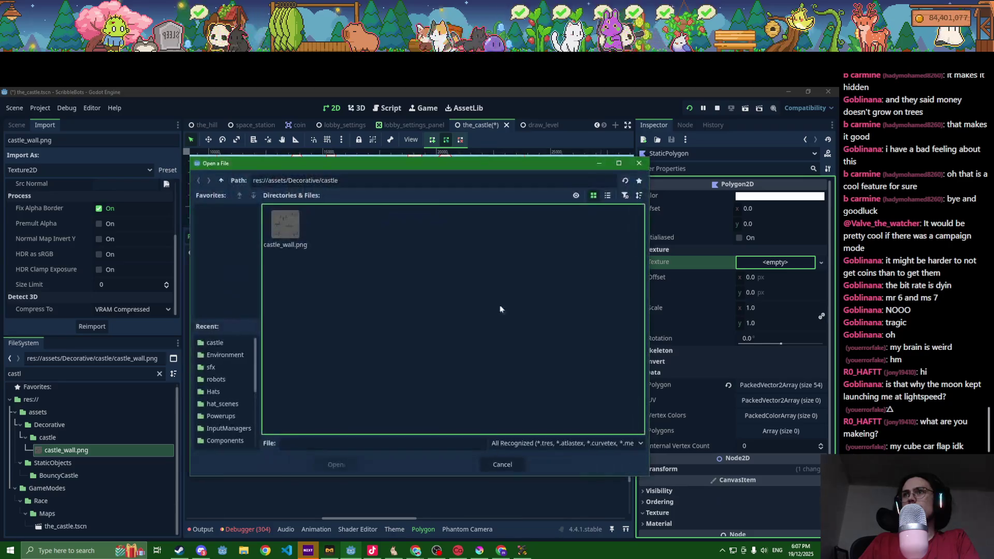
double_click(300, 232)
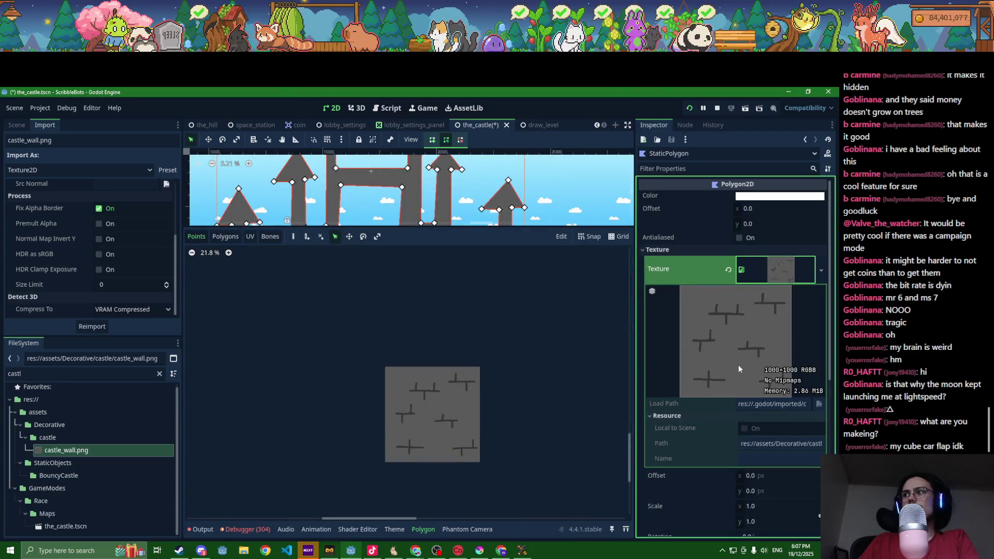
scroll(452, 399, "down", 2)
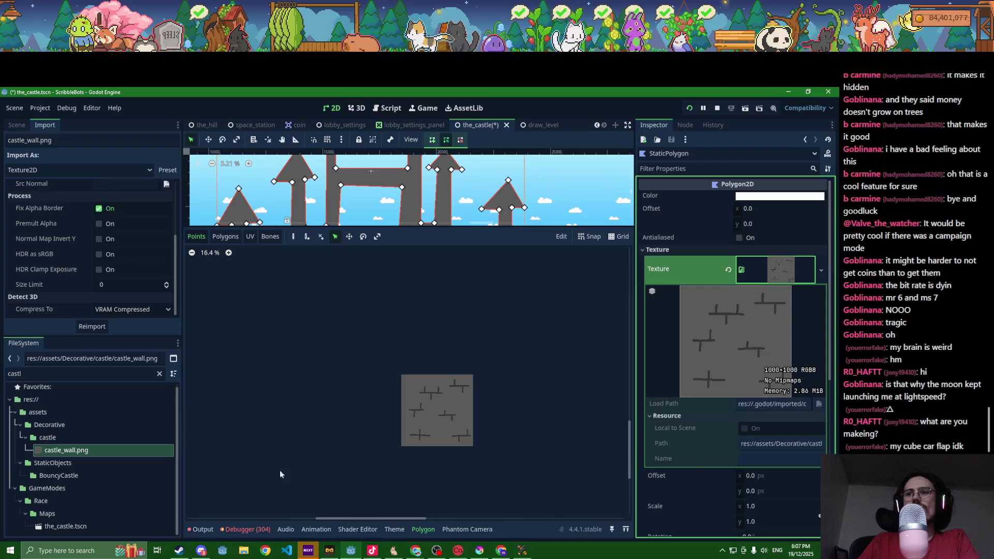
left_click(494, 555)
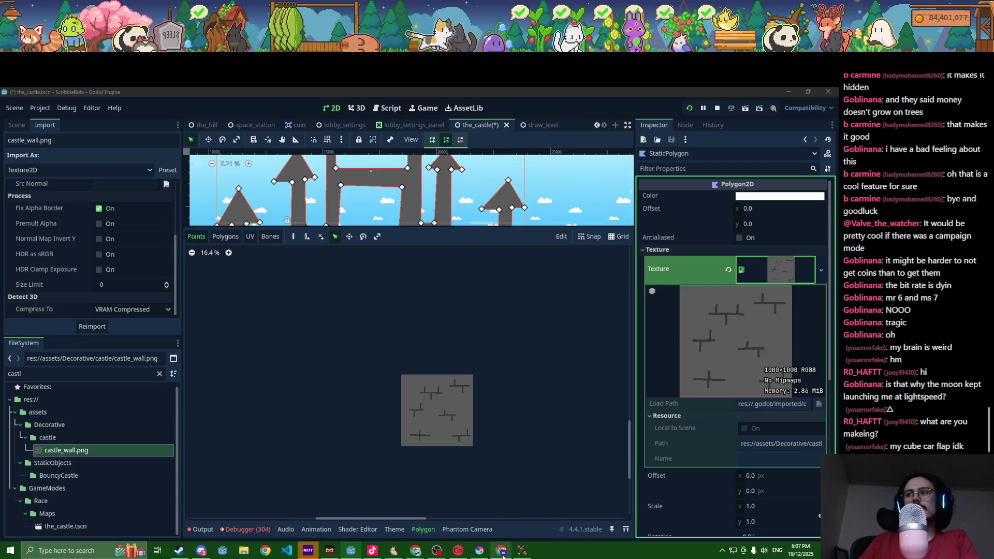
left_click(414, 556)
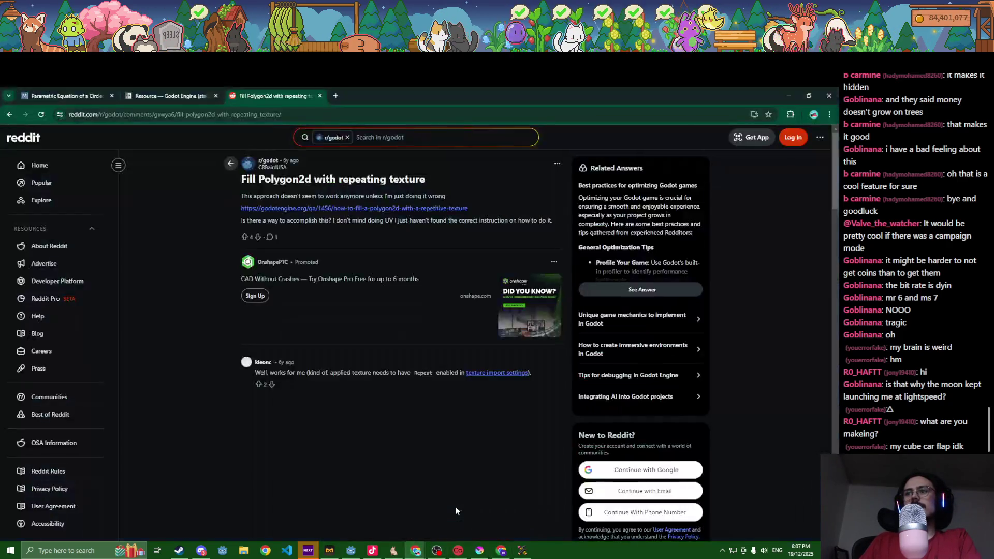
- Open the Godot Forum thread 'How do I make a texture repeat?' and read its steps
left_click(10, 115)
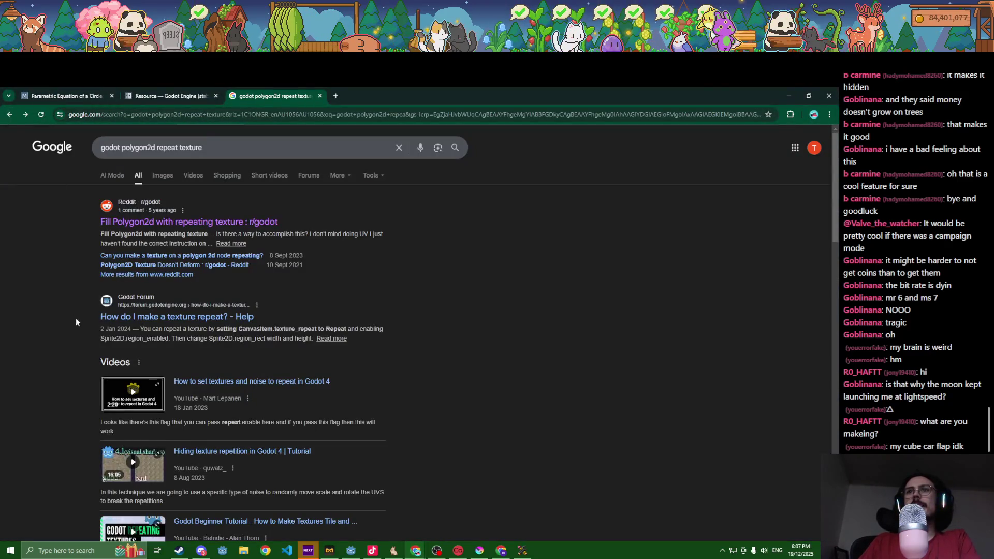
left_click(154, 318)
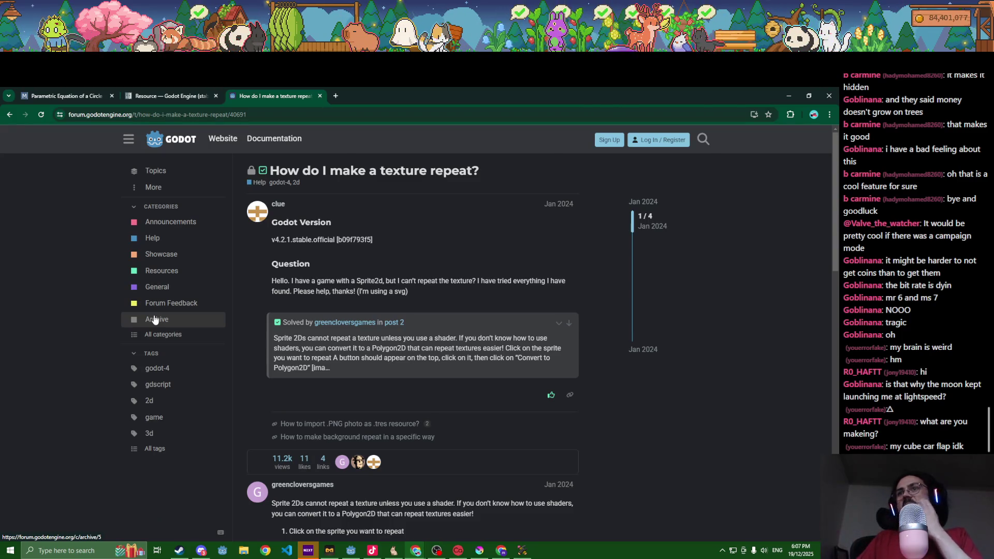
scroll(347, 344, "down", 2)
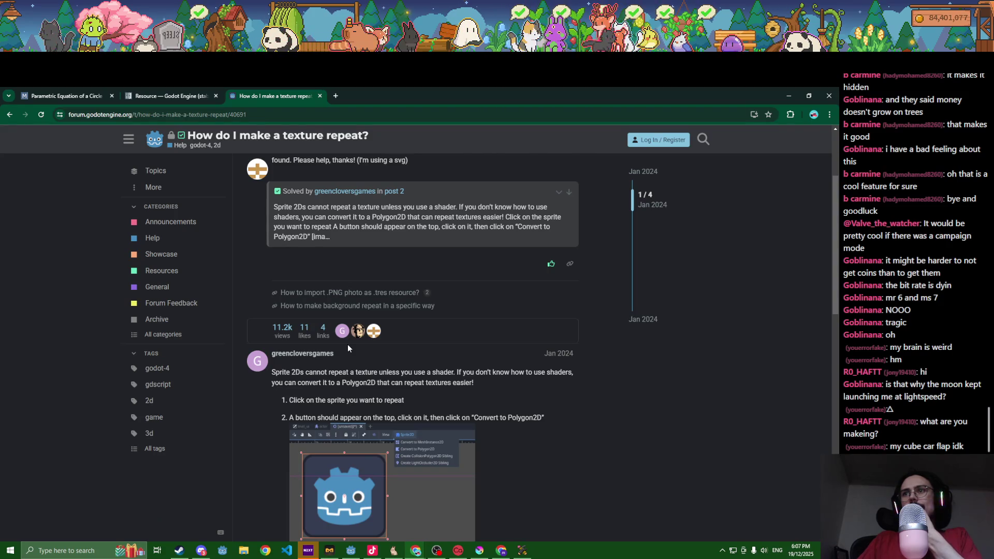
scroll(348, 347, "down", 4)
scroll(347, 344, "down", 5)
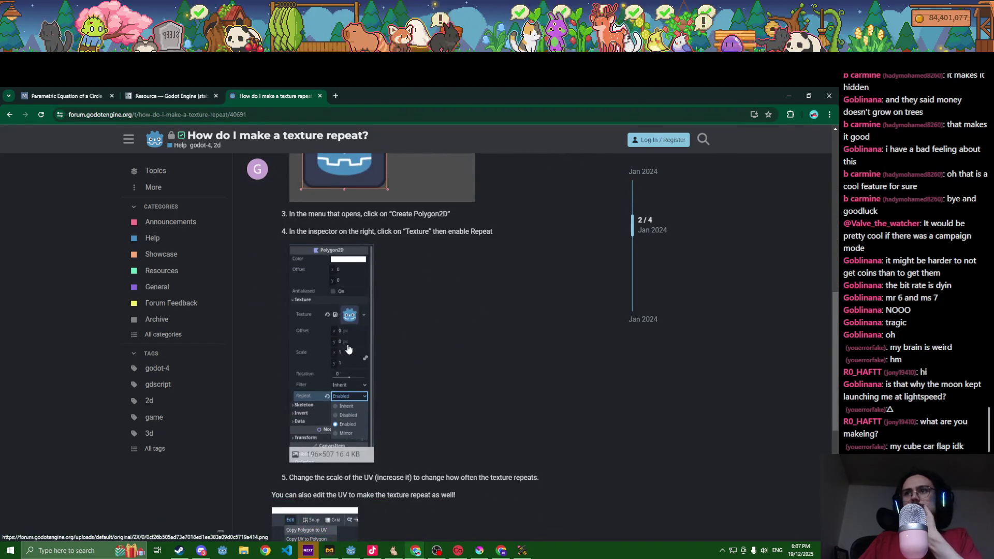
scroll(348, 347, "down", 3)
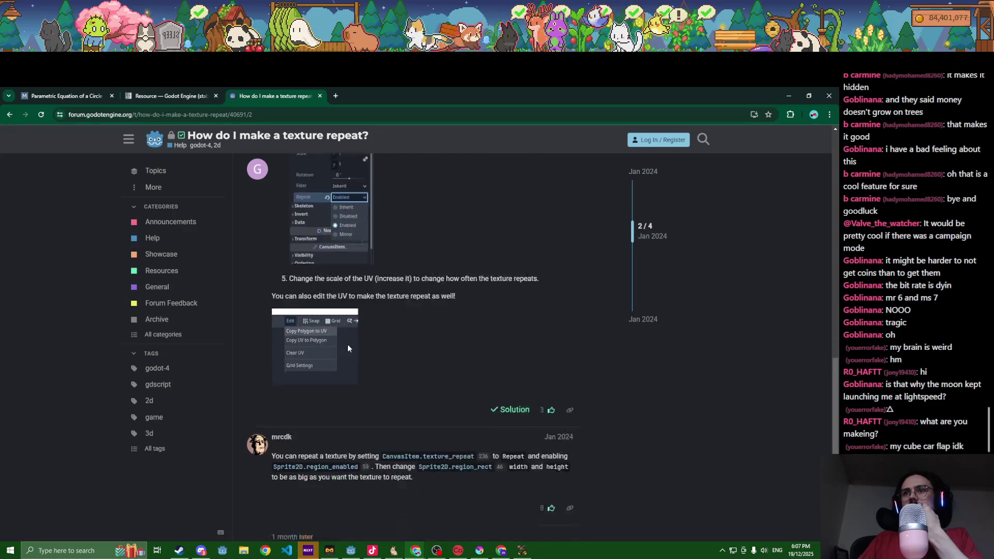
scroll(347, 348, "up", 9)
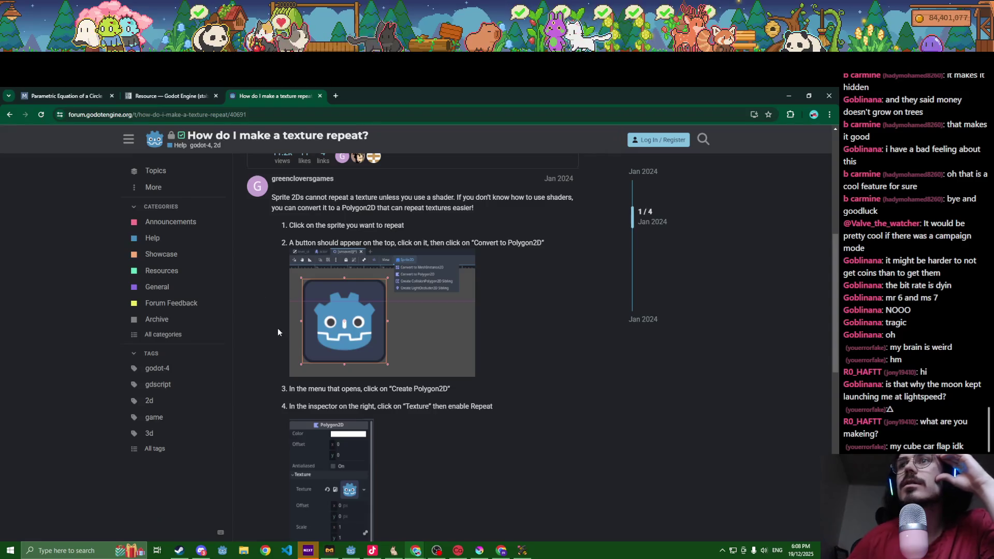
scroll(297, 335, "down", 2)
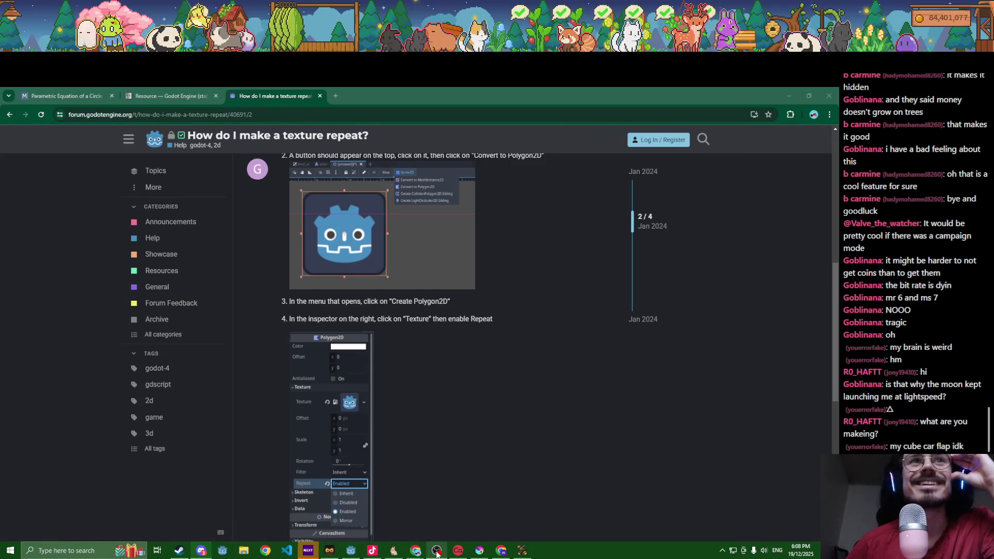
- Briefly open Chrome's developer tools, then minimize Chrome to return to Godot
left_click(372, 552)
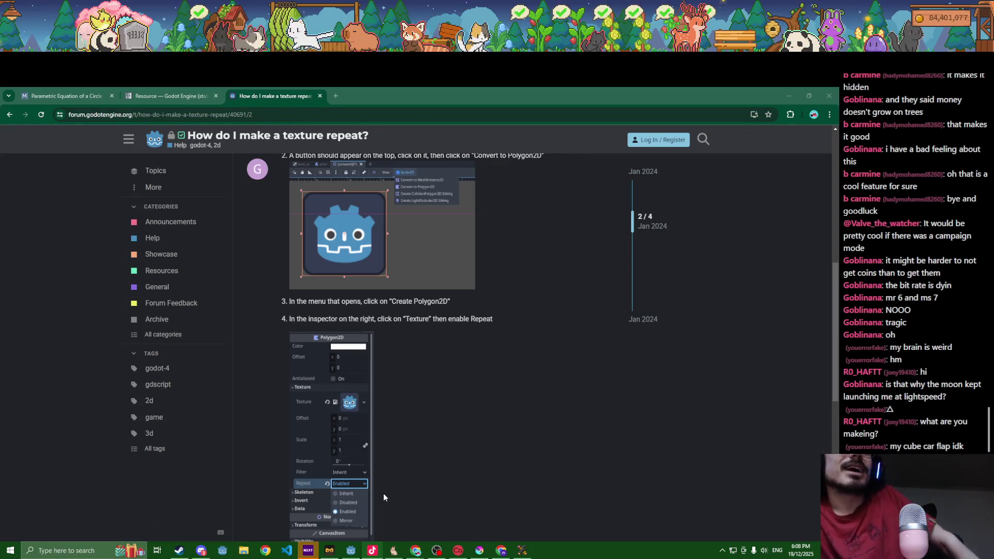
left_click(624, 468)
key("F12")
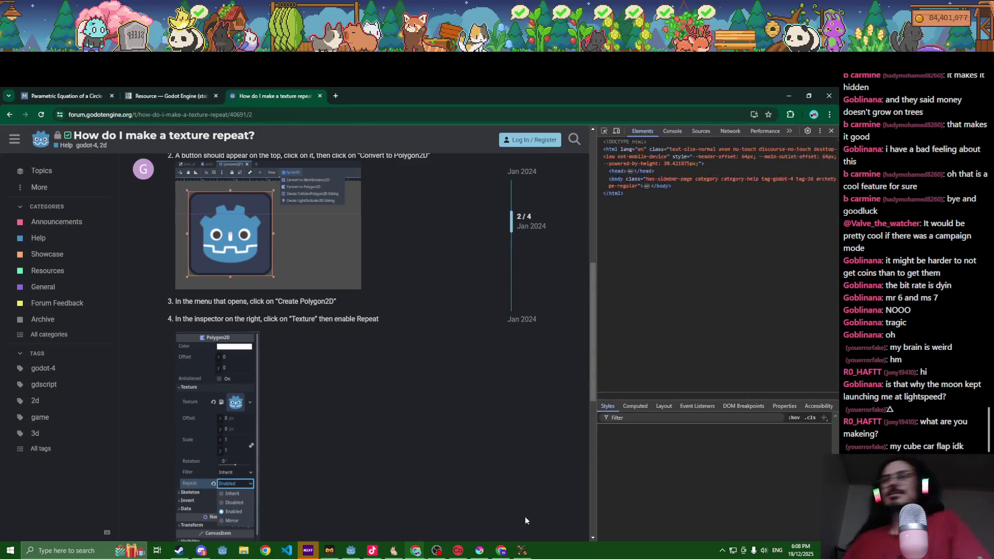
left_click(787, 97)
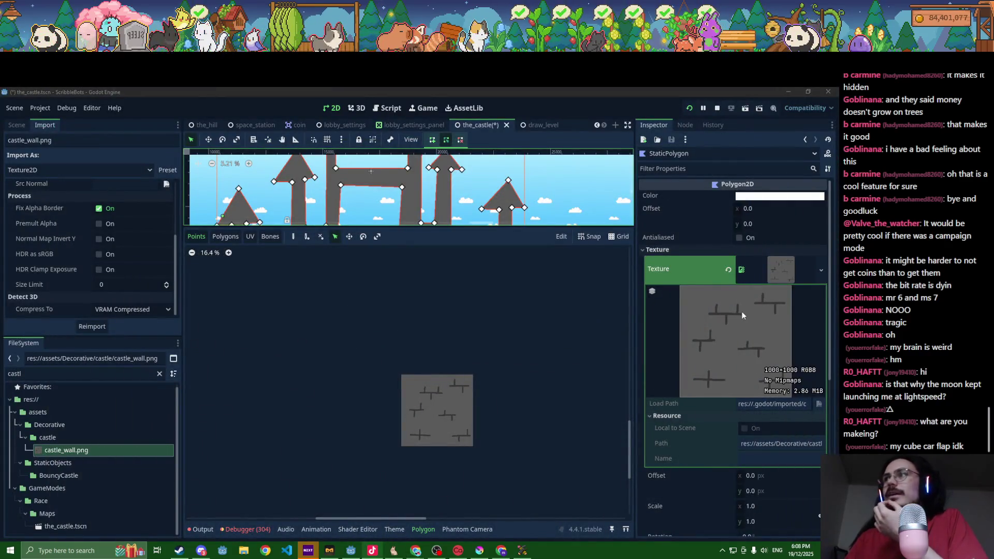
- Collapse the texture preview and enlarge the main 2D view of the level
left_click(782, 270)
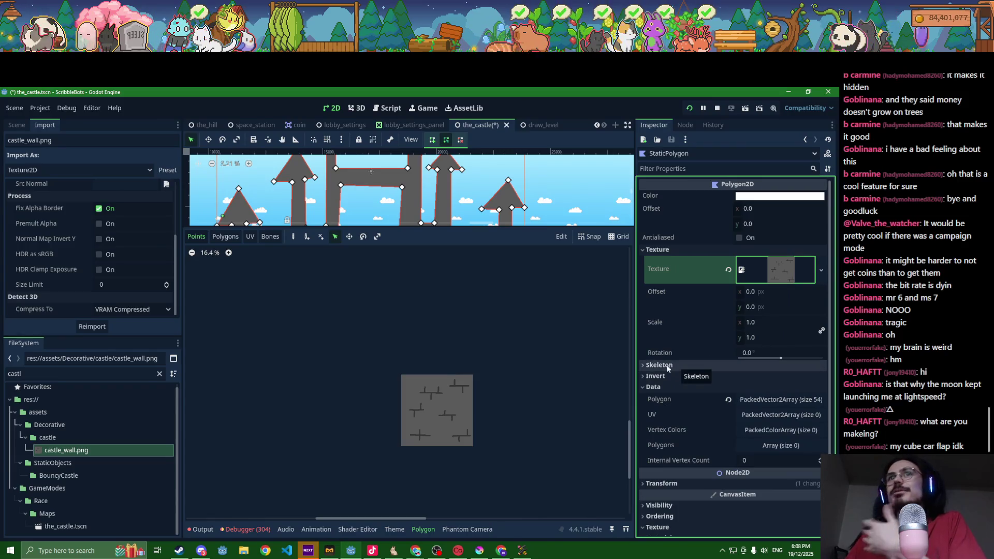
scroll(524, 351, "down", 2)
scroll(407, 207, "down", 4)
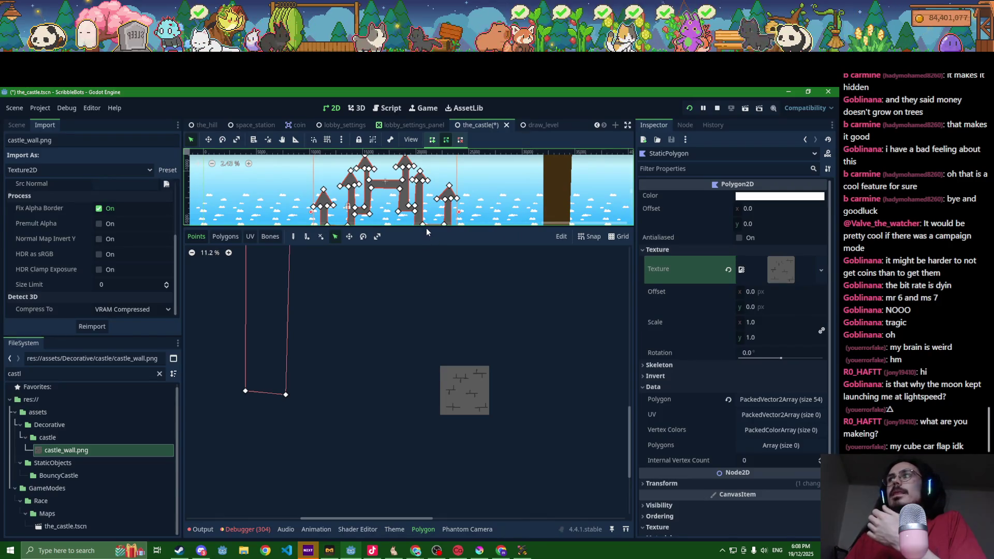
left_click_drag(427, 228, 415, 406)
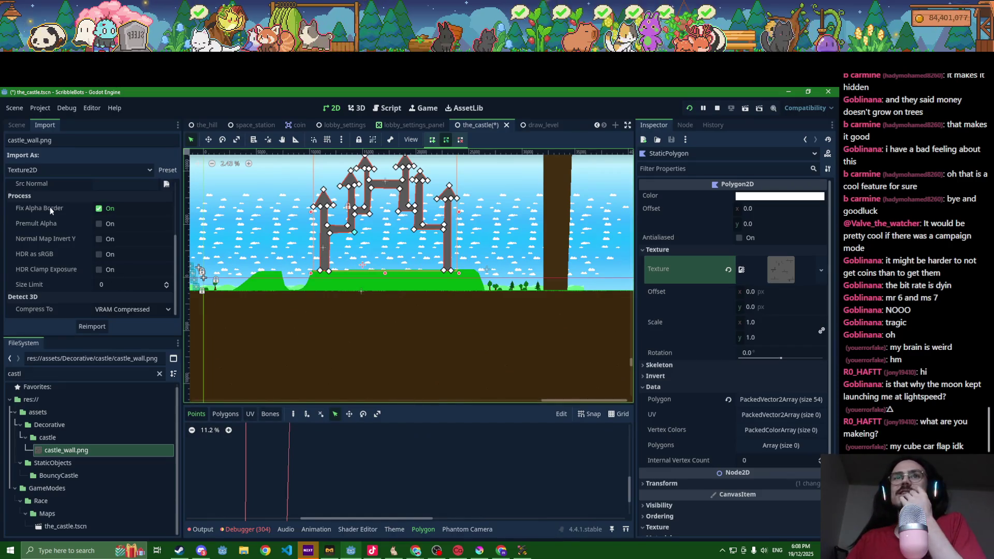
- Add a test Polygon2D child under Castle and turn on its Invert option
left_click(18, 126)
left_click(47, 237)
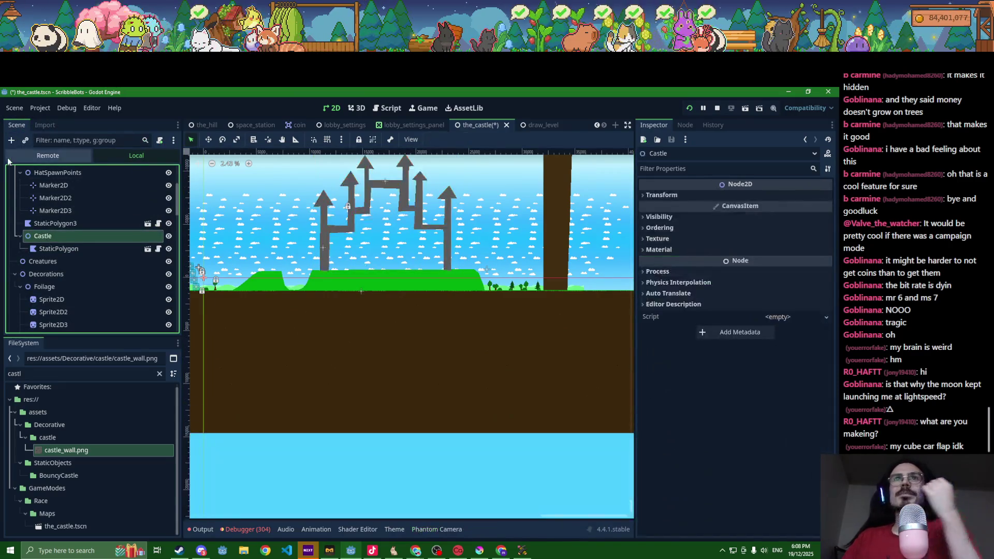
key("ctrl+a")
type("poly")
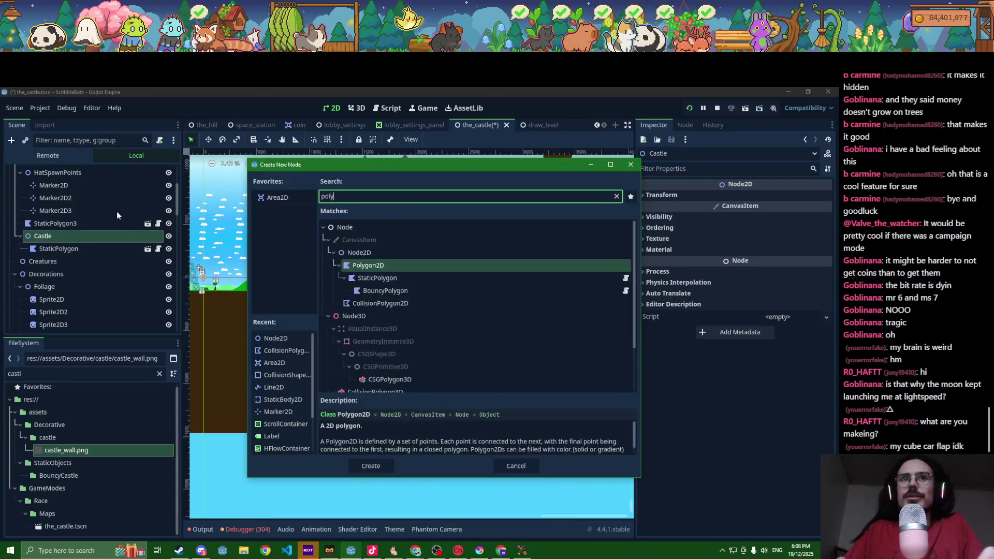
key("Return")
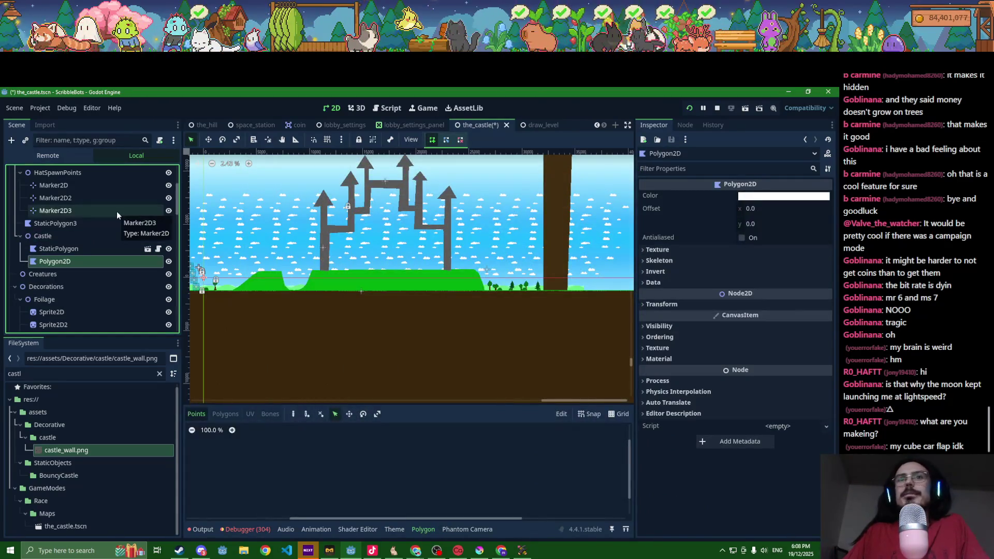
left_click(692, 249)
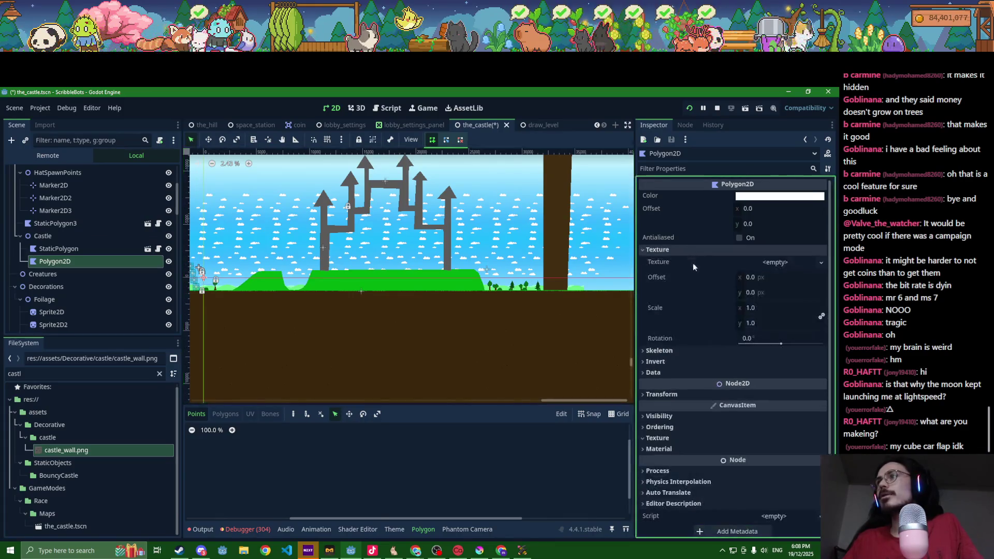
left_click(693, 371)
left_click(694, 362)
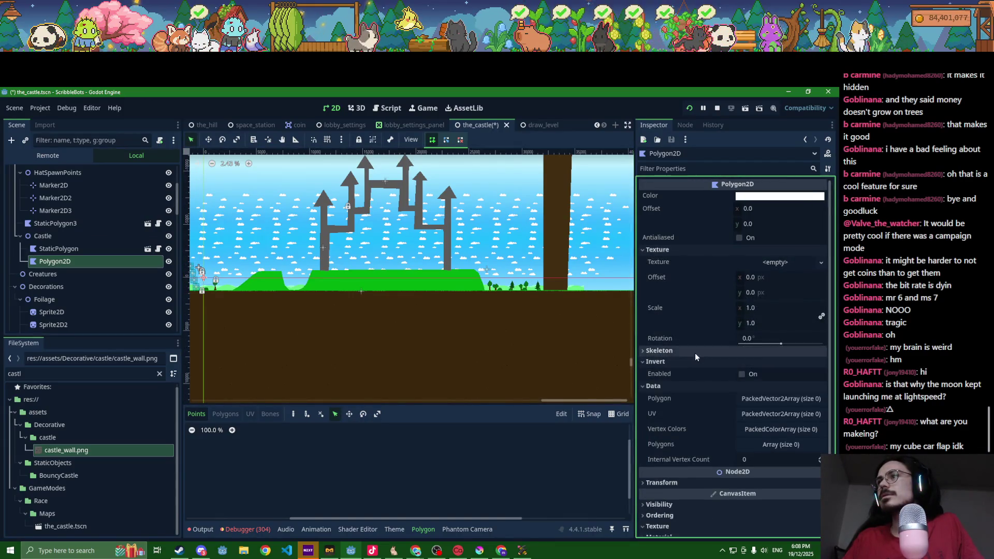
left_click(695, 353)
left_click(746, 388)
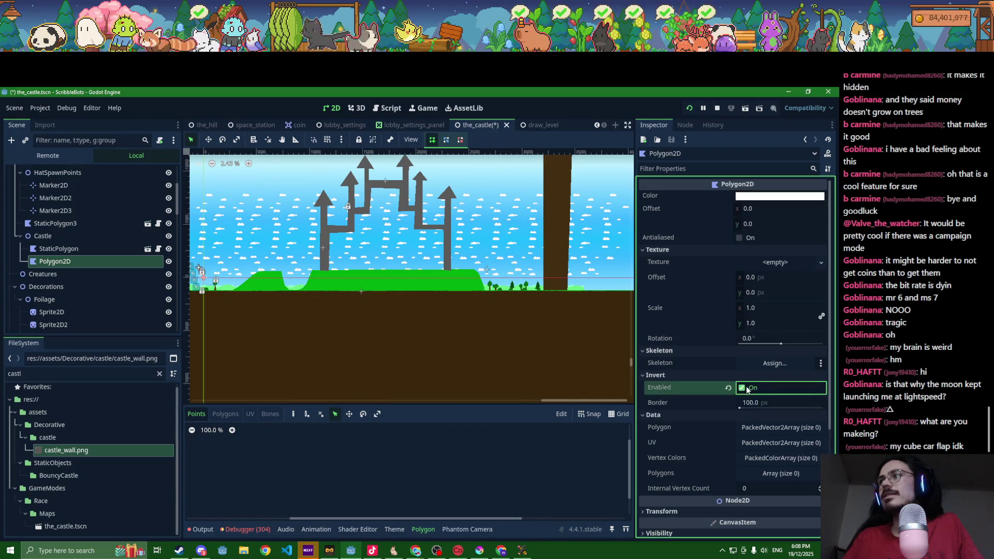
- Delete the test Polygon2D node from Castle
left_click(81, 250)
left_click(73, 263)
key("Delete")
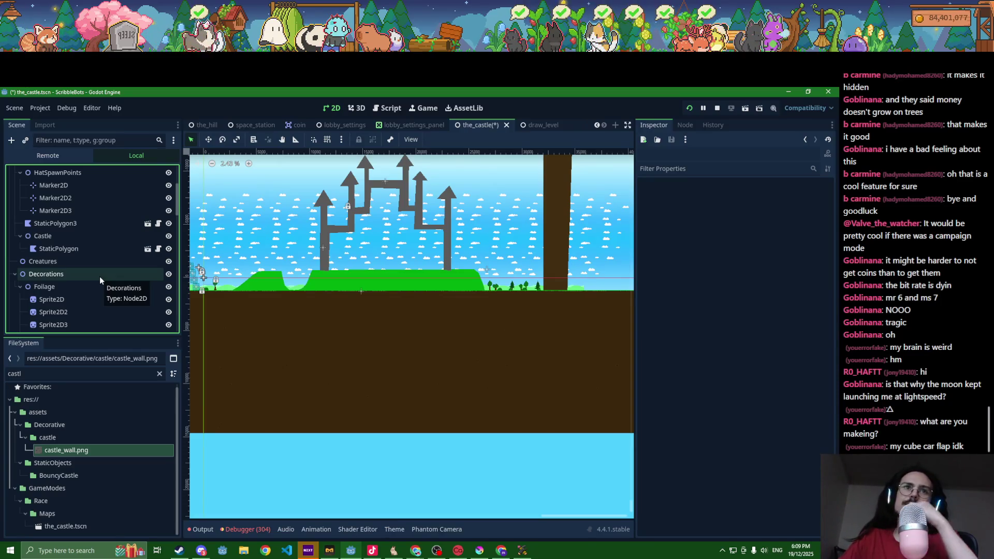
- Nudge the castle StaticPolygon's pillar base vertex slightly to the right
left_click(59, 249)
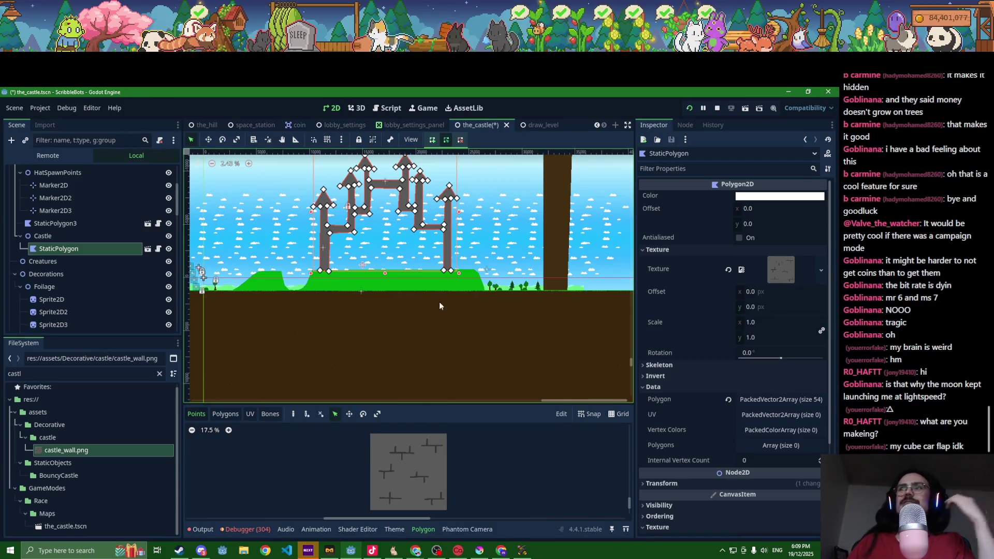
scroll(423, 281, "up", 3)
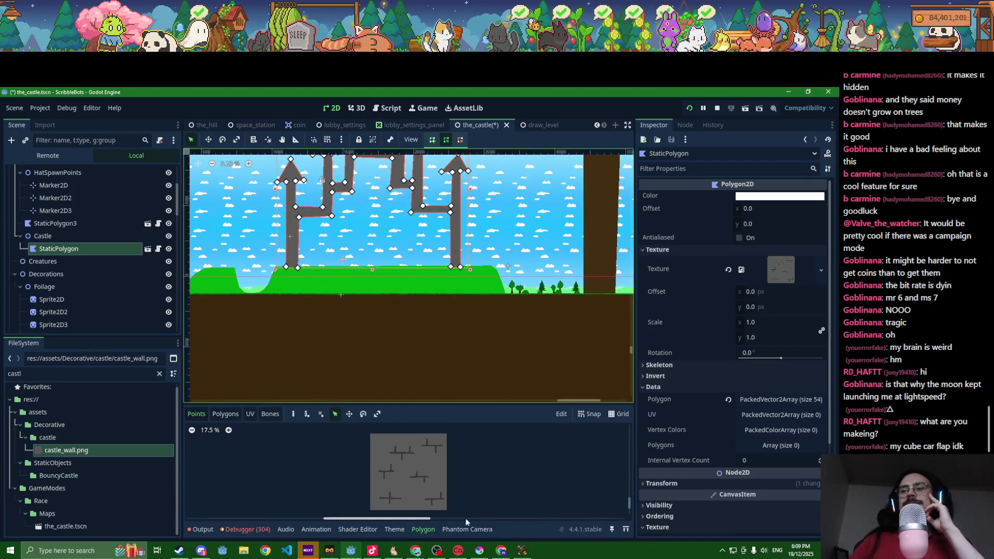
scroll(274, 294, "up", 3)
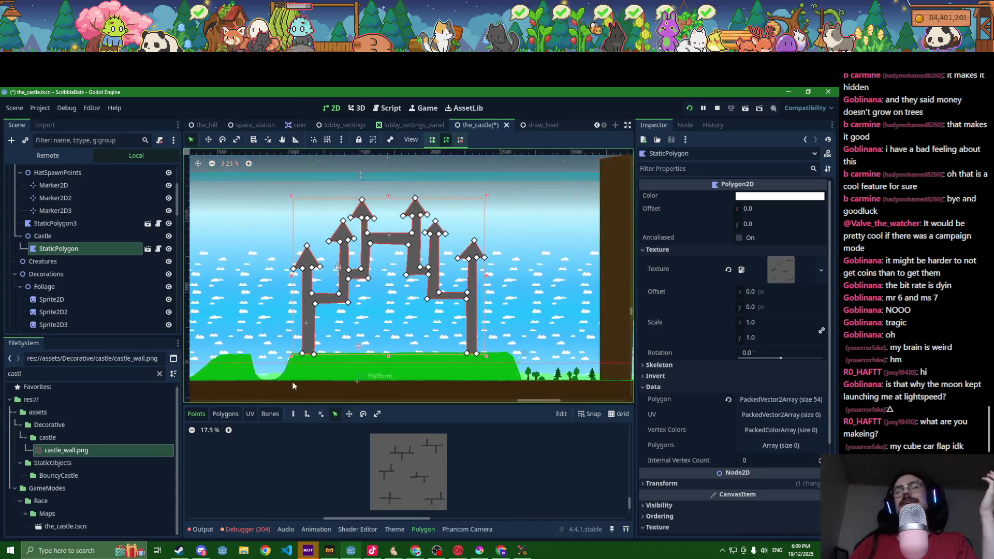
scroll(306, 350, "up", 8)
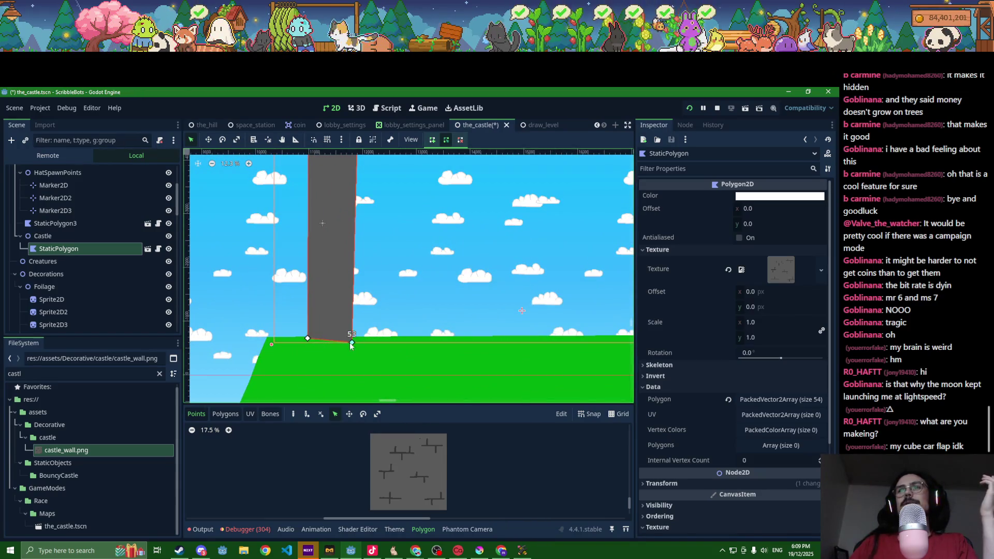
left_click_drag(351, 339, 352, 339)
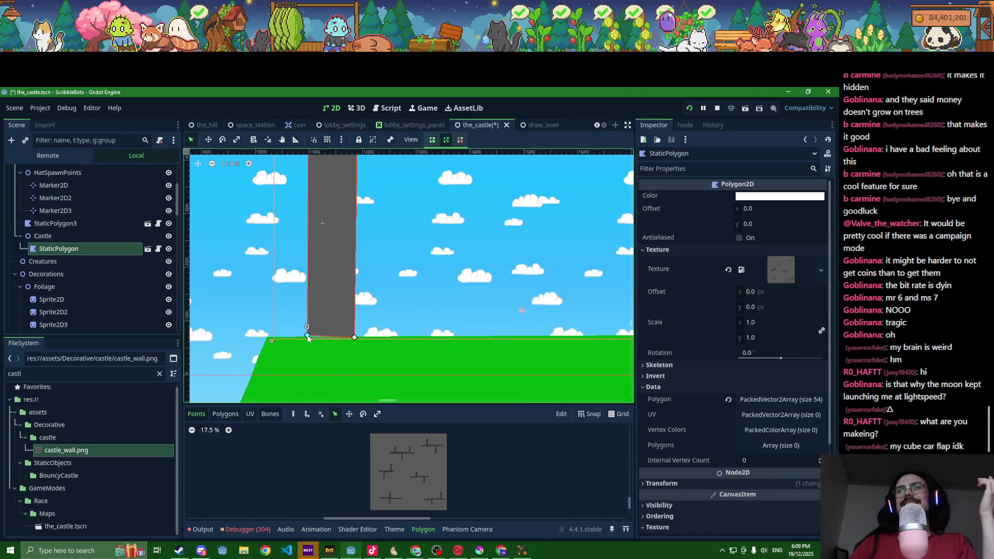
scroll(371, 345, "down", 15)
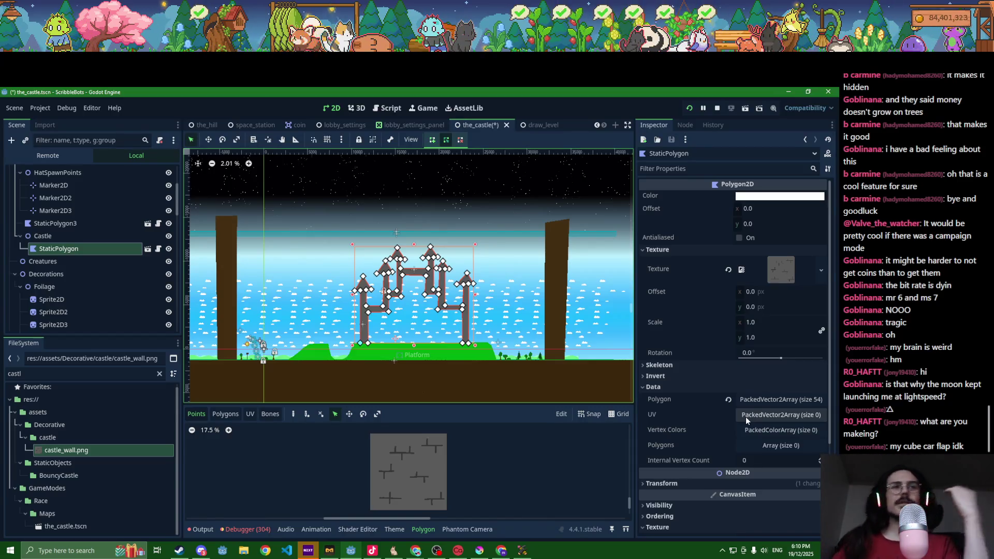
- Expand the castle polygon's Skeleton and Invert sections in the Inspector
left_click(772, 365)
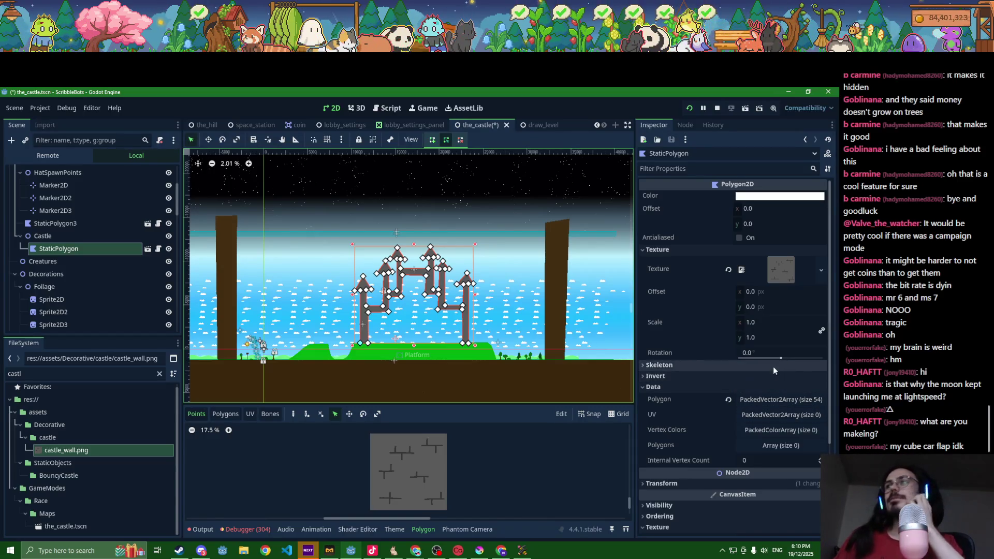
left_click(759, 389)
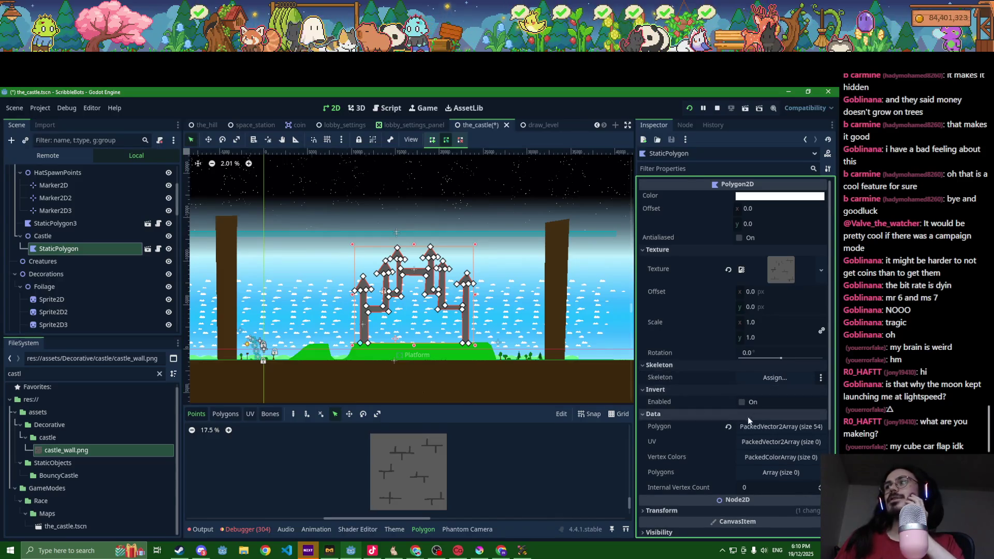
mouse_move(415, 552)
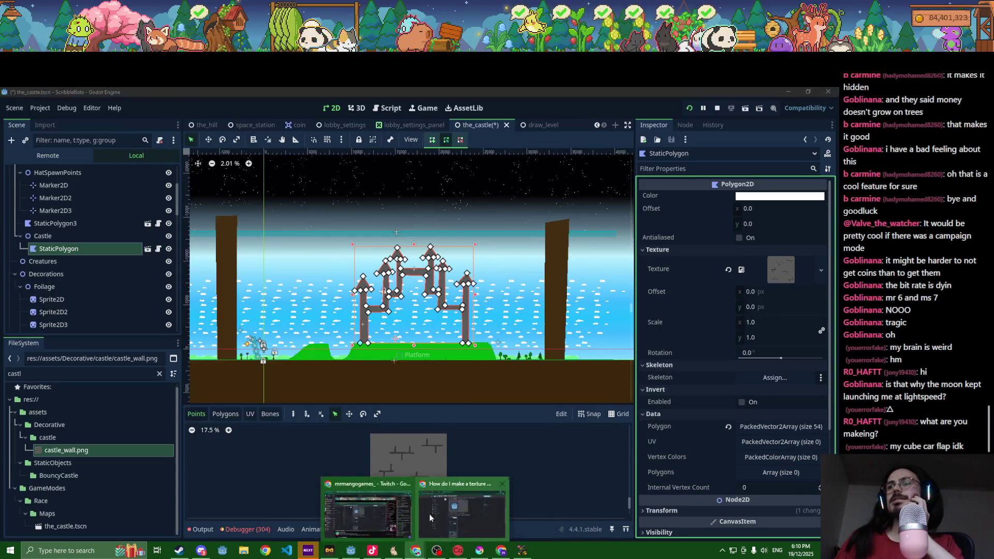
left_click(436, 511)
- Read the forum post's steps for converting a sprite to Polygon2D with texture repeat, then go back
scroll(377, 384, "up", 2)
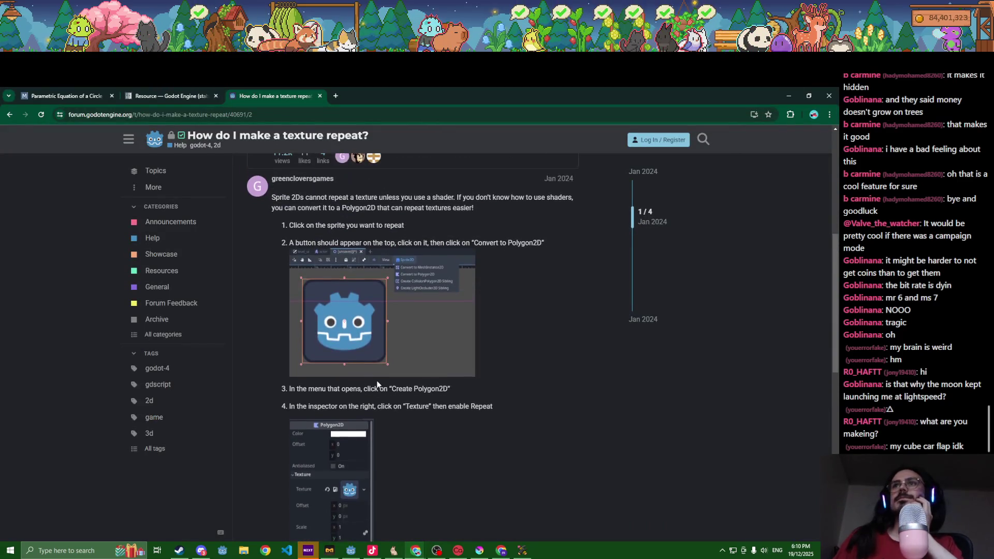
scroll(314, 440, "down", 3)
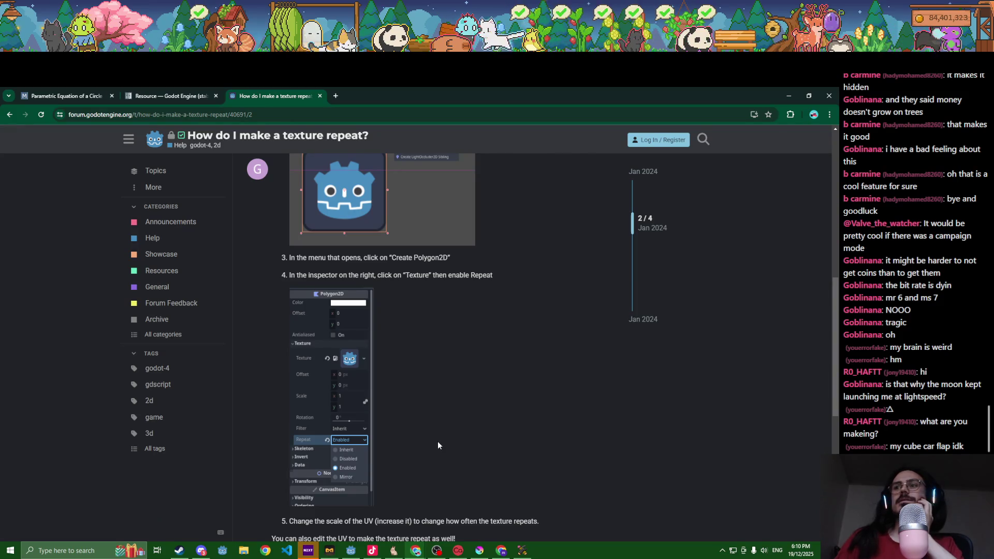
scroll(438, 446, "up", 3)
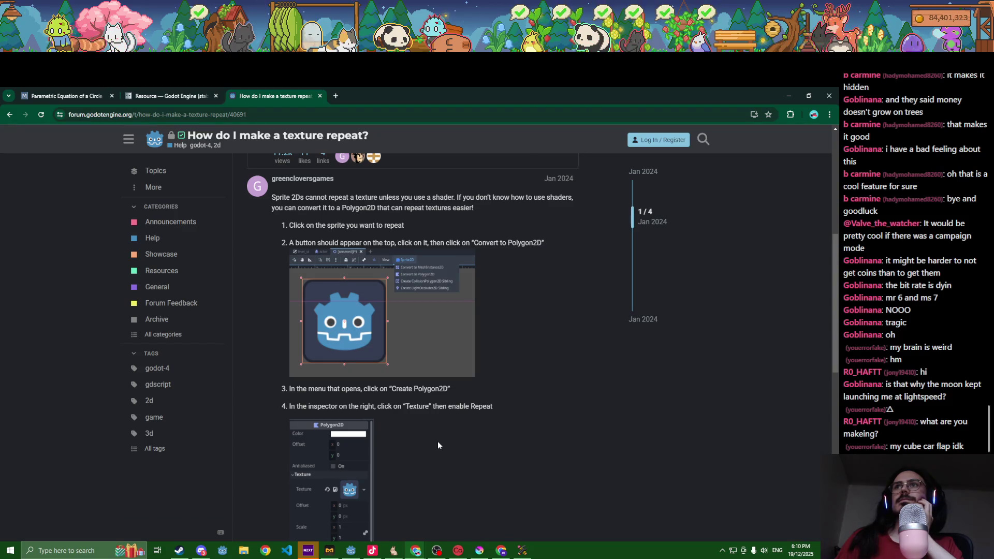
scroll(437, 441, "down", 9)
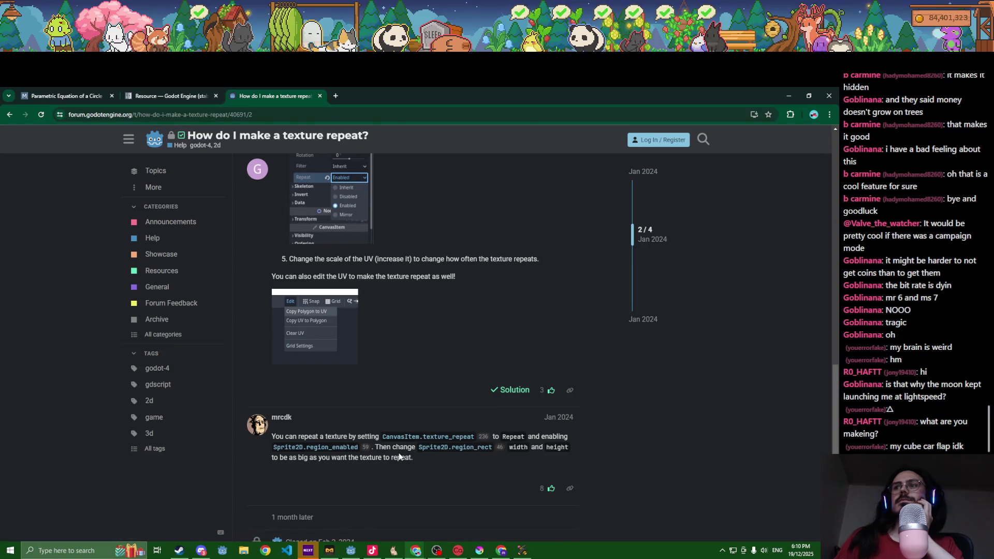
scroll(400, 456, "down", 3)
scroll(399, 456, "up", 8)
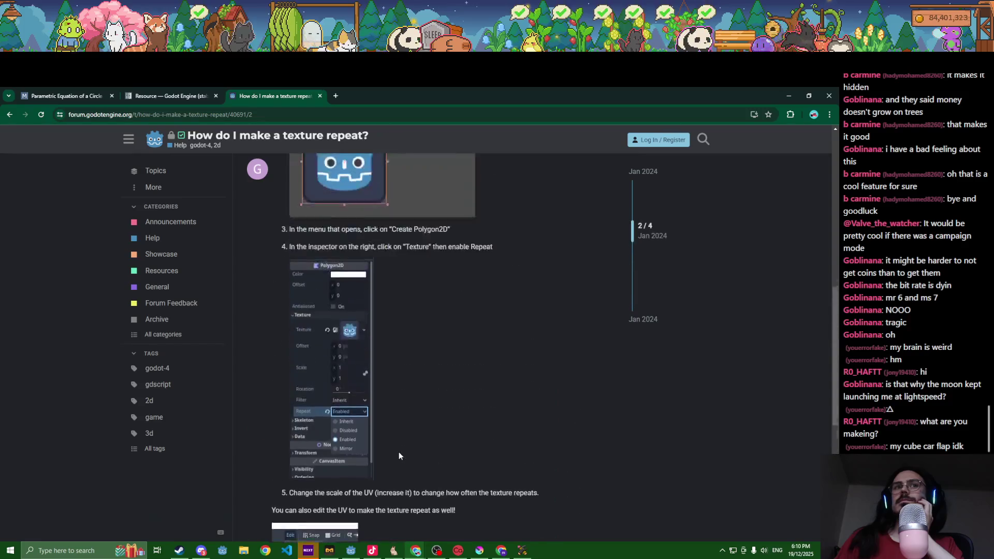
scroll(399, 456, "up", 6)
left_click(10, 115)
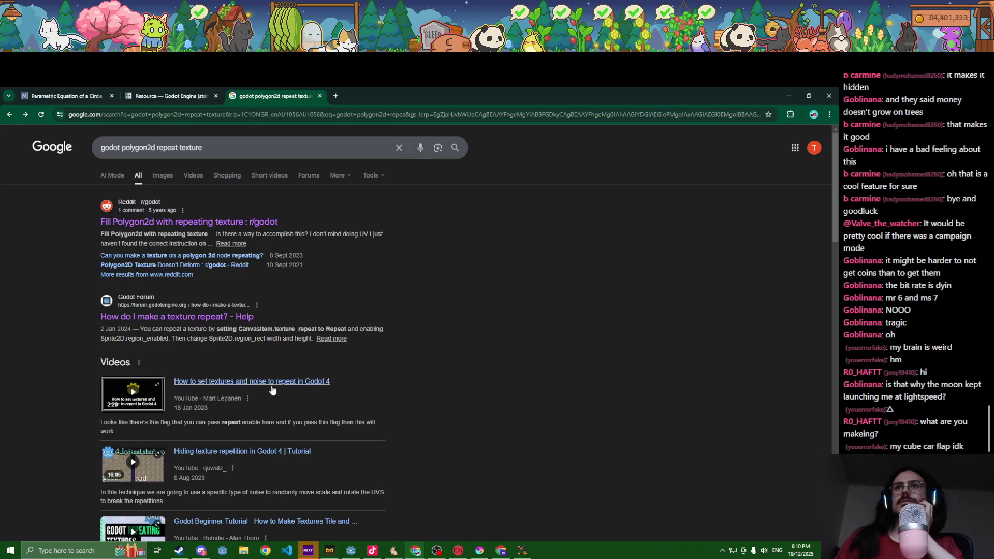
- Browse the Polygon2D docs and open the texture property description in a new tab
scroll(311, 387, "down", 5)
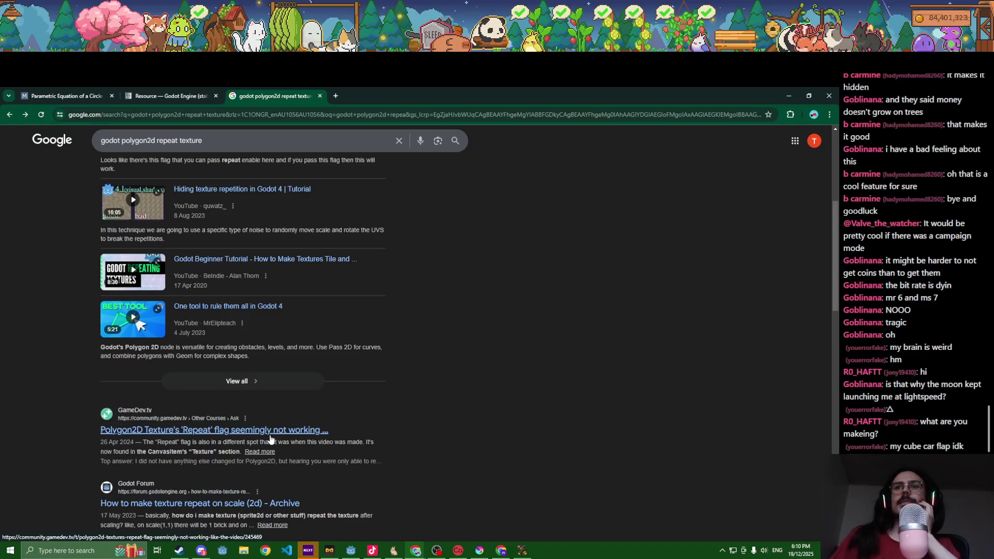
scroll(278, 431, "down", 3)
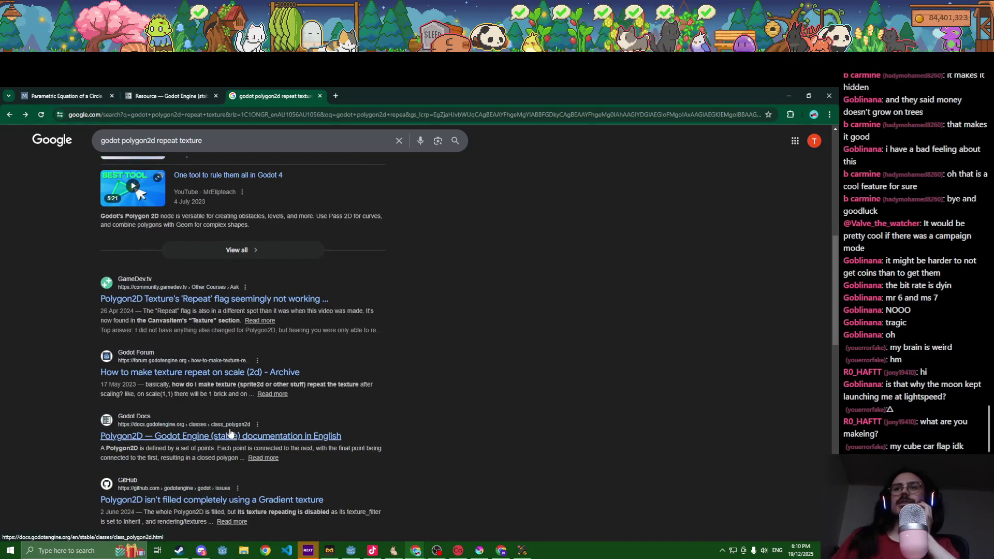
key("ctrl+Tab")
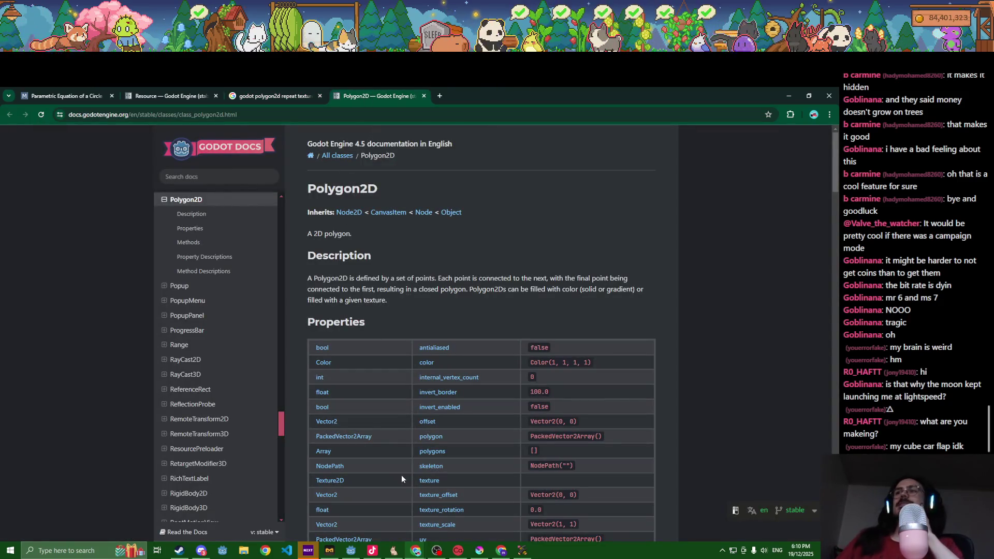
scroll(402, 474, "down", 3)
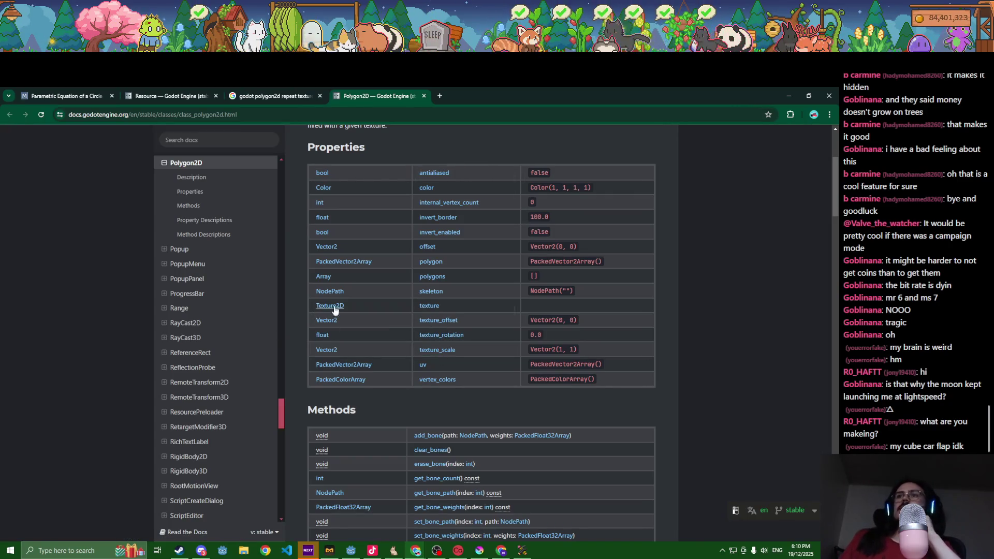
middle_click(438, 309)
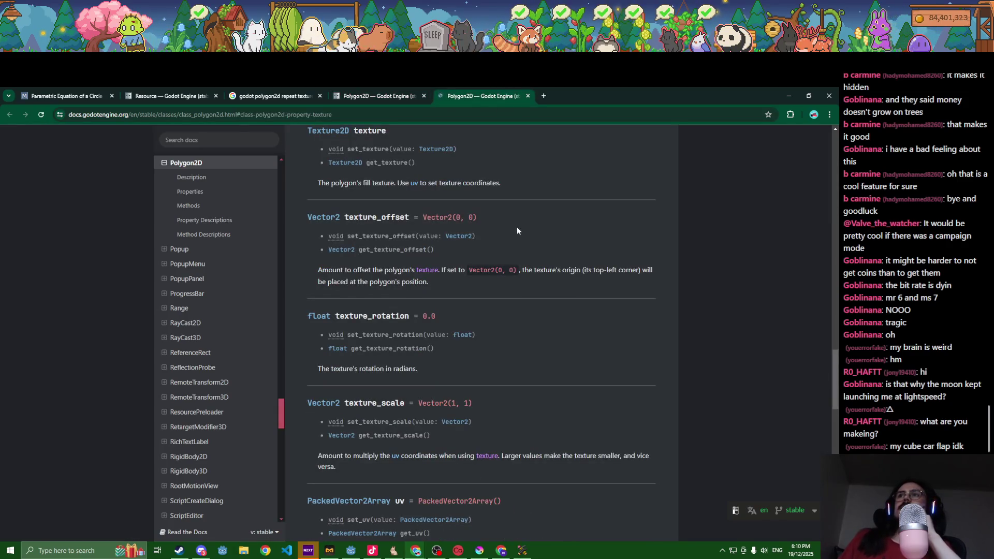
- Search the Texture2D class documentation for 'repeat', then close that tab
left_click(332, 133)
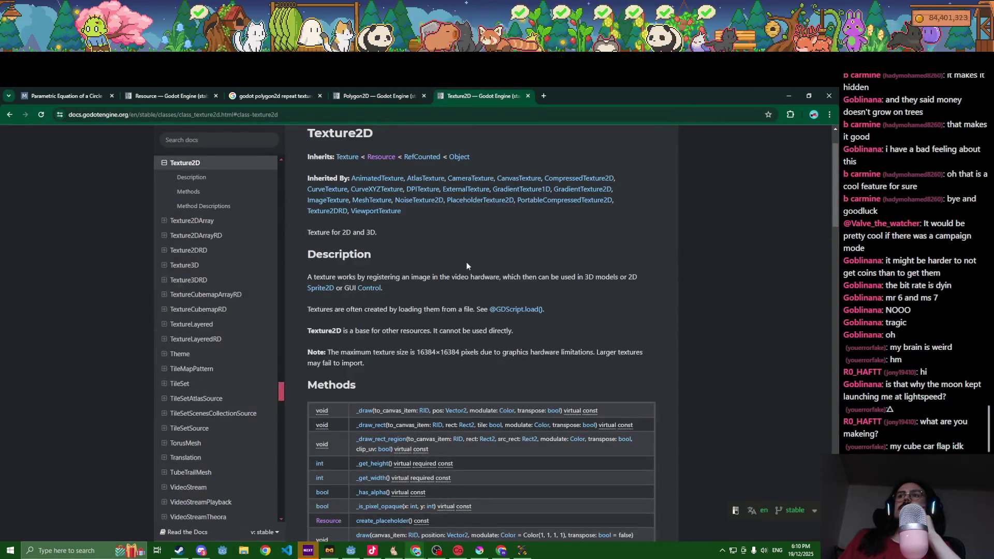
scroll(605, 278, "down", 5)
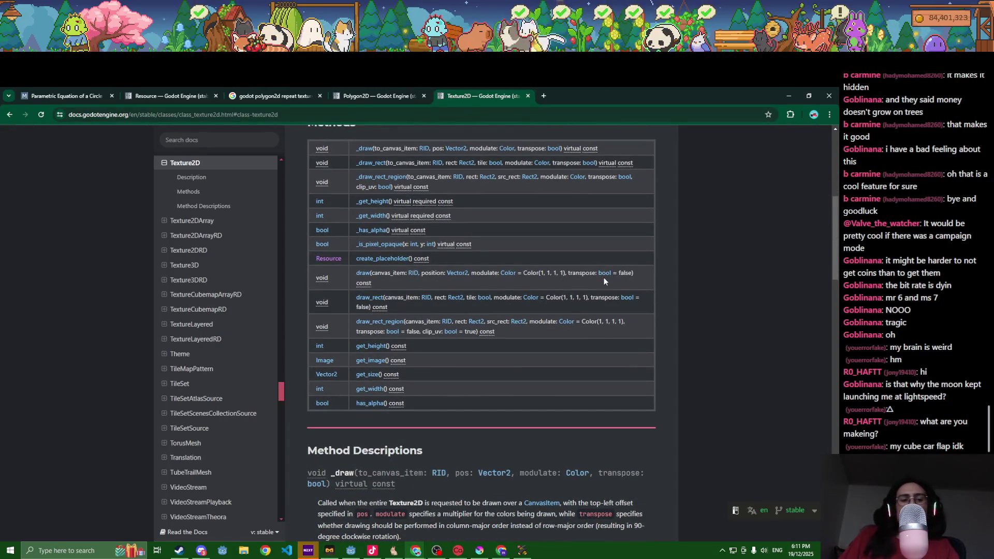
key("ctrl+f")
type("rep")
type("eat")
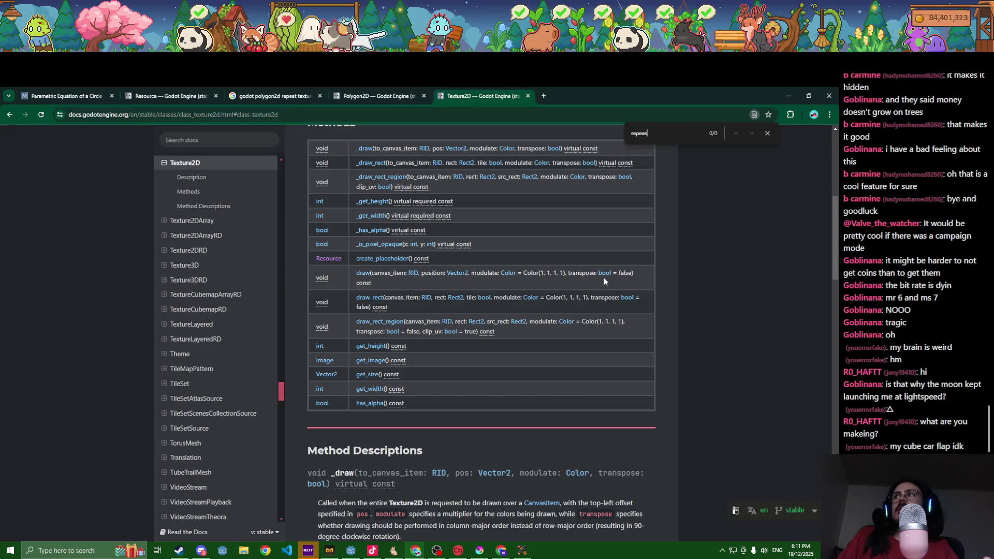
middle_click(469, 96)
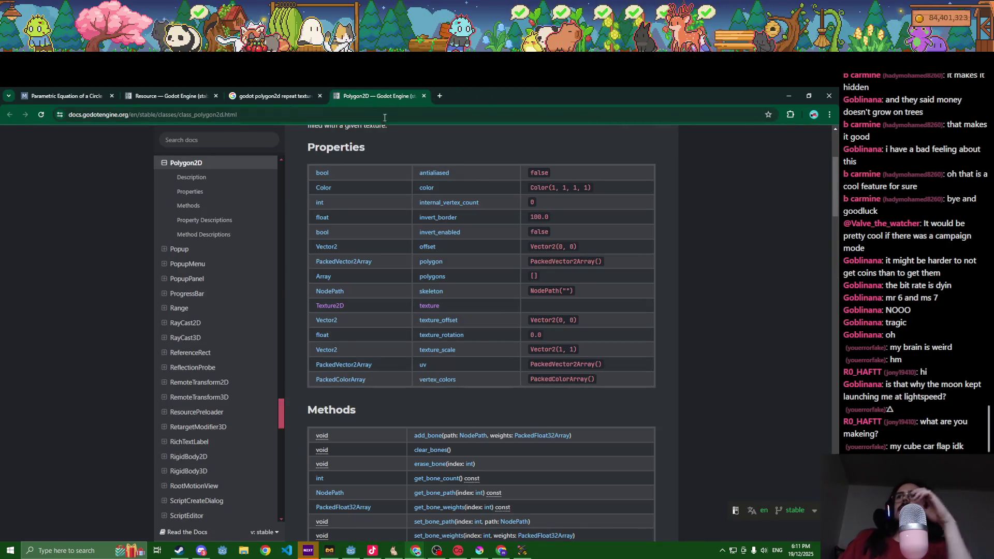
- Scan the Polygon2D page again and return to the Google search results tab
scroll(364, 189, "down", 3)
scroll(361, 228, "up", 2)
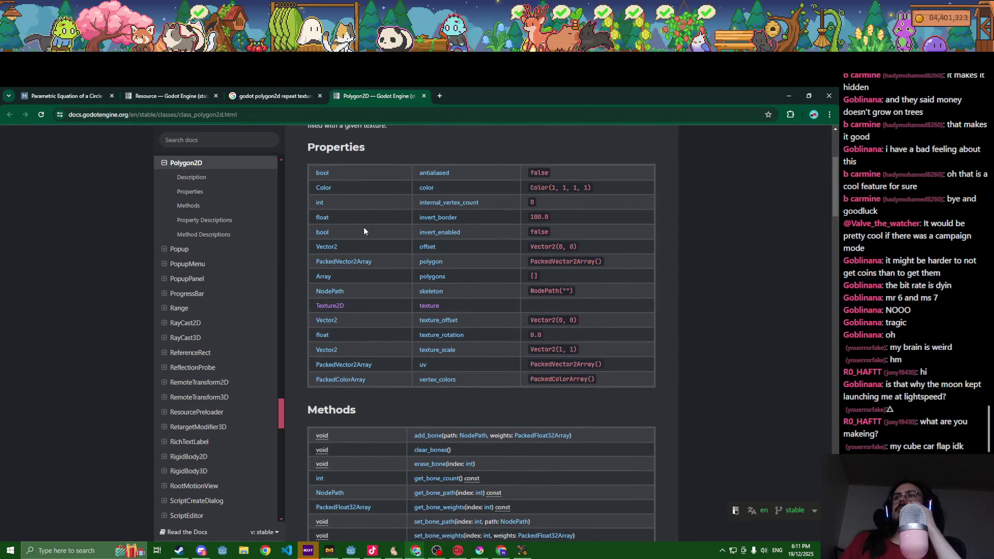
scroll(373, 256, "down", 3)
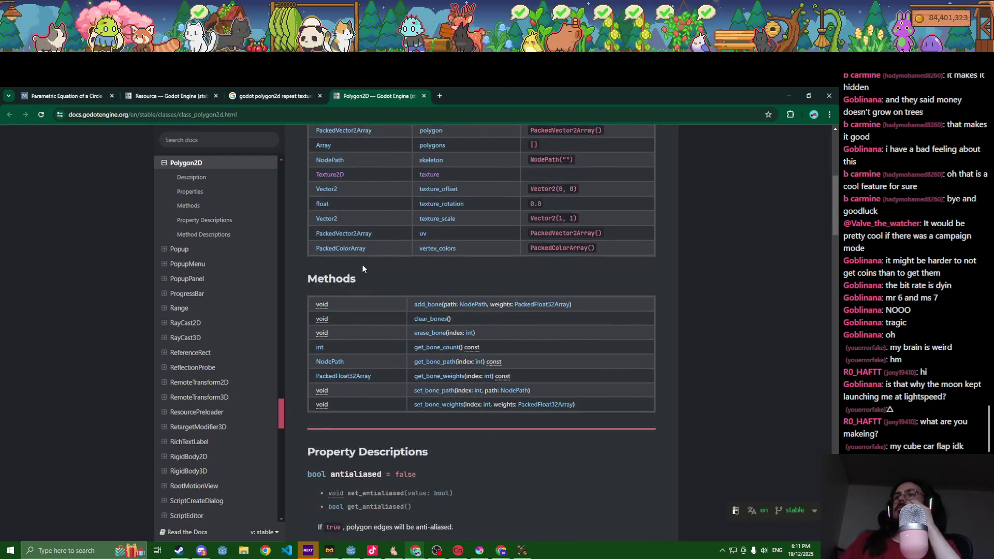
scroll(362, 267, "up", 5)
scroll(363, 267, "up", 2)
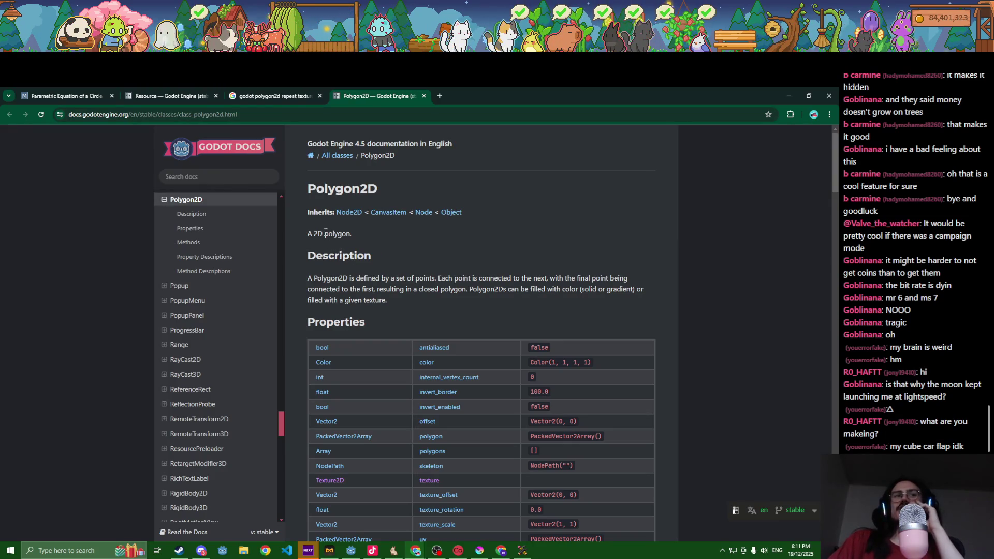
left_click(263, 93)
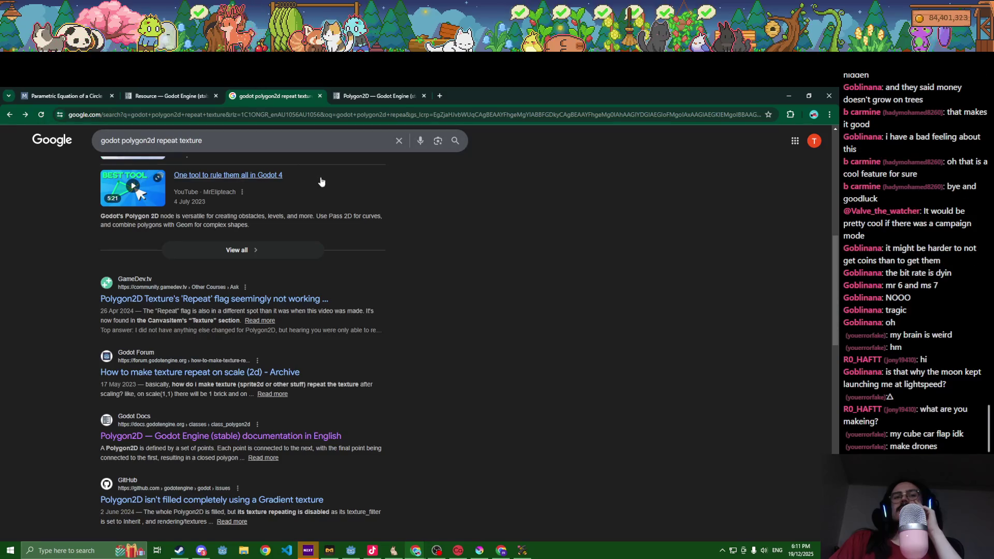
key("alt+Tab")
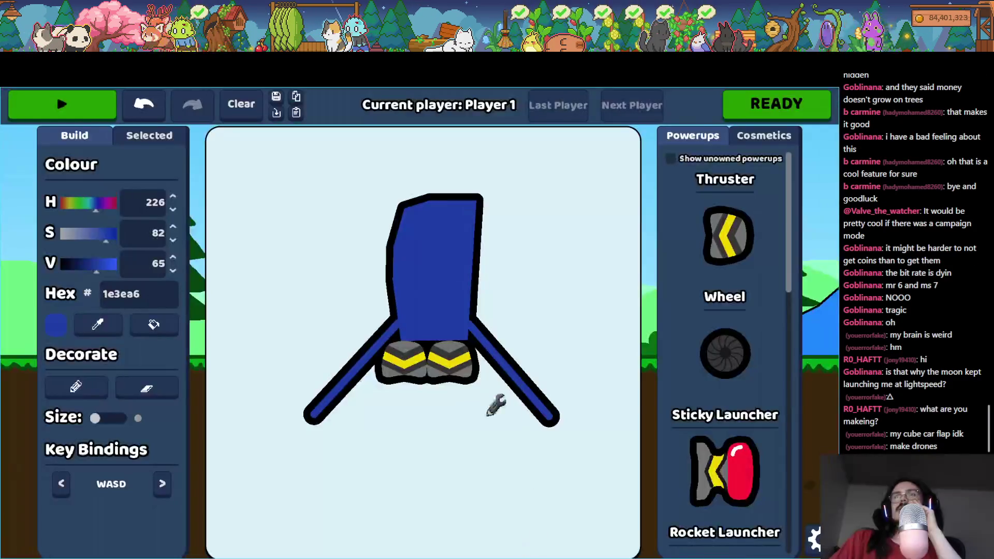
- Clear the old car and draw a grey drone body with four dark legs
left_click(243, 99)
left_click_drag(535, 234, 317, 303)
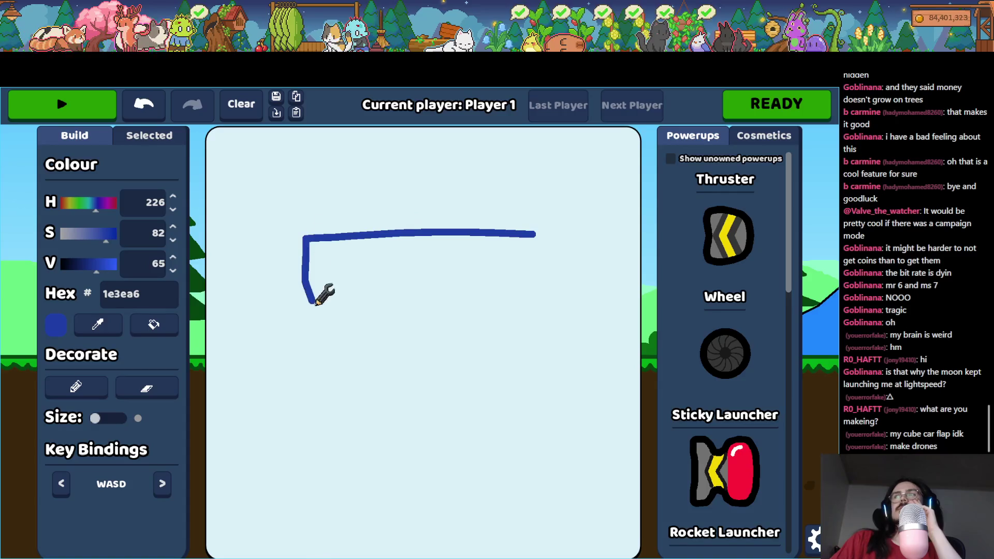
left_click_drag(494, 288, 496, 283)
mouse_move(598, 313)
left_mouse_down()
mouse_move(409, 304)
mouse_move(342, 333)
mouse_move(377, 342)
left_mouse_up()
mouse_move(457, 268)
left_mouse_down()
mouse_move(372, 267)
mouse_move(407, 316)
left_mouse_up()
left_click_drag(73, 229, 60, 232)
mouse_move(471, 292)
left_mouse_down()
mouse_move(382, 315)
mouse_move(470, 320)
mouse_move(472, 311)
left_mouse_up()
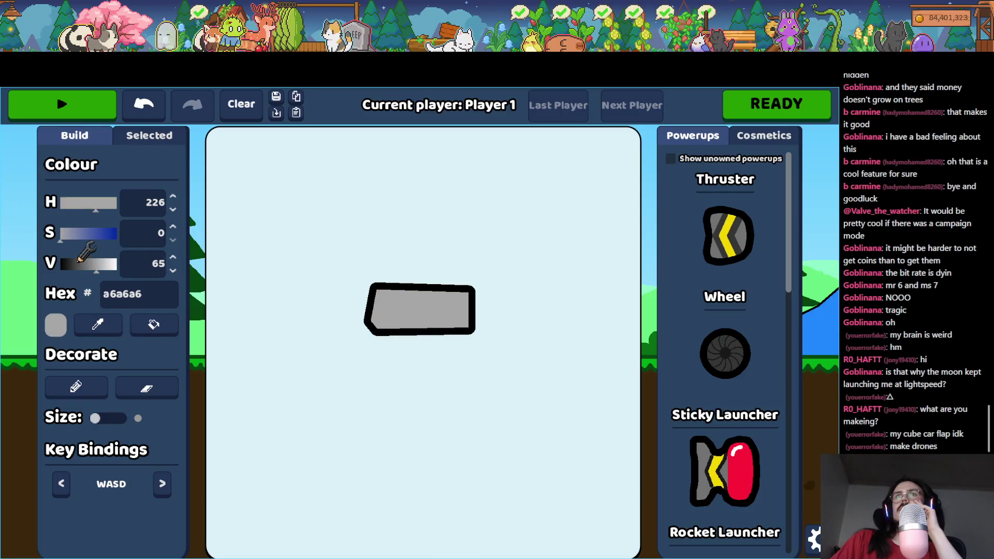
left_click(77, 263)
left_click_drag(346, 285, 286, 273)
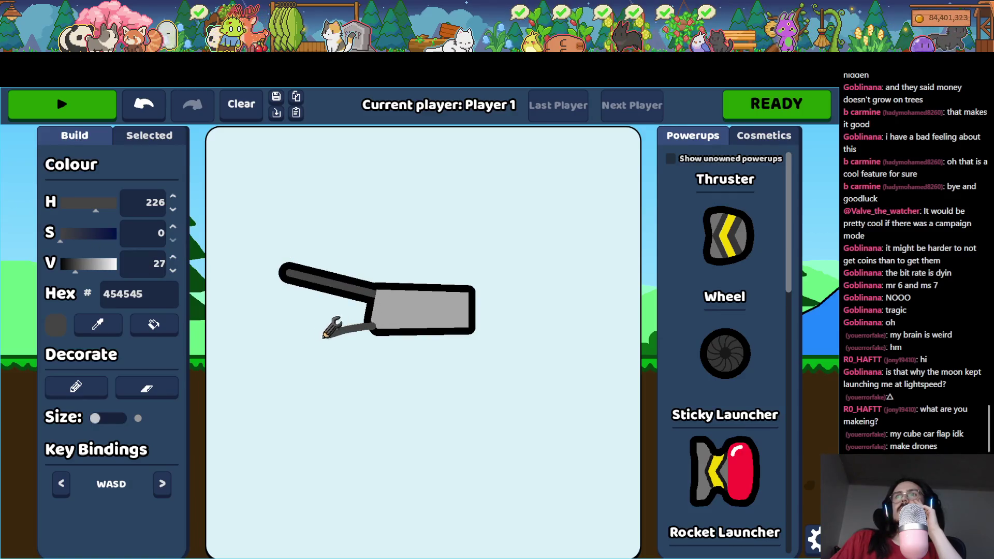
left_click_drag(324, 336, 273, 344)
left_click_drag(570, 336, 578, 339)
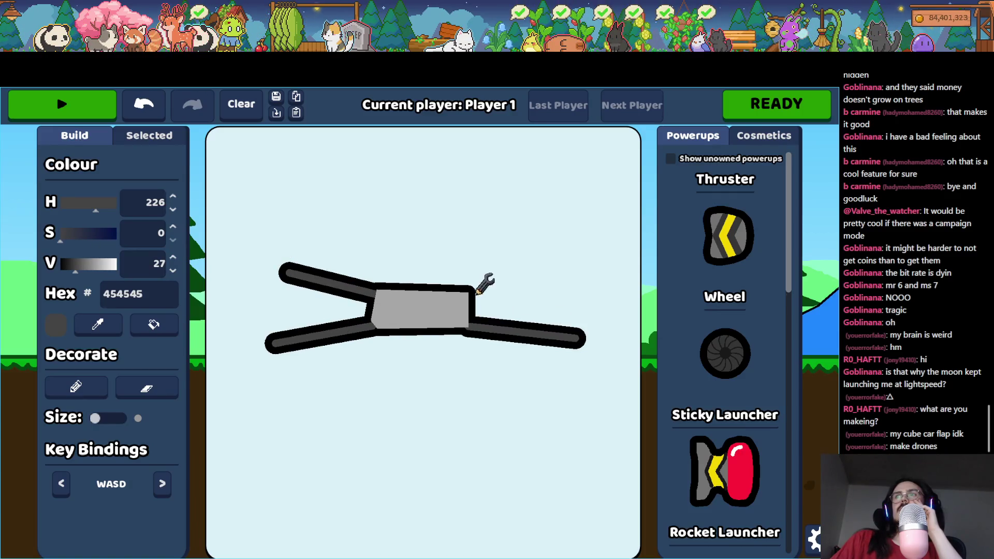
left_click_drag(548, 283, 582, 279)
- Place two hover modules under the drone's lower arms
scroll(731, 435, "down", 5)
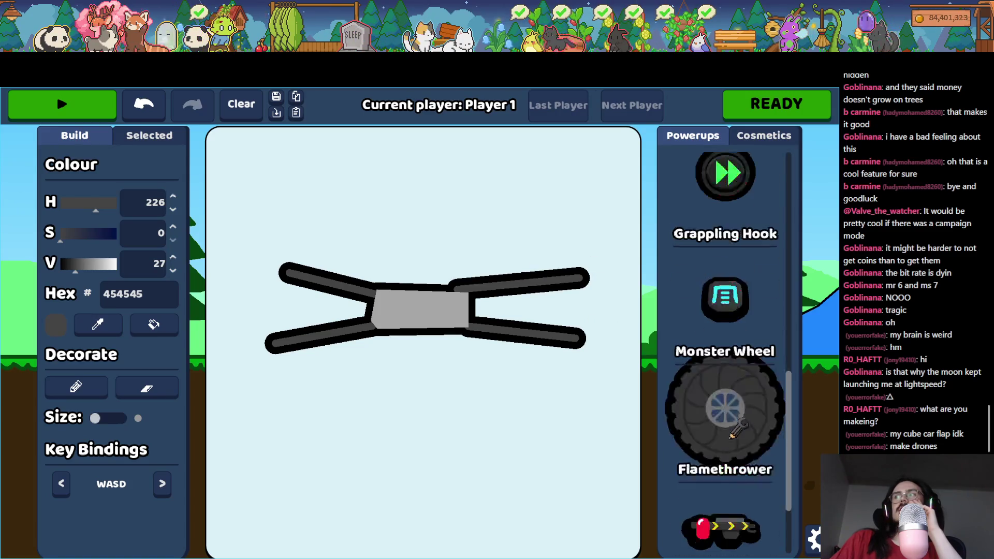
scroll(732, 394, "down", 2)
mouse_move(730, 513)
left_mouse_down()
mouse_move(566, 357)
mouse_move(556, 360)
left_mouse_up()
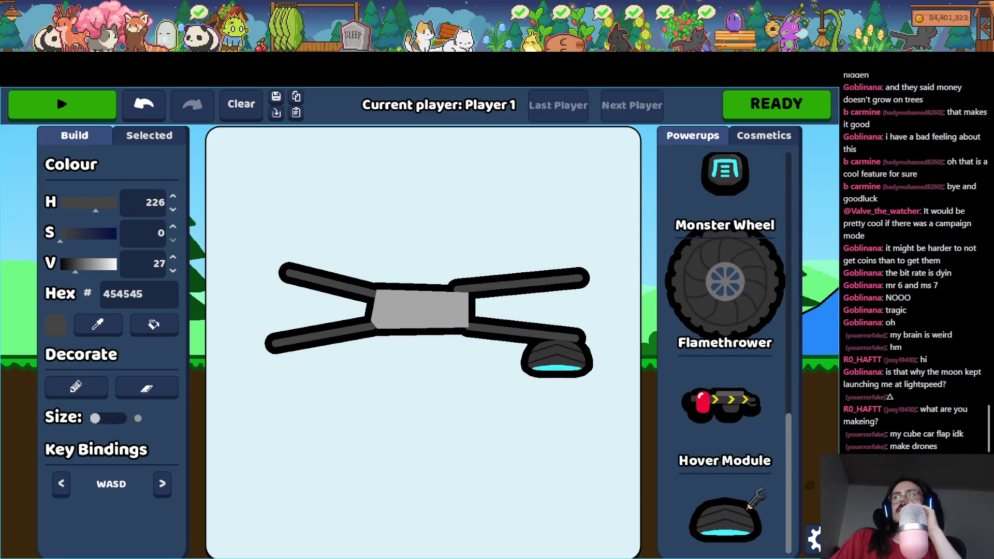
left_click_drag(587, 495, 296, 371)
scroll(691, 383, "up", 4)
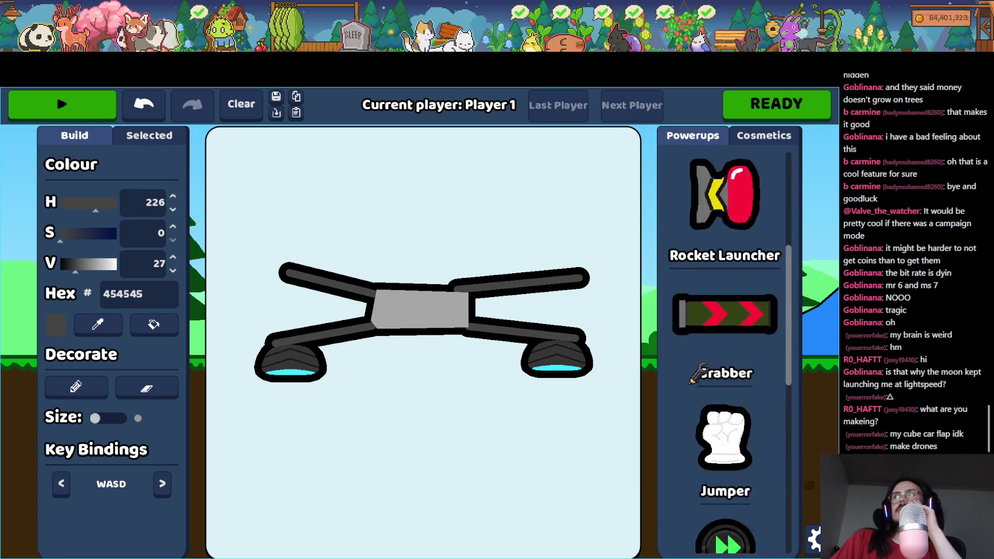
scroll(726, 384, "up", 4)
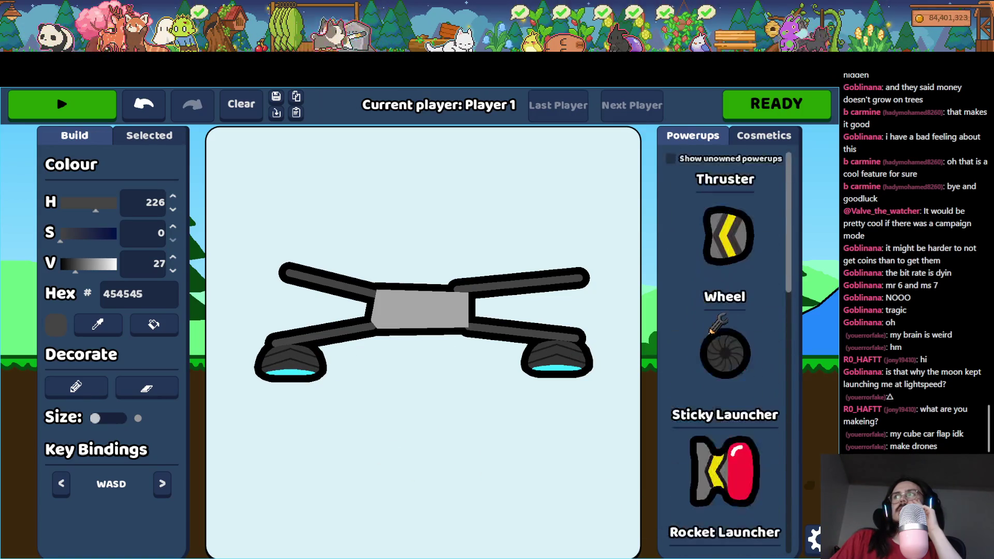
- Put a Thruster on each upper arm and launch a test flight
mouse_move(719, 250)
left_mouse_down()
mouse_move(262, 287)
mouse_move(307, 286)
left_mouse_up()
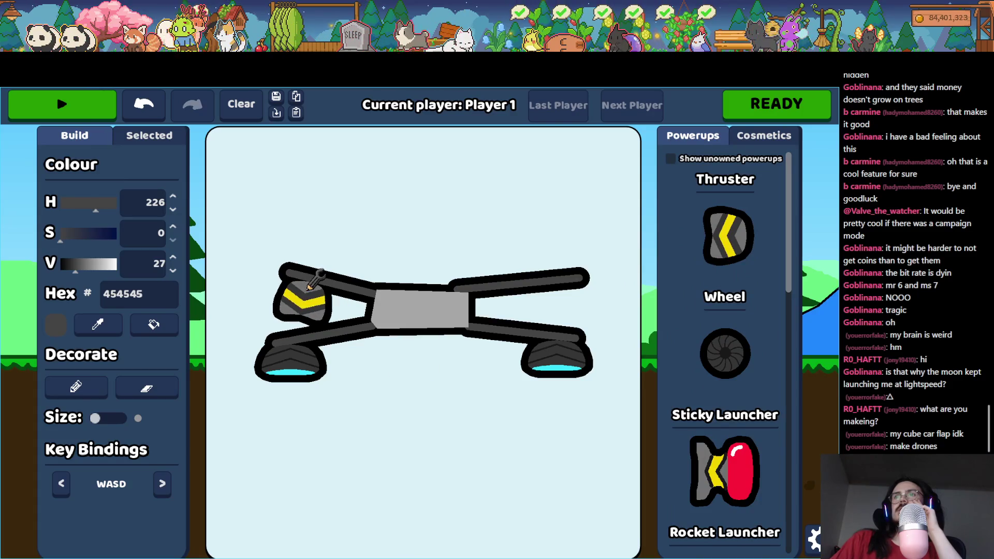
left_click_drag(307, 289, 312, 287)
mouse_move(725, 236)
left_mouse_down()
mouse_move(597, 310)
mouse_move(561, 284)
left_mouse_up()
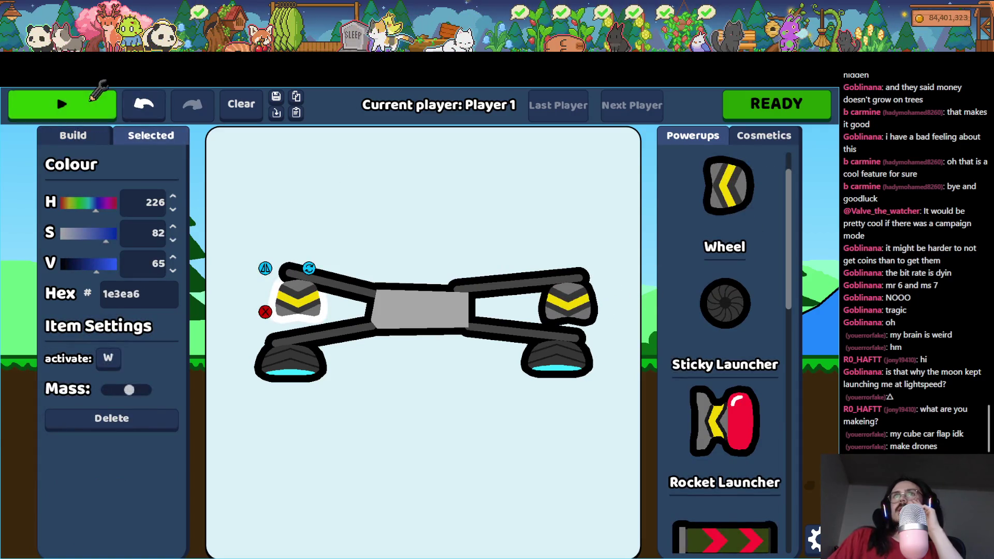
left_click(94, 99)
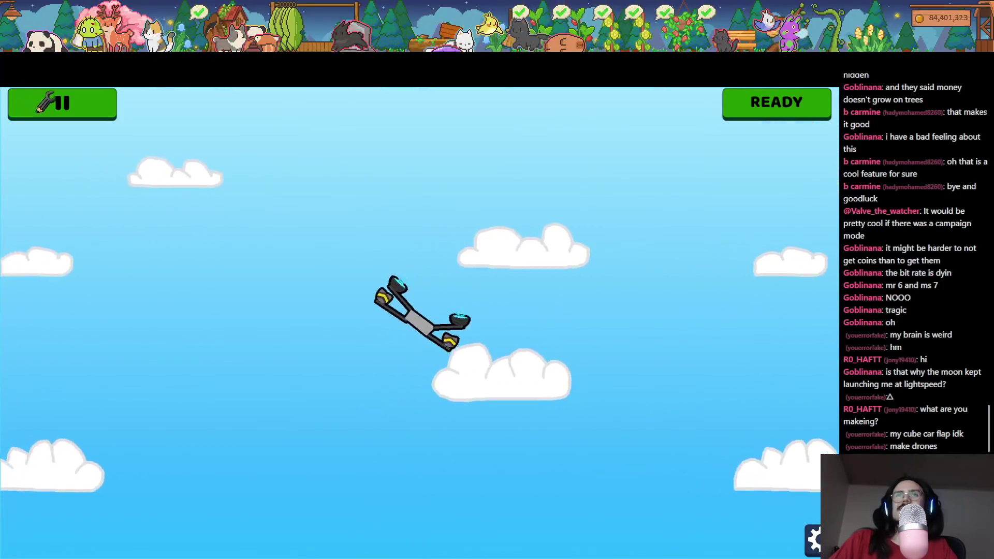
- Stop the flight, delete the side thruster, and test-fly again
left_click(52, 103)
left_click(405, 259)
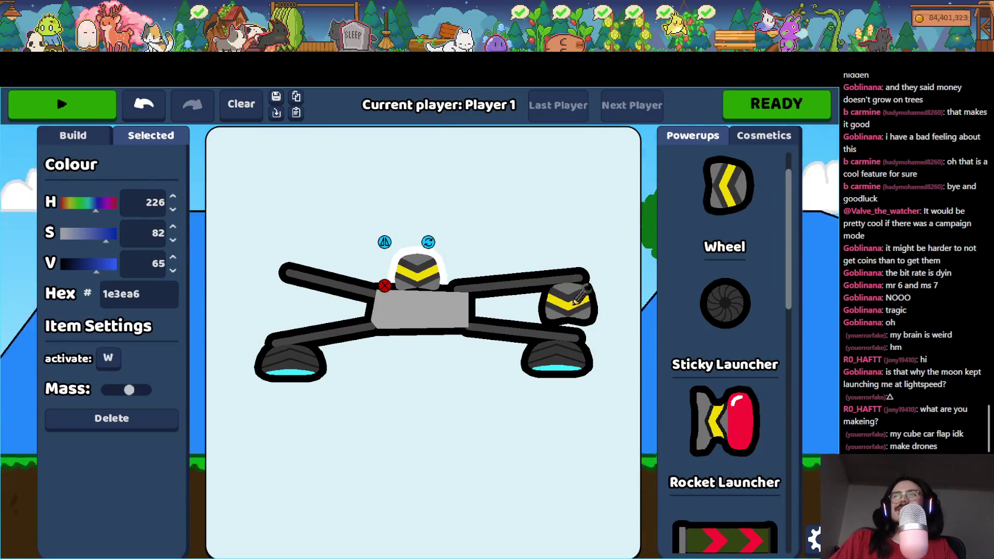
left_click(568, 303)
key("Delete")
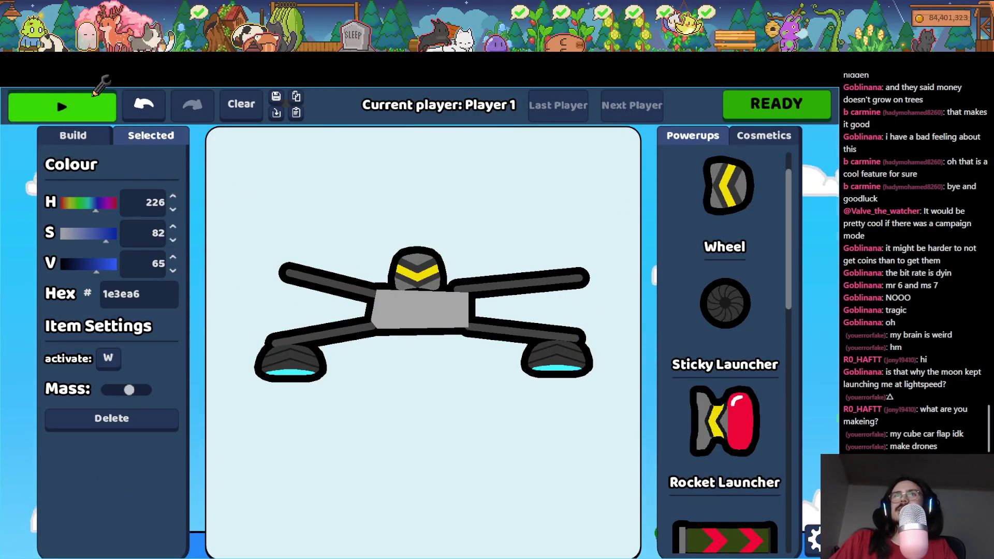
left_click(93, 96)
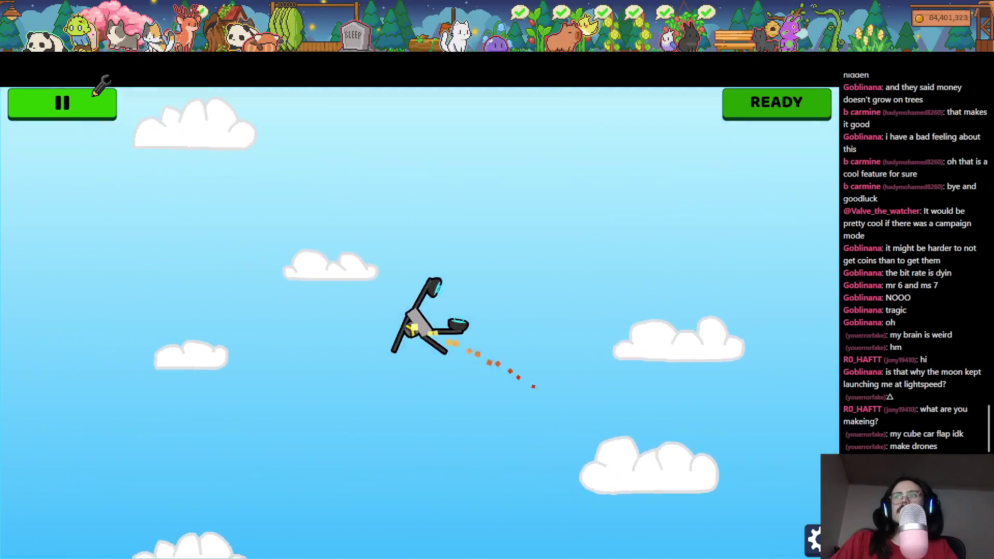
- Draw hooked claw tips on both upper arms, remove a stray line, and relaunch
left_click(95, 94)
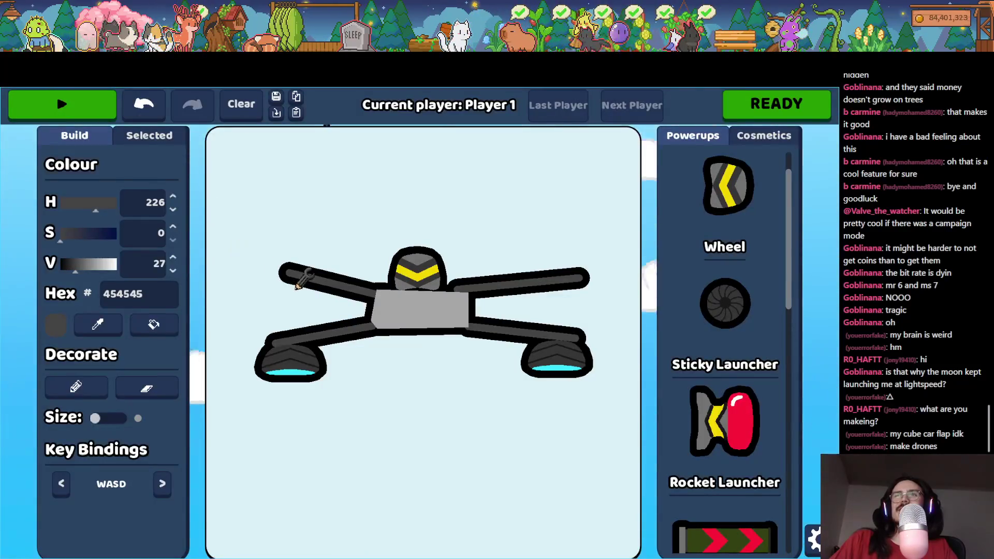
mouse_move(271, 271)
left_mouse_down()
mouse_move(255, 271)
mouse_move(337, 279)
left_mouse_up()
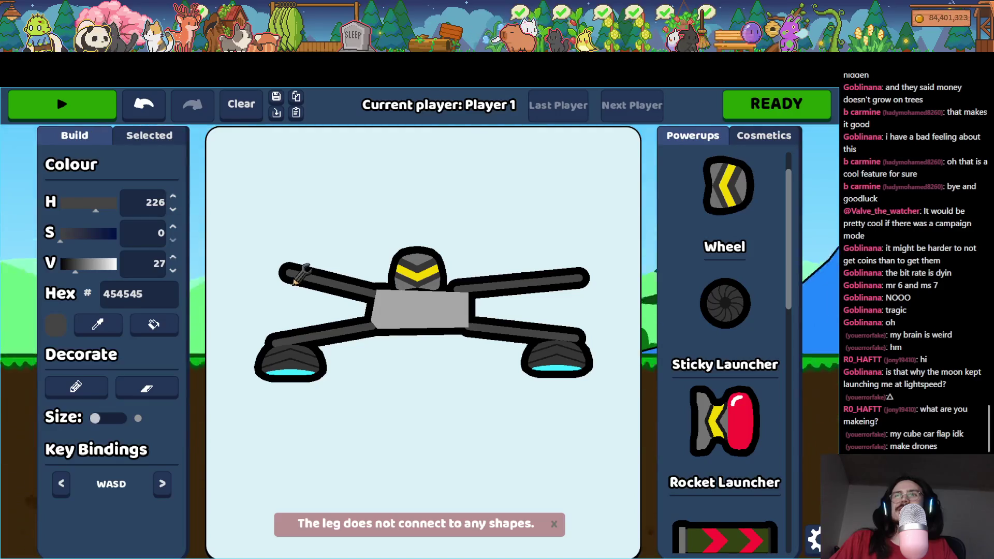
left_click_drag(275, 260, 269, 261)
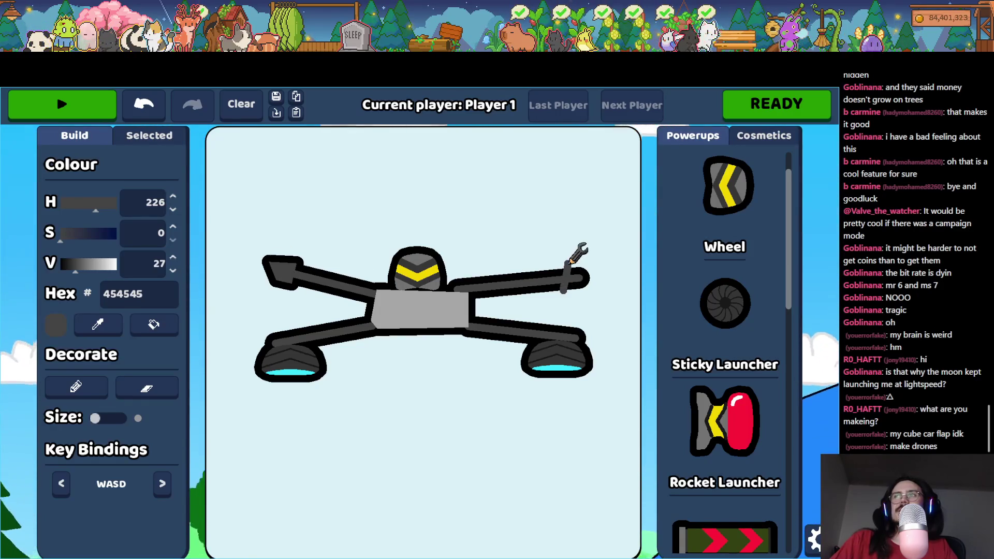
mouse_move(580, 275)
left_mouse_down()
mouse_move(575, 264)
mouse_move(604, 250)
mouse_move(554, 262)
mouse_move(588, 262)
mouse_move(578, 266)
mouse_move(603, 277)
mouse_move(581, 282)
mouse_move(590, 280)
mouse_move(580, 212)
mouse_move(596, 312)
mouse_move(574, 284)
left_mouse_up()
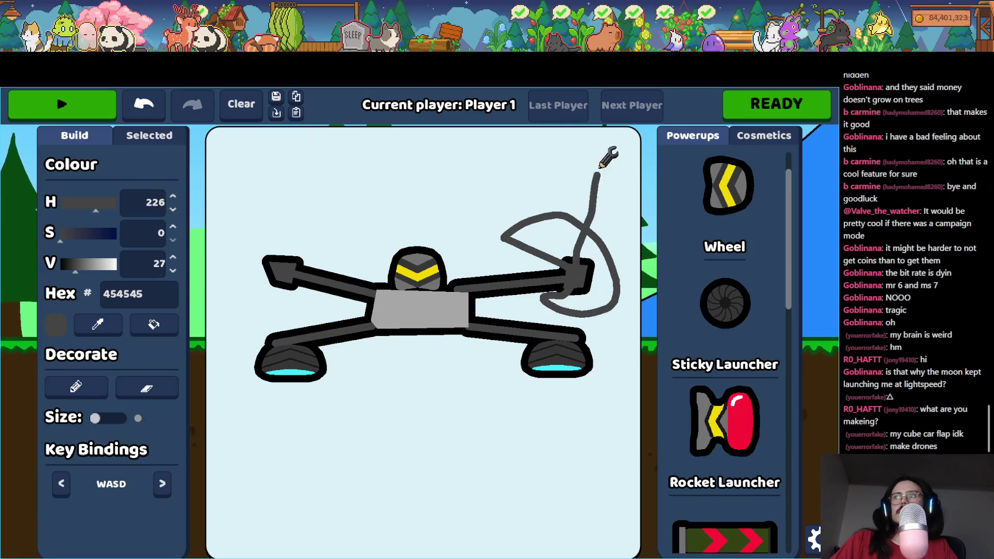
left_click_drag(601, 167, 588, 197)
mouse_move(579, 268)
left_mouse_down()
mouse_move(628, 221)
mouse_move(634, 280)
mouse_move(434, 212)
mouse_move(474, 221)
left_mouse_up()
left_click(124, 444)
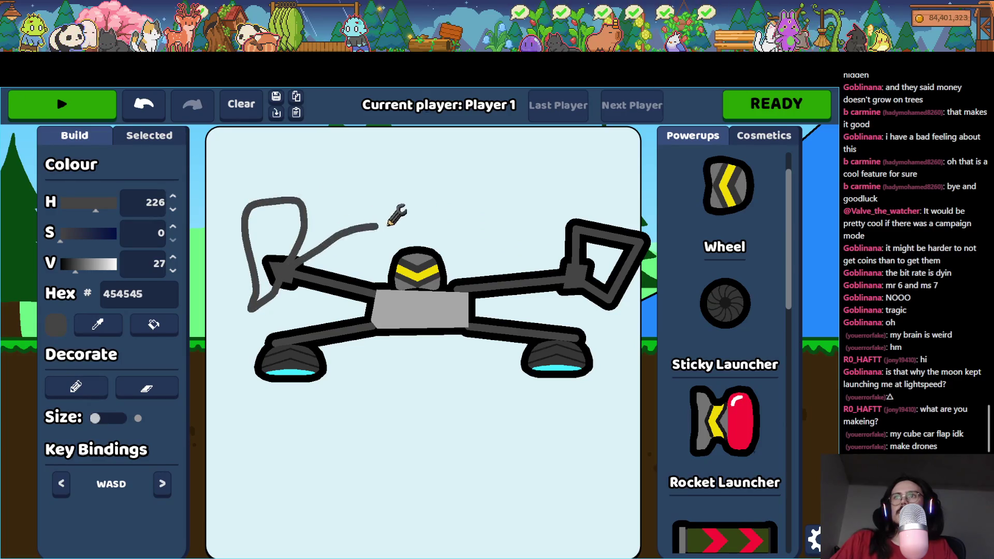
left_click_drag(389, 224, 387, 226)
left_click(95, 107)
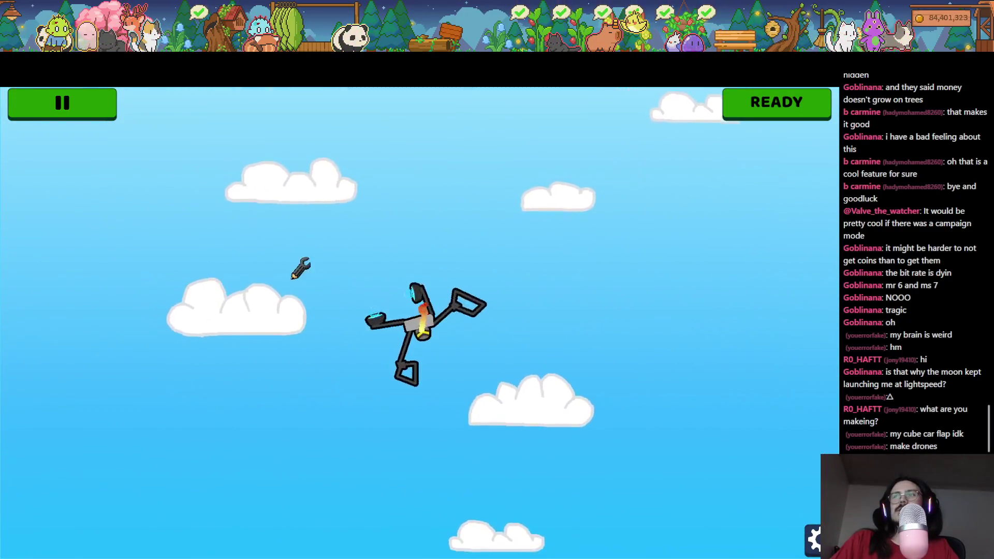
- Stop the flight, browse the Powerups list, and relaunch the clawed drone's test flight
left_click(95, 103)
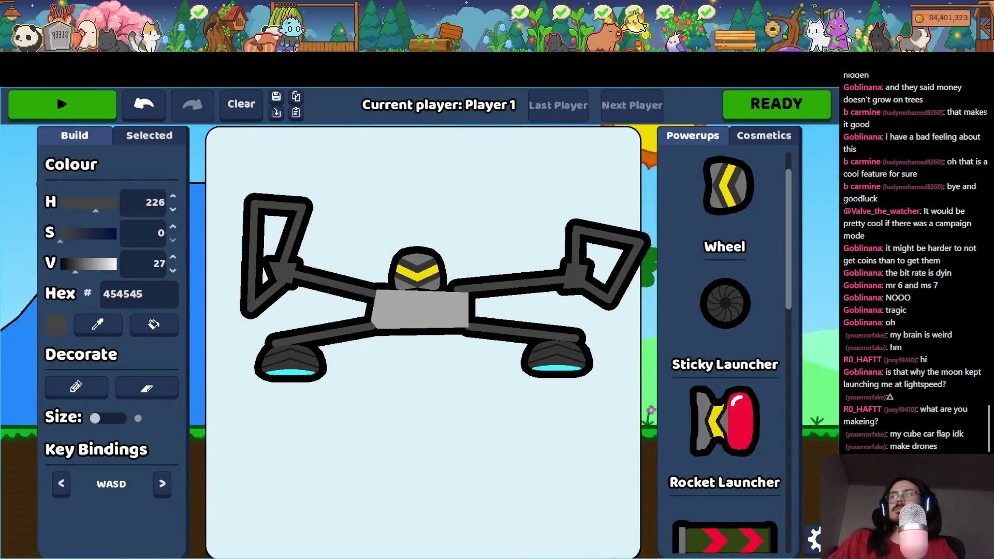
scroll(720, 456, "down", 6)
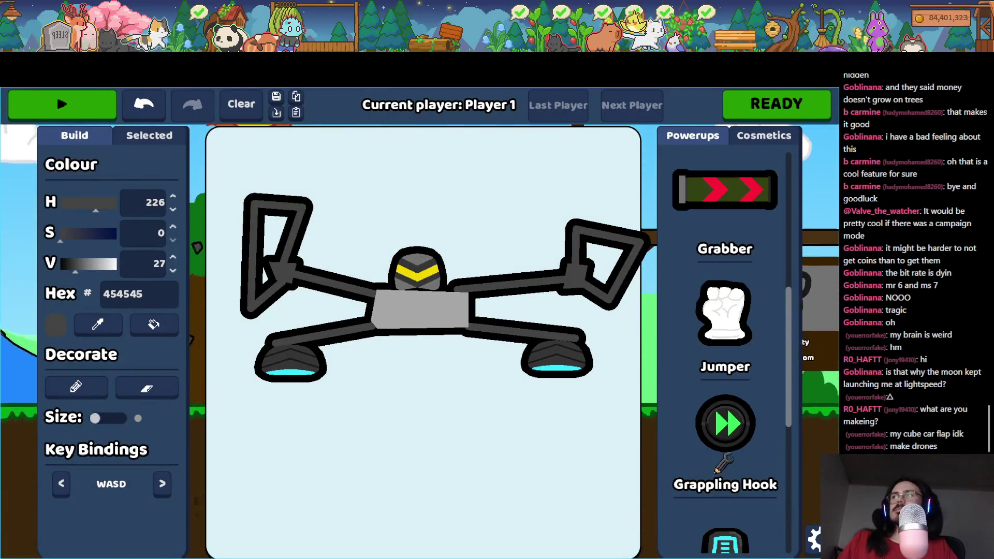
scroll(719, 466, "down", 4)
left_click(73, 93)
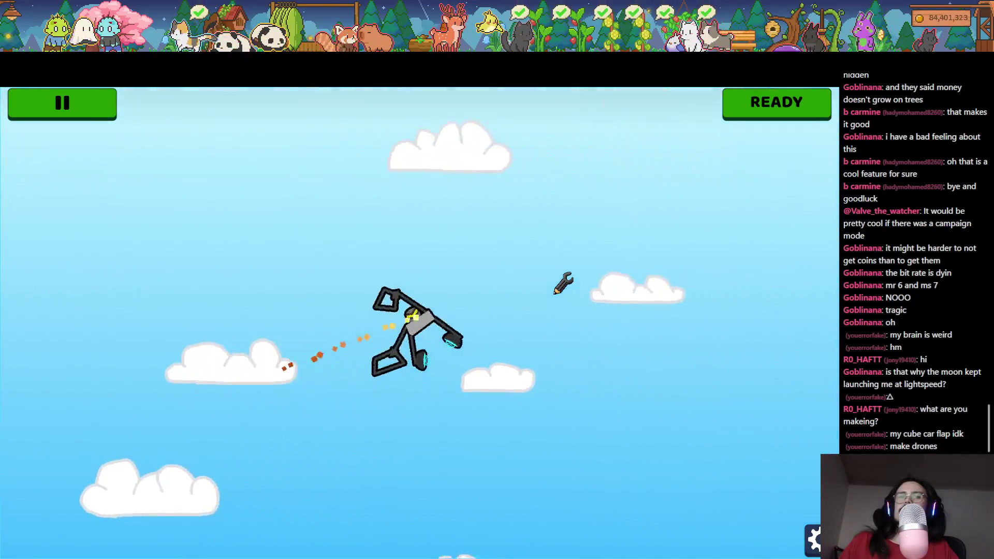
key("alt+Tab")
key("alt+Tab")
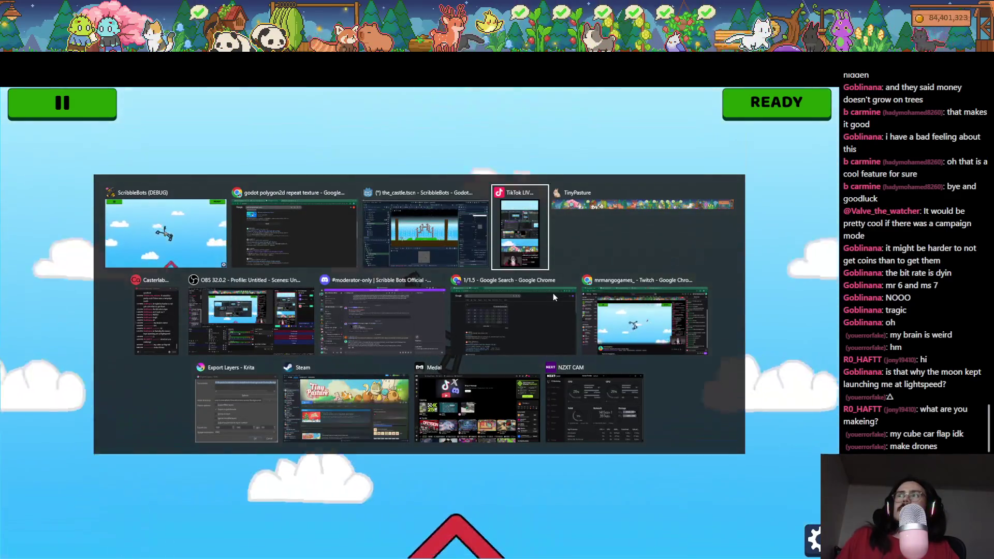
- Open the GameDev.tv thread about Polygon2D's Repeat flag from the Google results
left_click(313, 254)
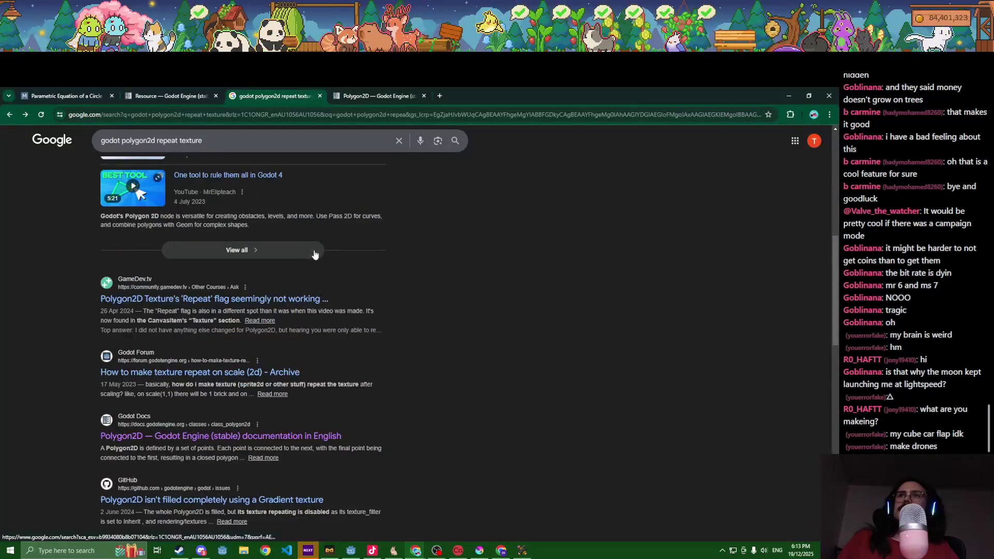
scroll(337, 279, "down", 4)
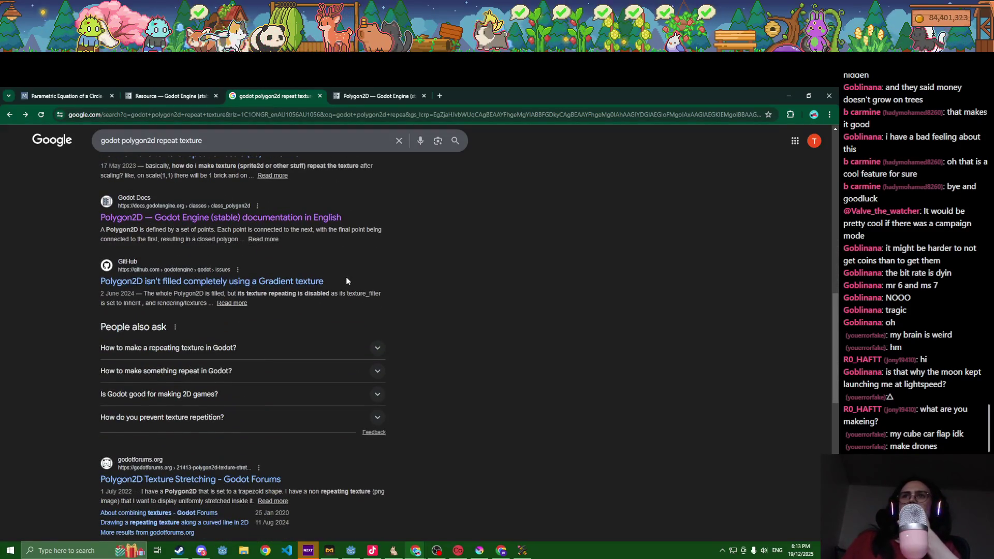
scroll(346, 281, "up", 3)
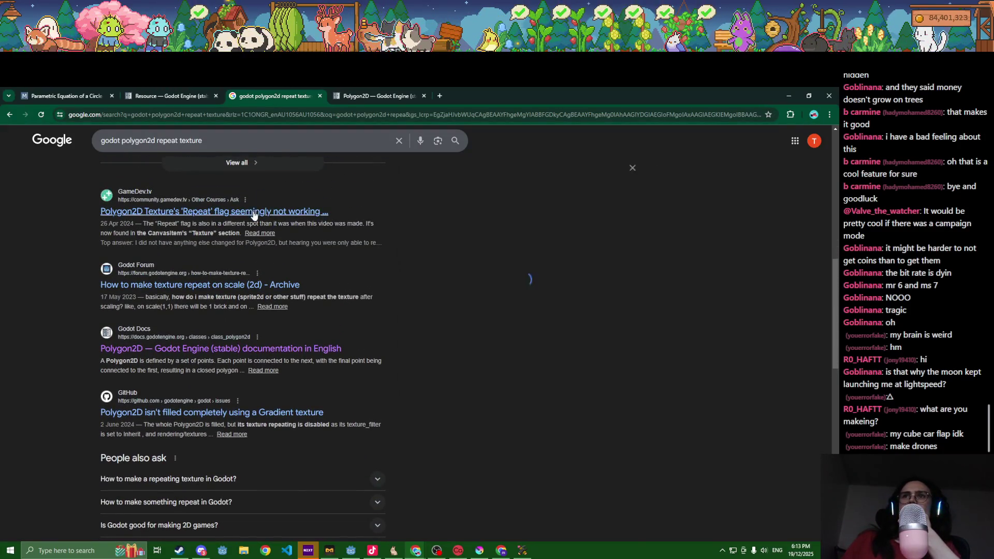
left_click(254, 213)
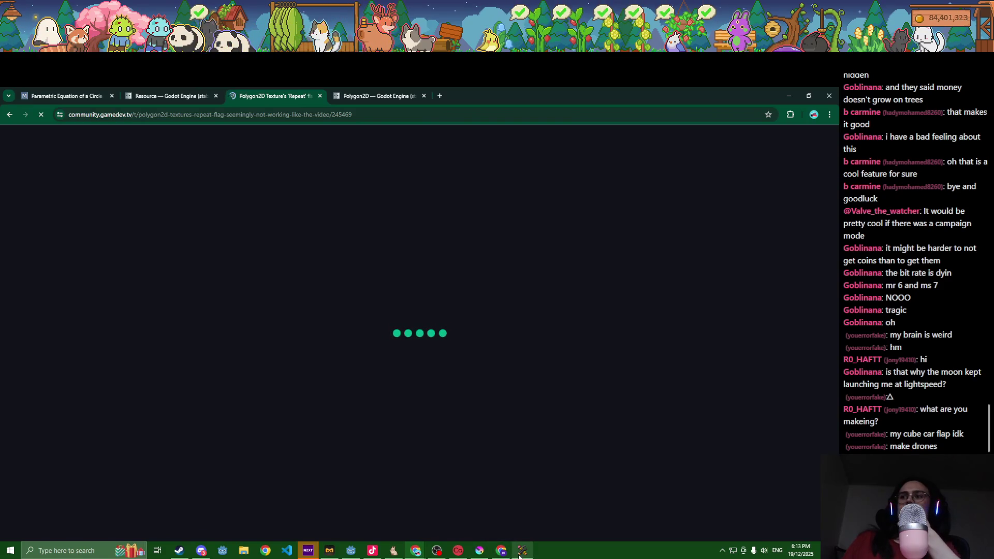
mouse_move(520, 556)
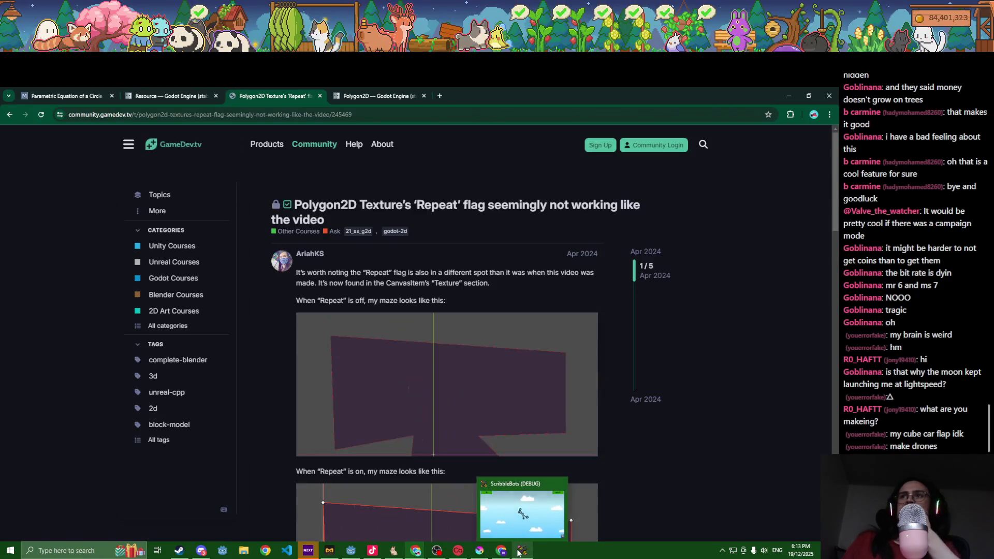
left_click(520, 553)
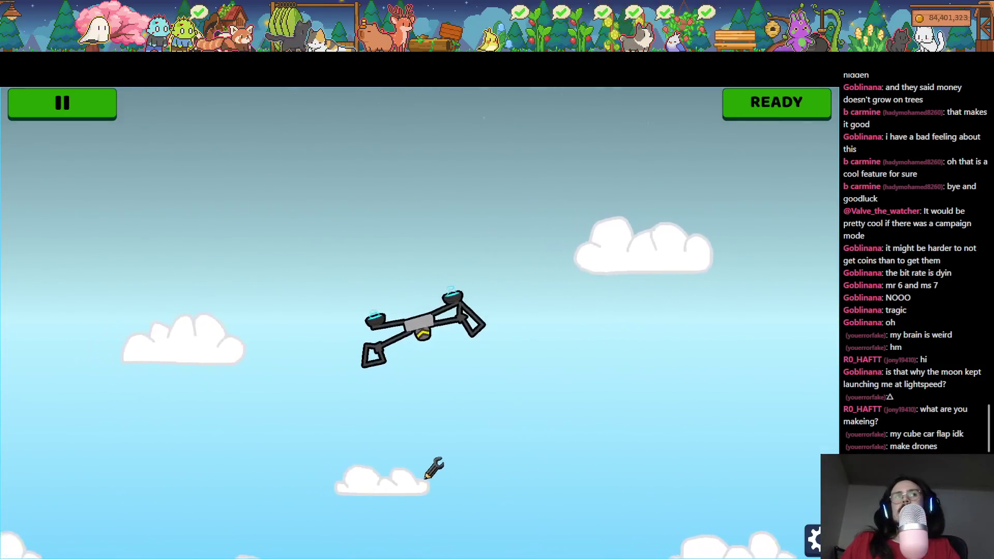
- Read that Repeat now lives under CanvasItem's Texture section, highlighting 'CanvasItem's'
key("alt+Tab")
scroll(368, 404, "down", 3)
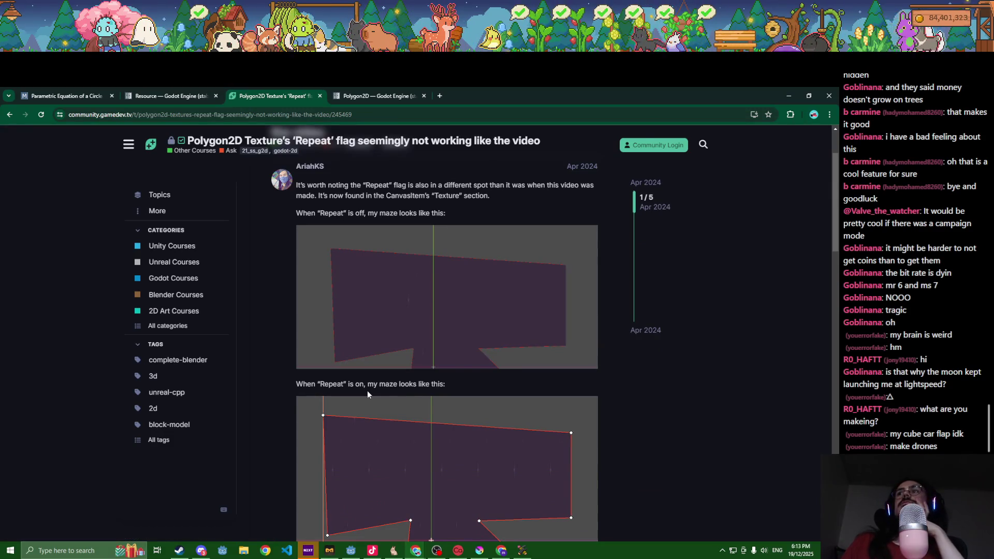
scroll(368, 393, "up", 1)
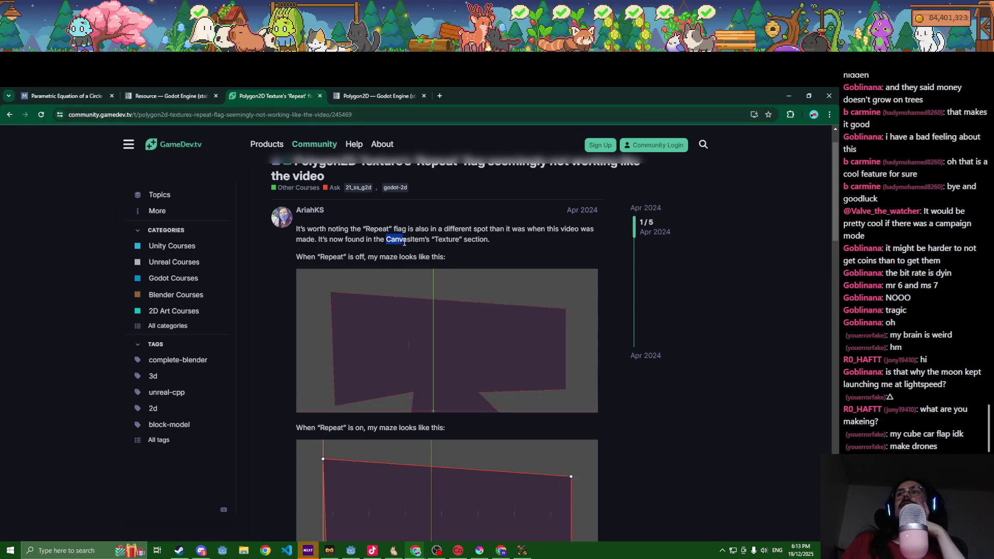
left_click_drag(428, 243, 429, 243)
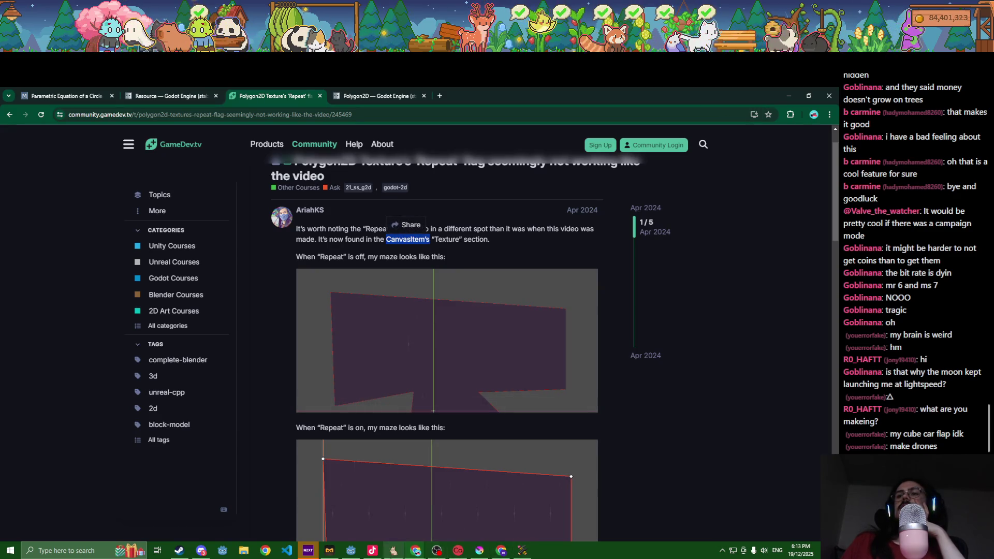
left_click(351, 553)
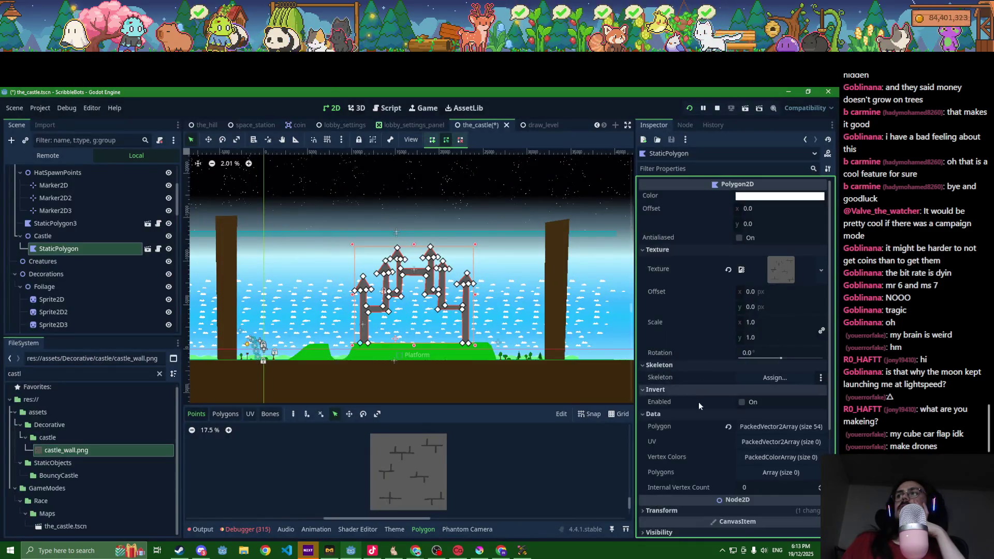
- Enable texture Repeat on the castle polygon so castle_wall.png tiles across the walls
scroll(699, 405, "down", 5)
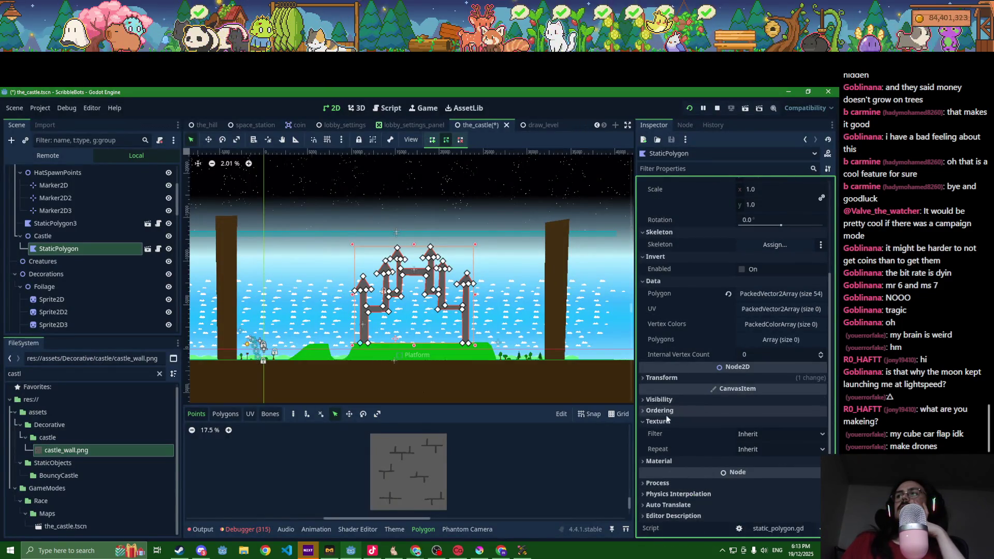
left_click(755, 451)
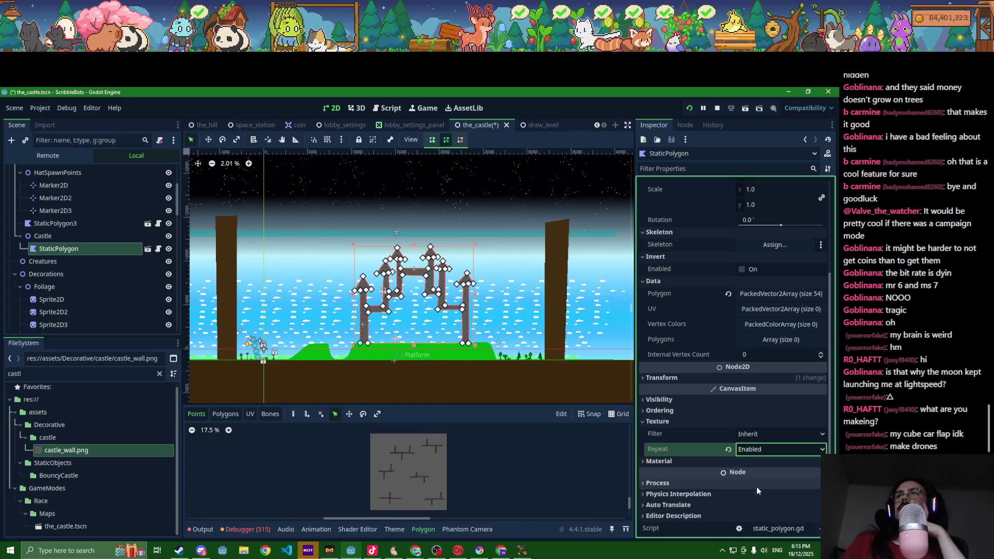
scroll(392, 310, "up", 4)
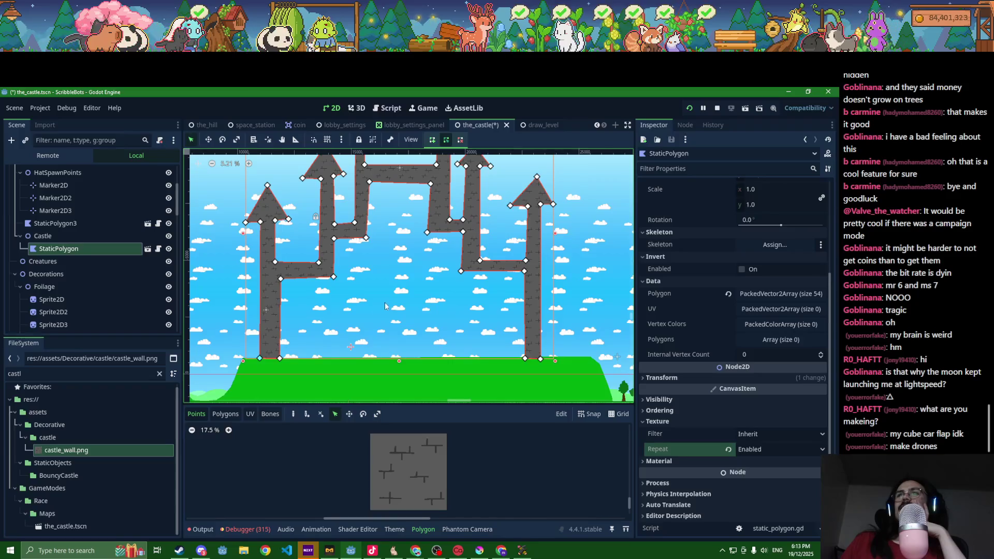
scroll(384, 306, "up", 2)
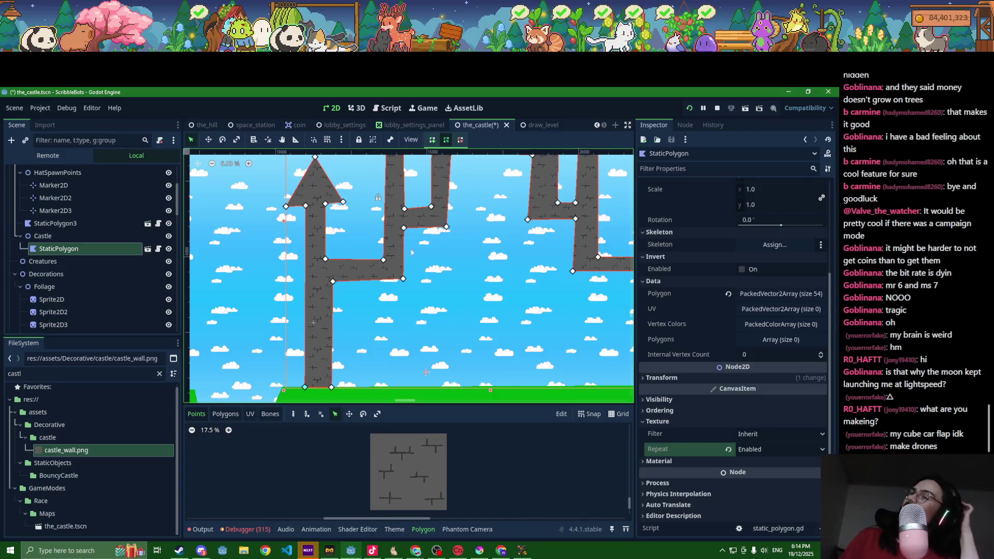
scroll(410, 311, "down", 5)
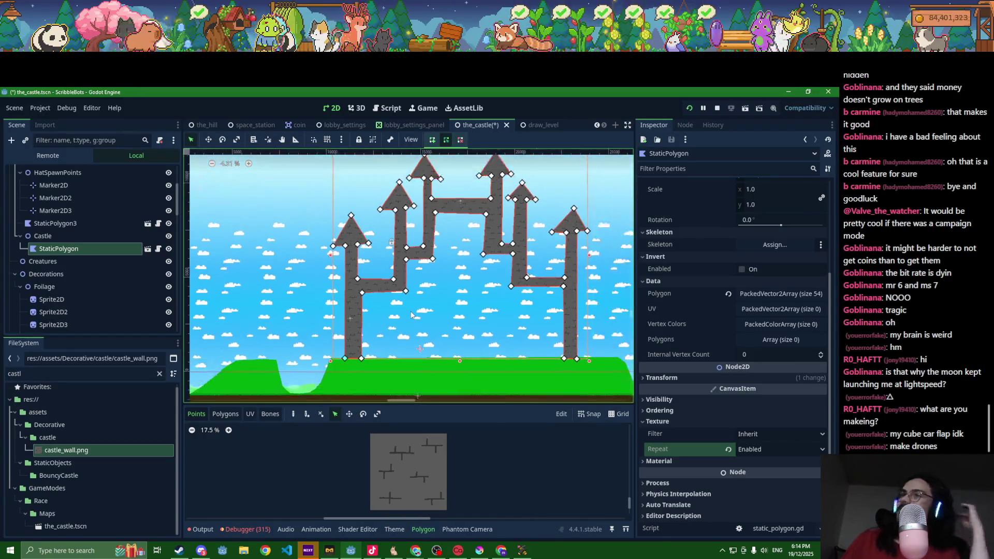
scroll(354, 350, "up", 5)
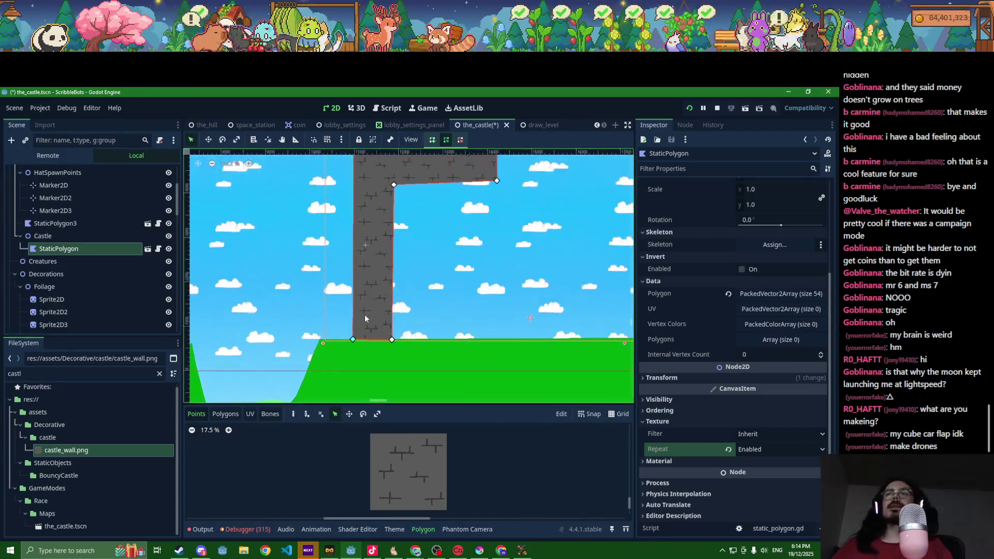
- Raise the left pillar's bottom vertex above the ground and save the_castle scene
left_click_drag(355, 330, 350, 262)
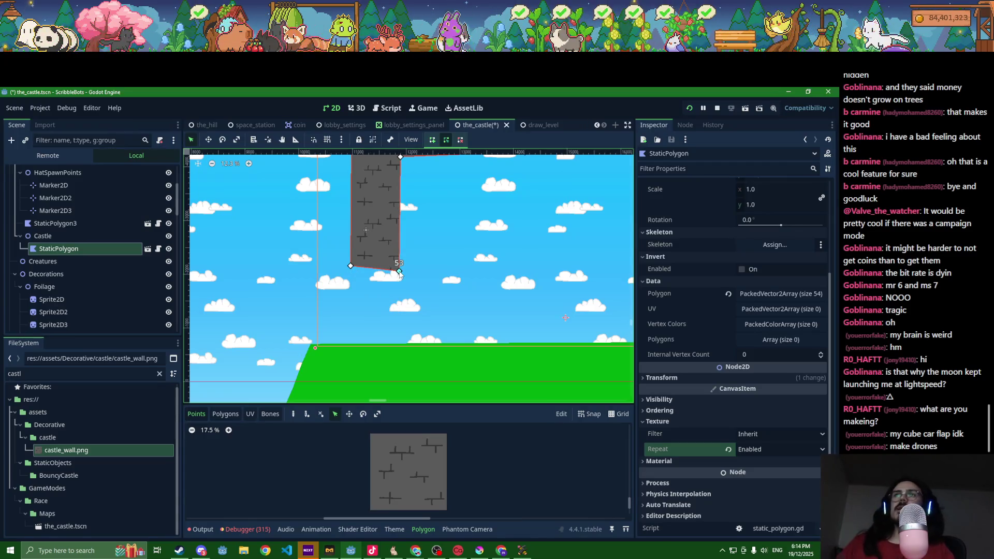
scroll(400, 275, "down", 1)
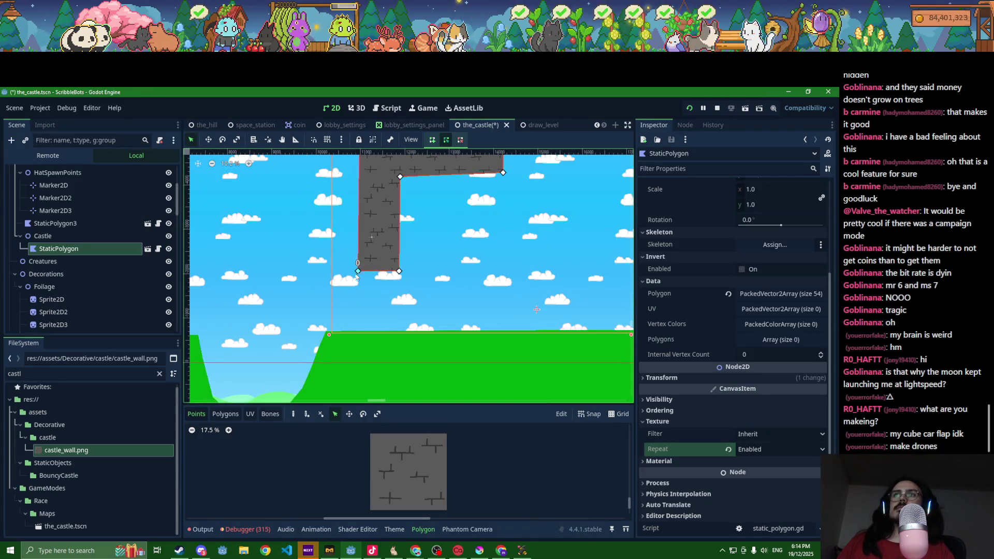
scroll(342, 282, "down", 2)
key("ctrl+s")
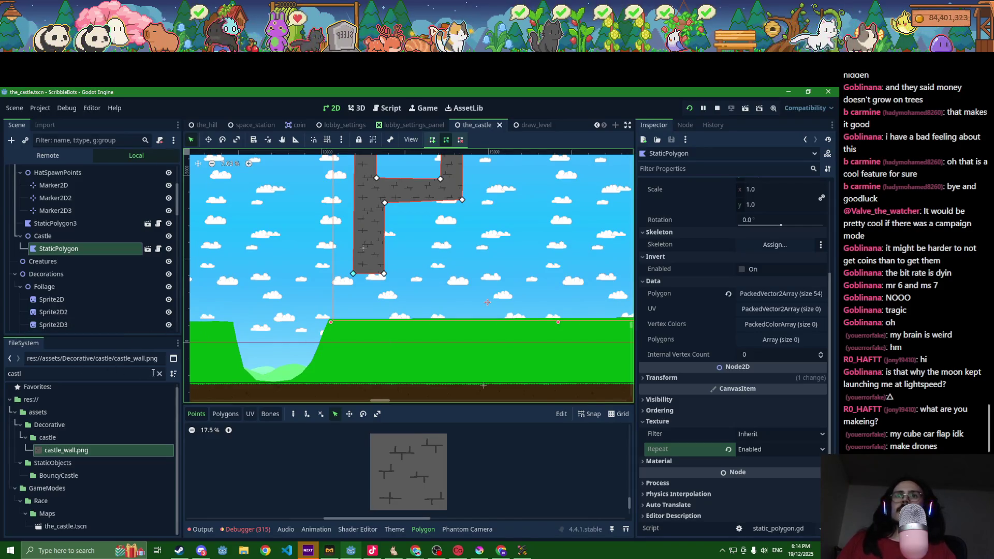
- Filter the FileSystem for 'cast' and bring up actions for the_castle.tscn
left_click(160, 374)
type("castl")
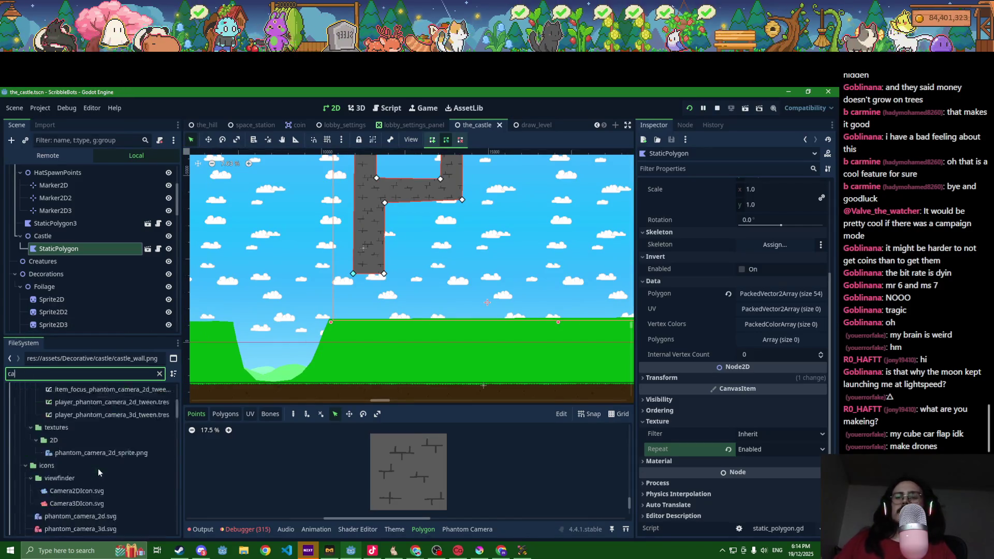
key("BackSpace")
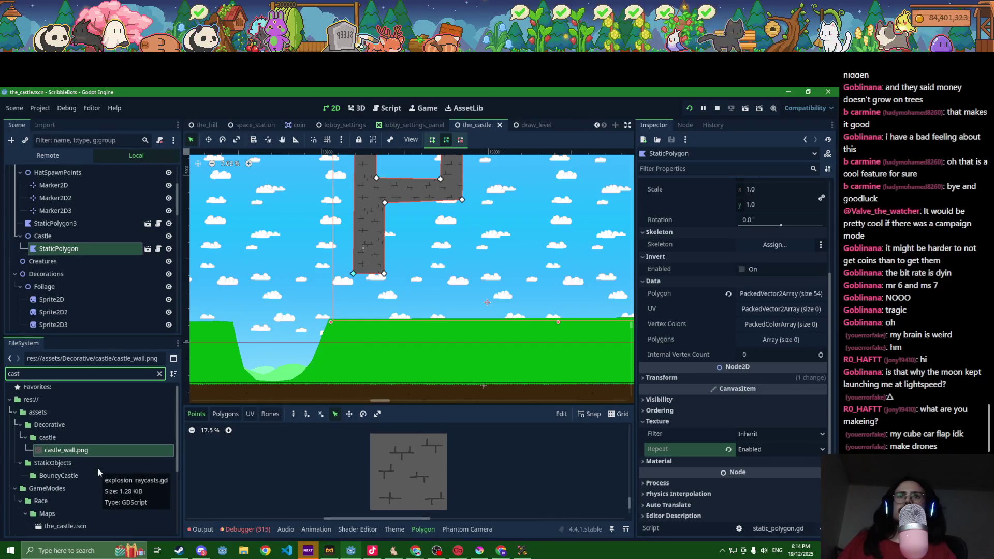
right_click(85, 528)
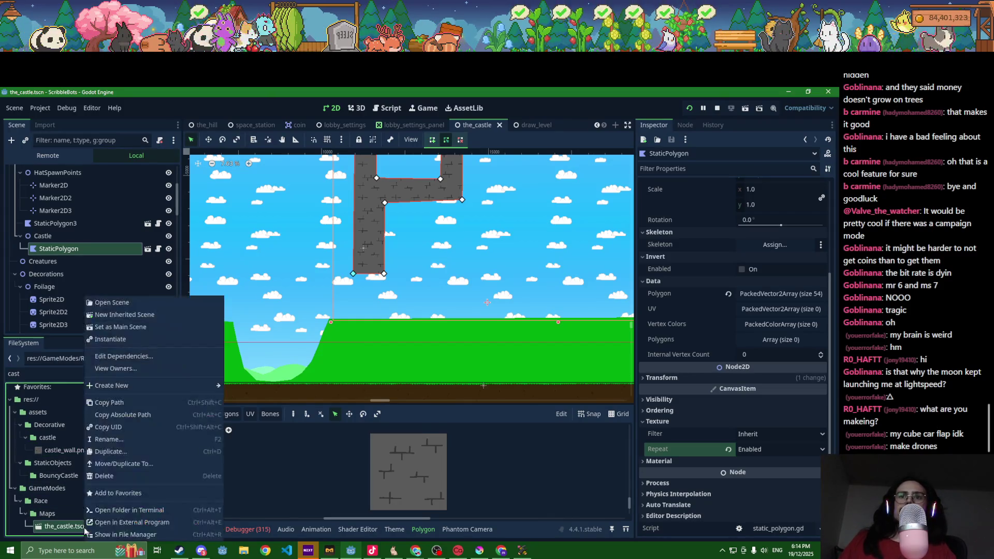
- Copy the_castle.tscn UID and quick-open GameData.gd
left_click(100, 427)
key("ctrl+o")
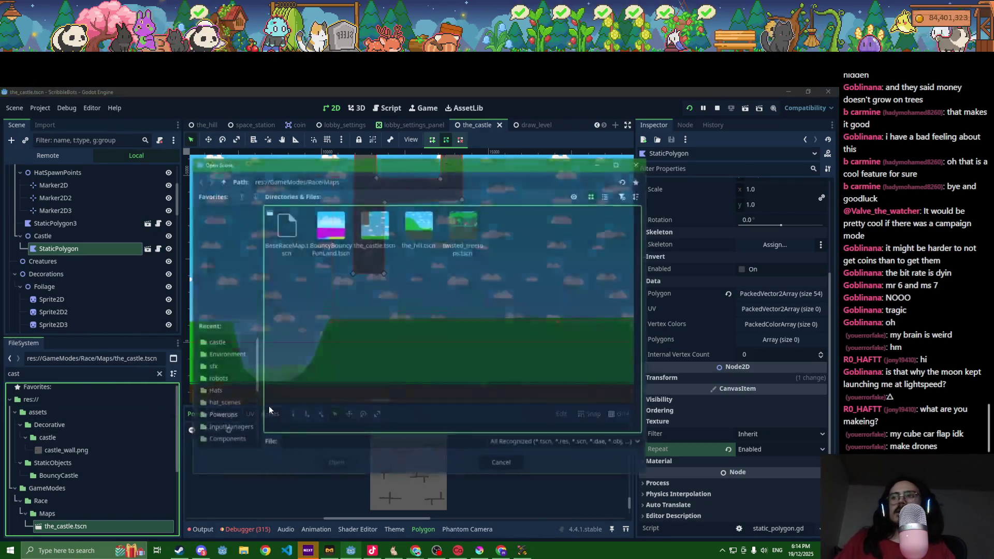
key("Escape")
key("alt+shift+o")
type("gamedata")
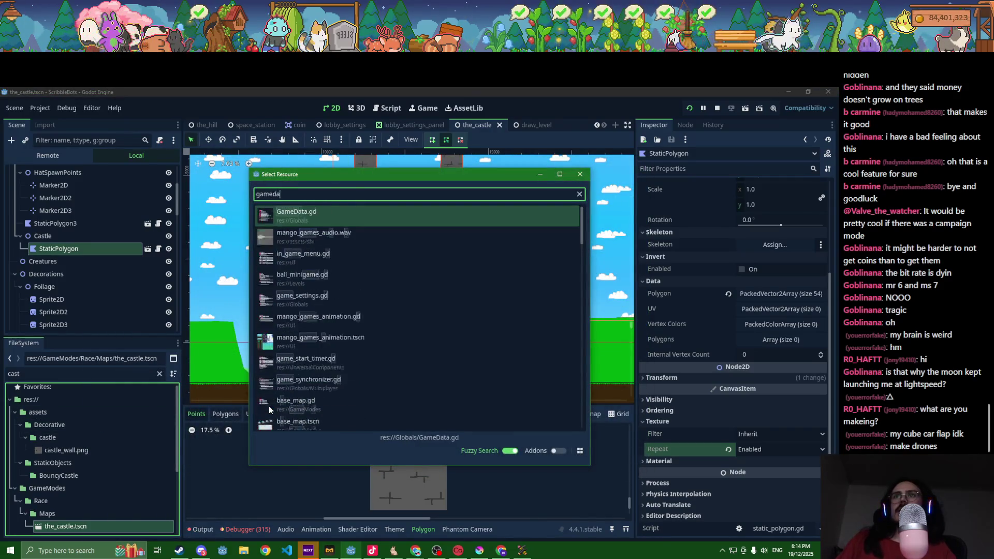
key("Return")
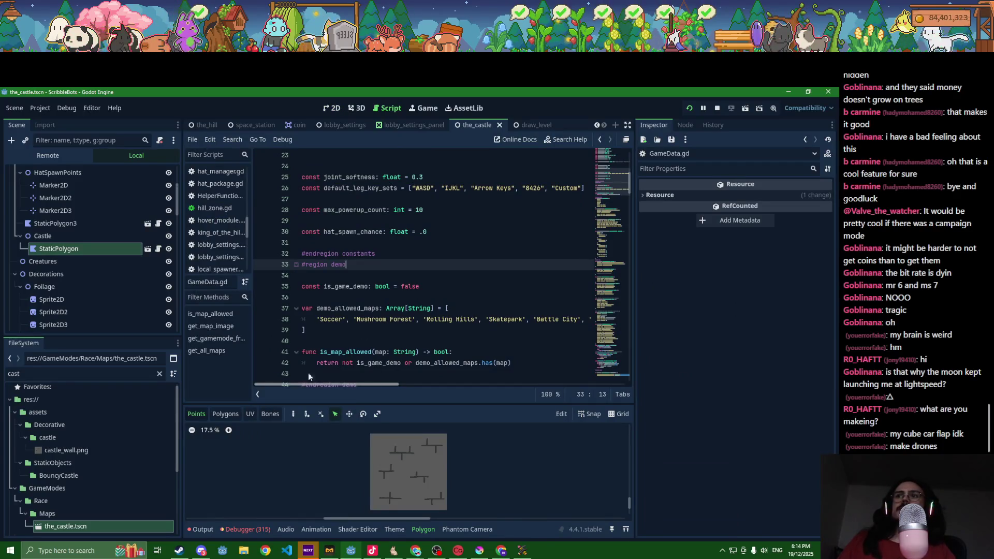
- Add a 'The Castle' entry with the copied UID to race_maps, then restart the game
scroll(333, 343, "down", 2)
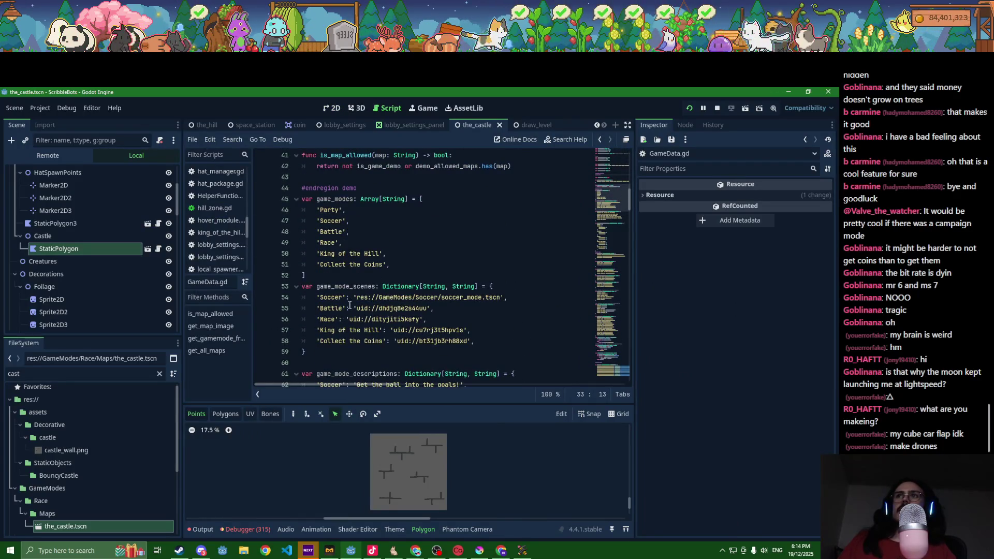
scroll(341, 300, "down", 6)
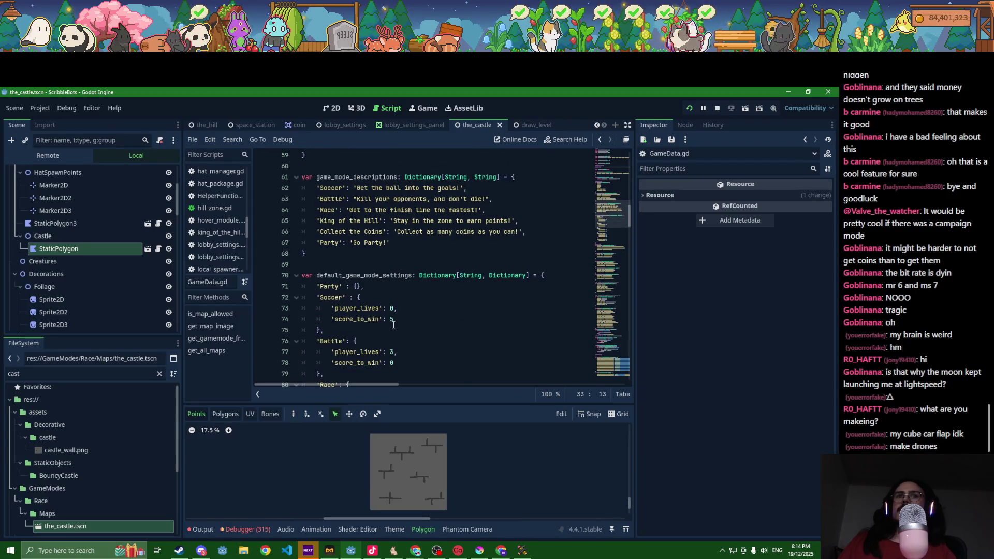
scroll(393, 325, "down", 1)
scroll(393, 324, "down", 2)
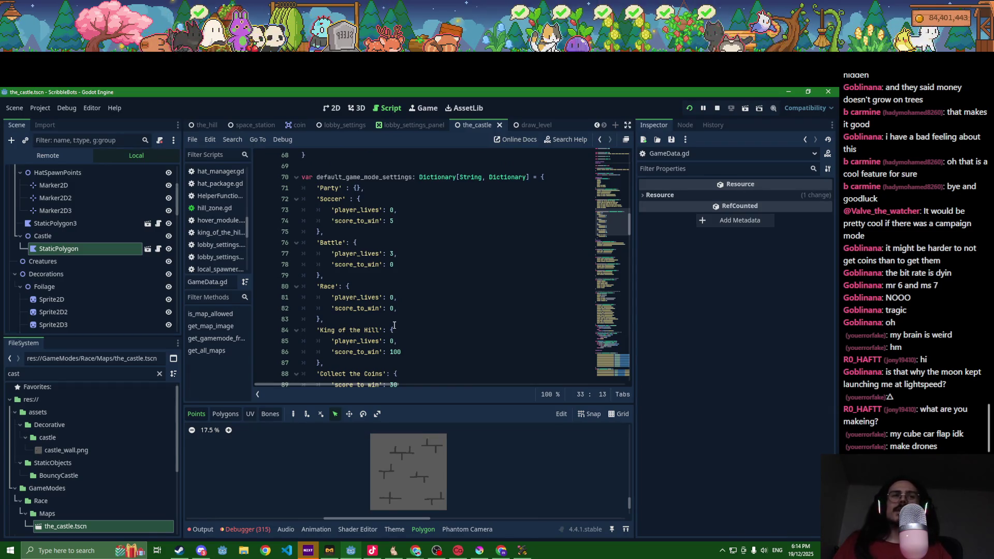
scroll(396, 215, "down", 4)
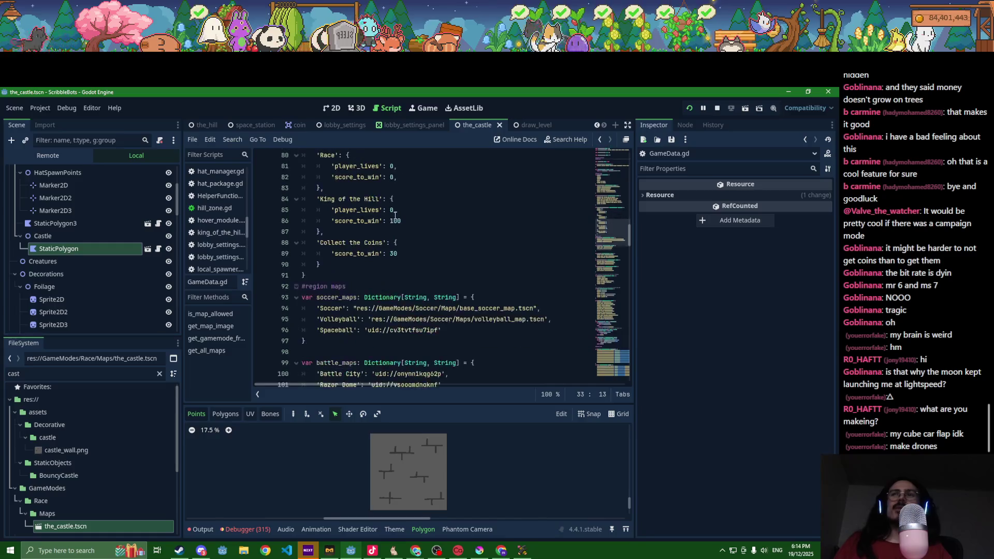
scroll(381, 230, "down", 2)
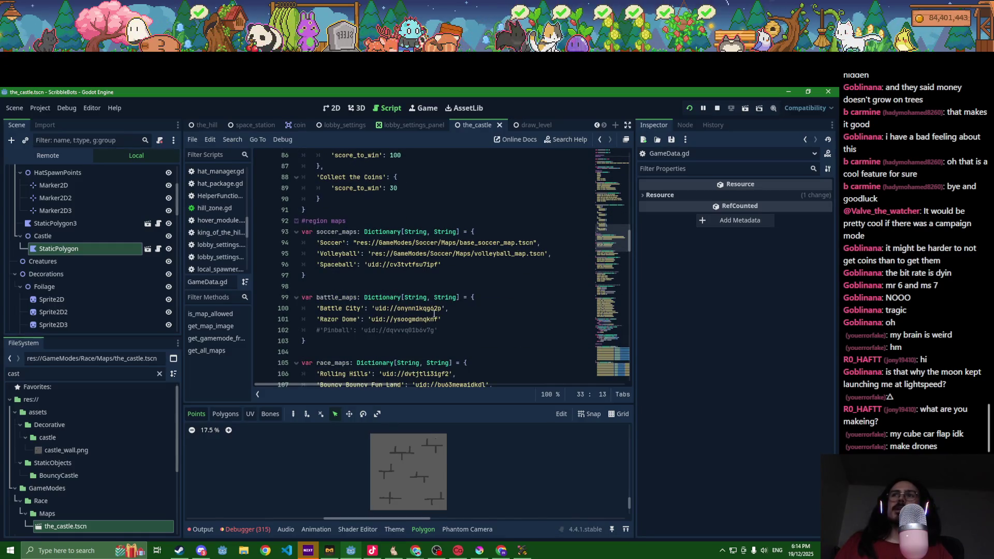
scroll(442, 321, "down", 3)
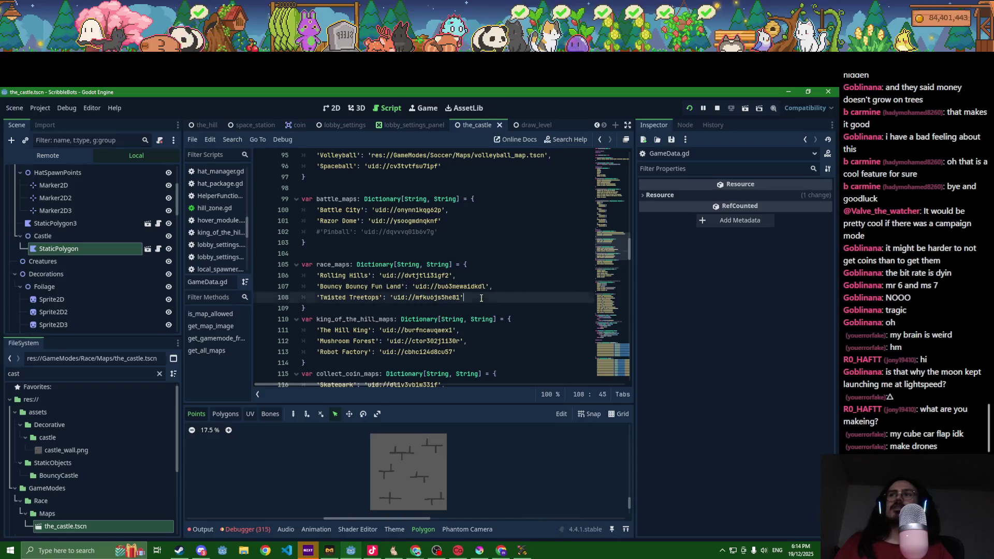
key("Return")
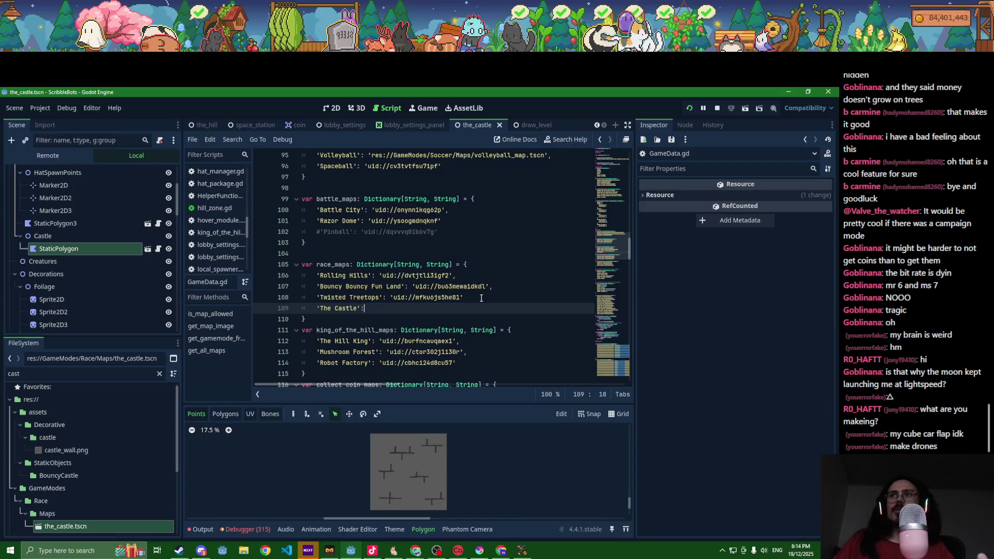
left_click(482, 299)
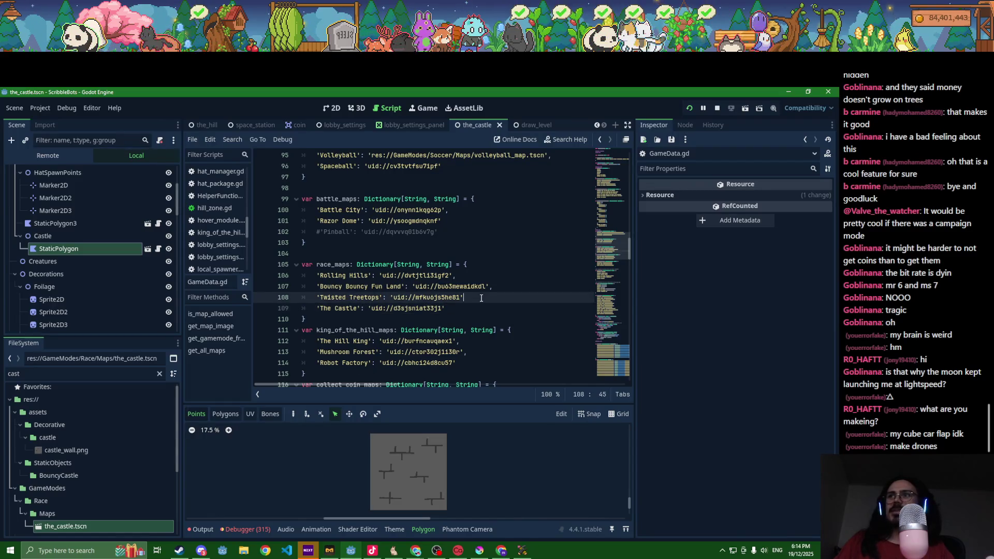
type(",")
key("Escape")
key("Down")
key("Down")
key("Down")
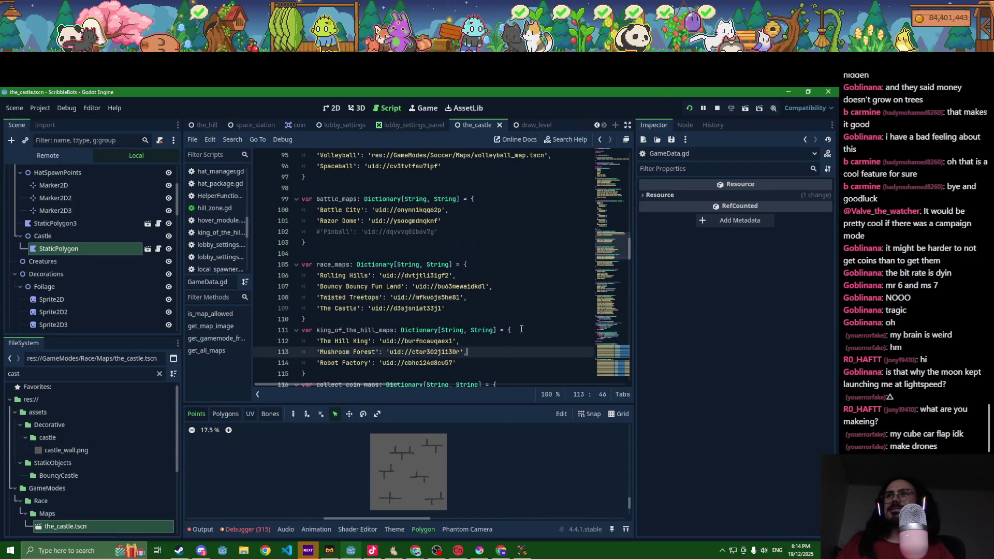
key("F8")
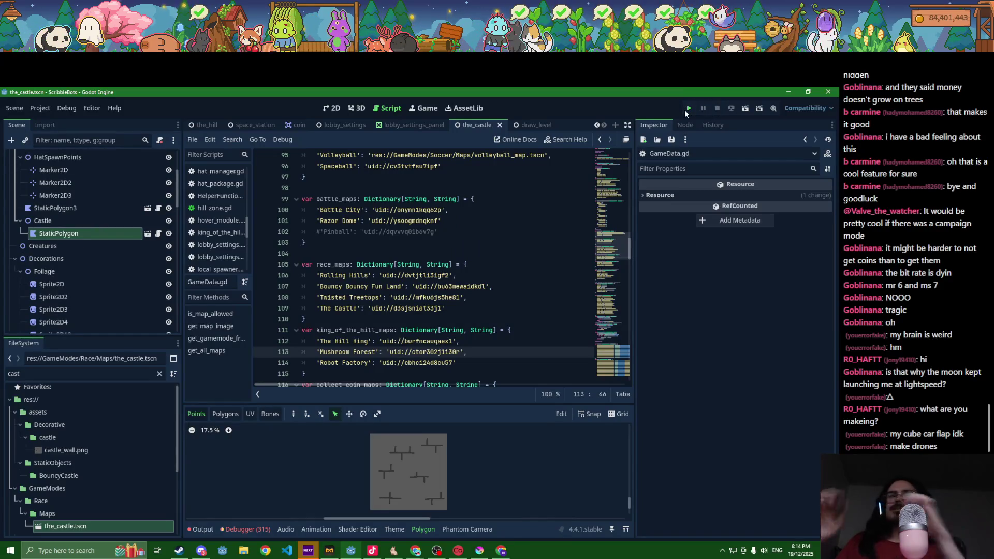
left_click(685, 110)
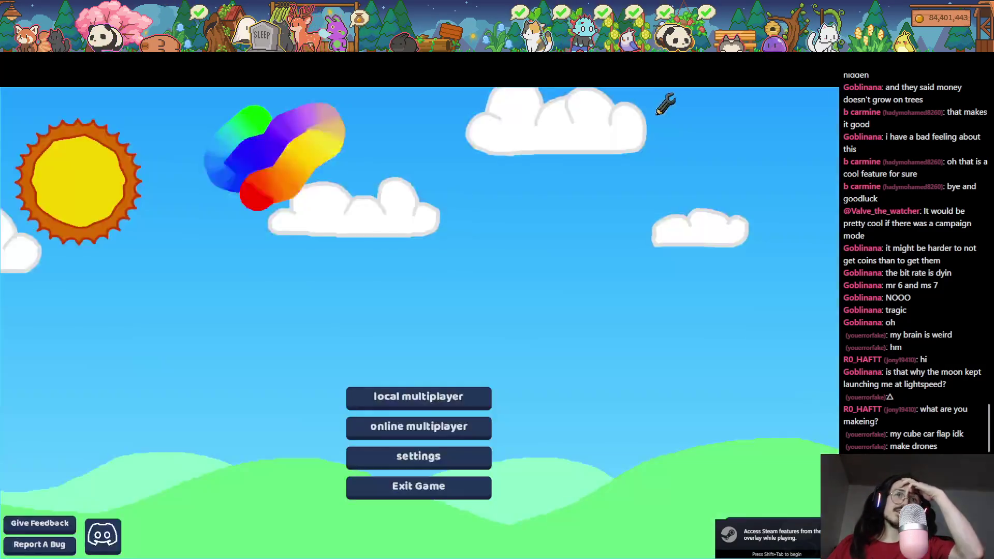
- Set up a local multiplayer Race on The Castle map with player count 1
left_click(456, 395)
left_click(509, 362)
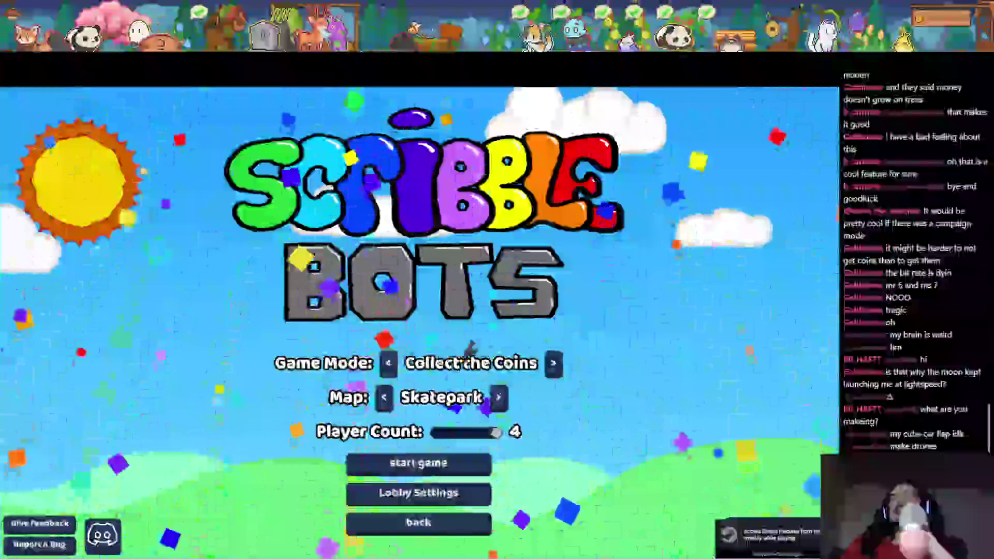
left_click(554, 362)
left_click(511, 362)
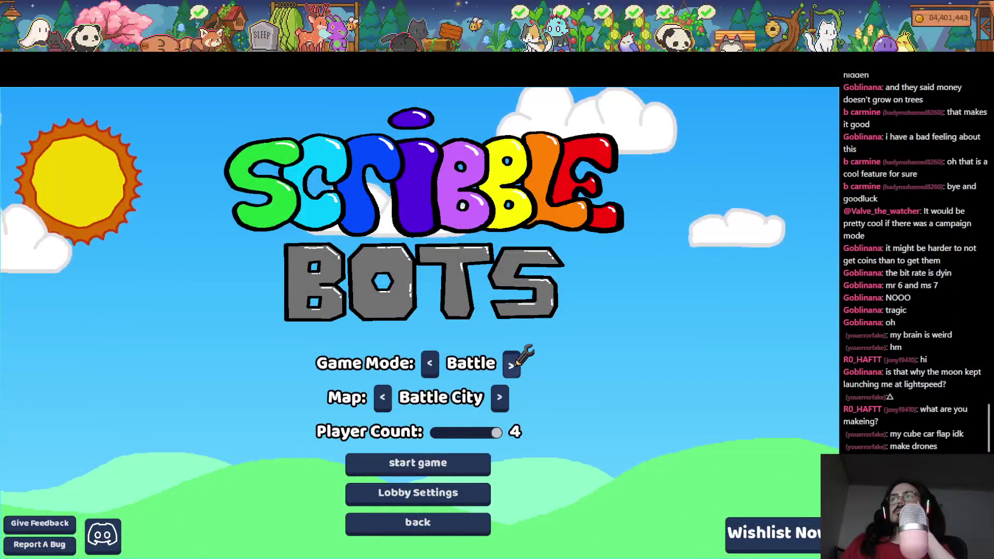
left_click(511, 364)
left_click(510, 398)
left_click(338, 403)
left_click(375, 403)
left_click(434, 433)
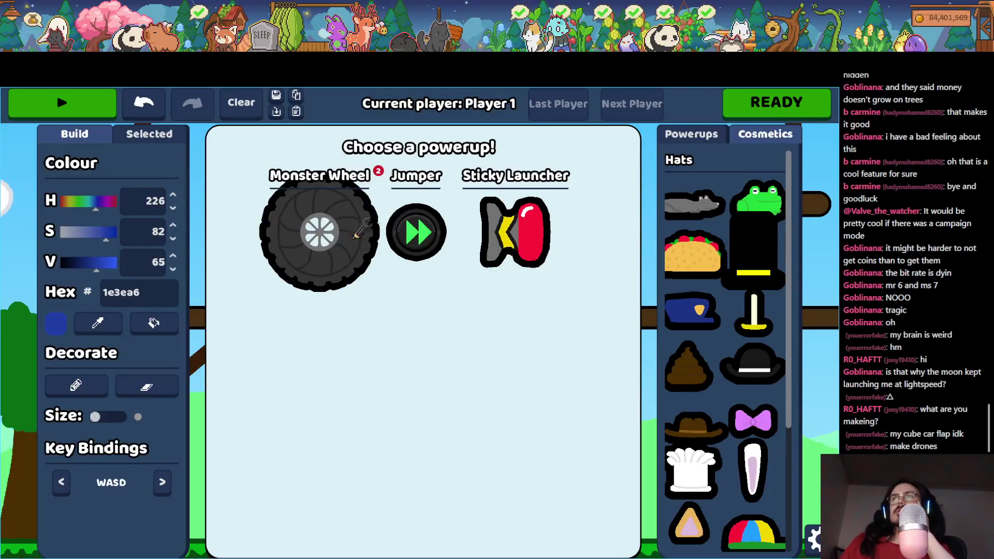
- Choose Monster Wheel, redraw an arched blue body, mount a Monster Wheel, and start driving
left_click(356, 235)
left_click_drag(464, 268, 462, 243)
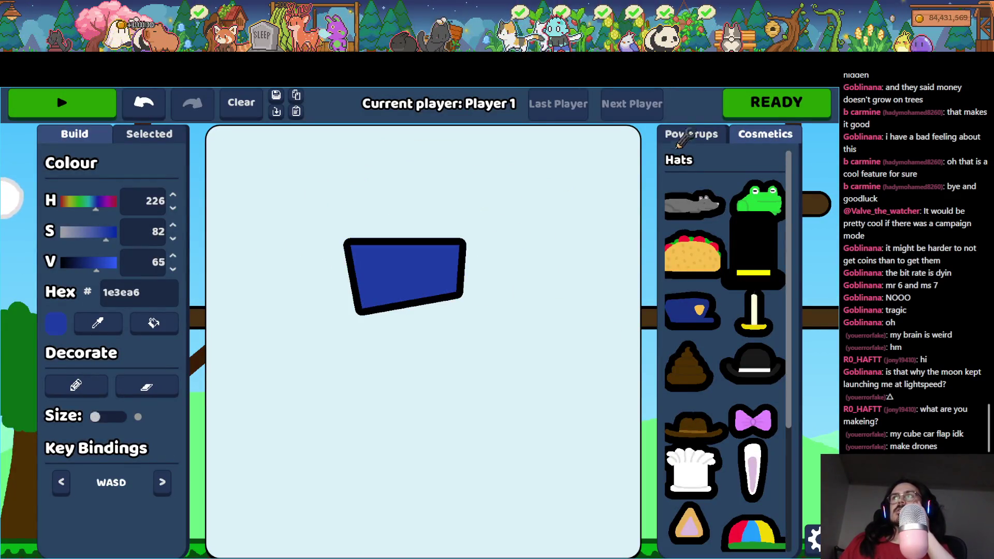
left_click(693, 134)
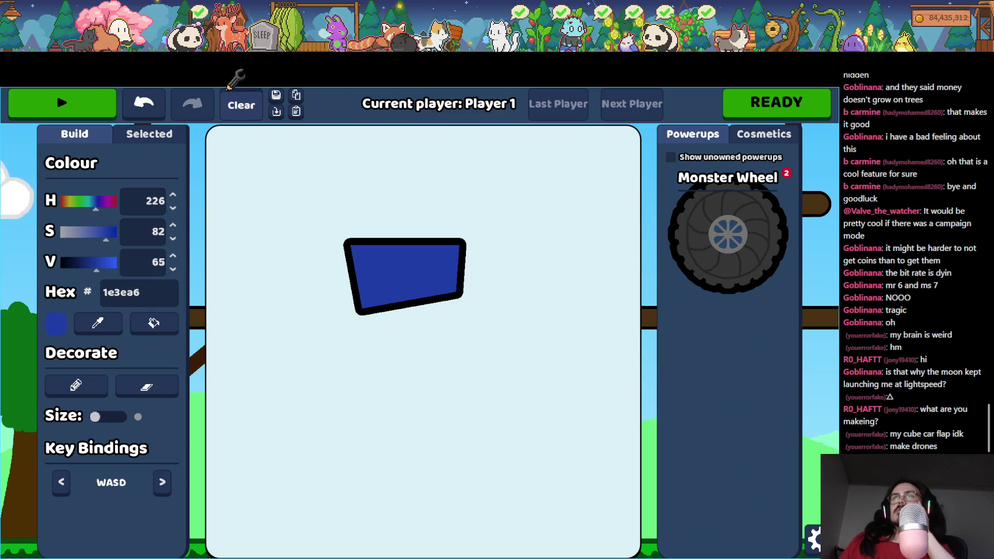
left_click(233, 96)
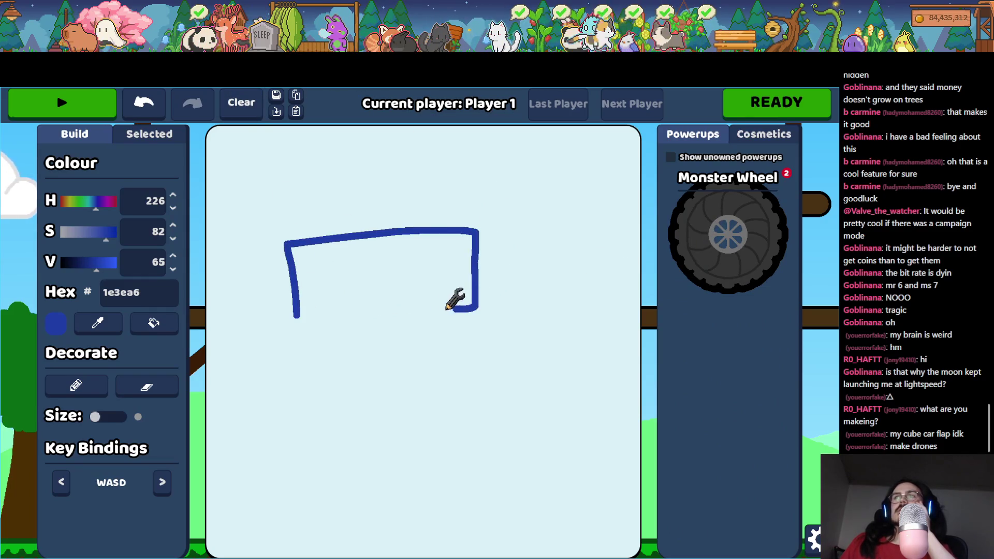
left_click_drag(290, 304, 291, 305)
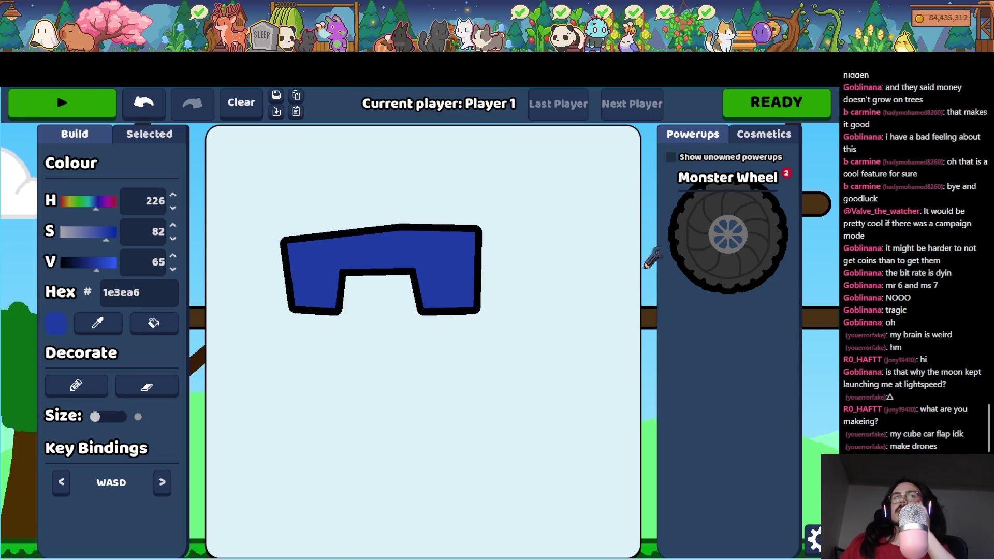
mouse_move(697, 236)
left_mouse_down()
mouse_move(259, 381)
mouse_move(176, 384)
mouse_move(259, 383)
mouse_move(583, 334)
mouse_move(450, 368)
left_mouse_up()
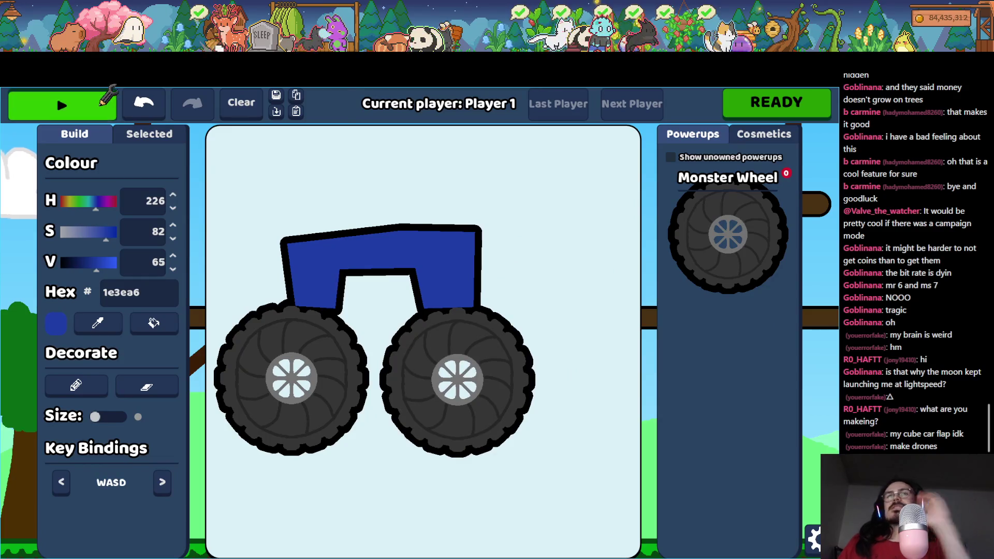
left_click(102, 103)
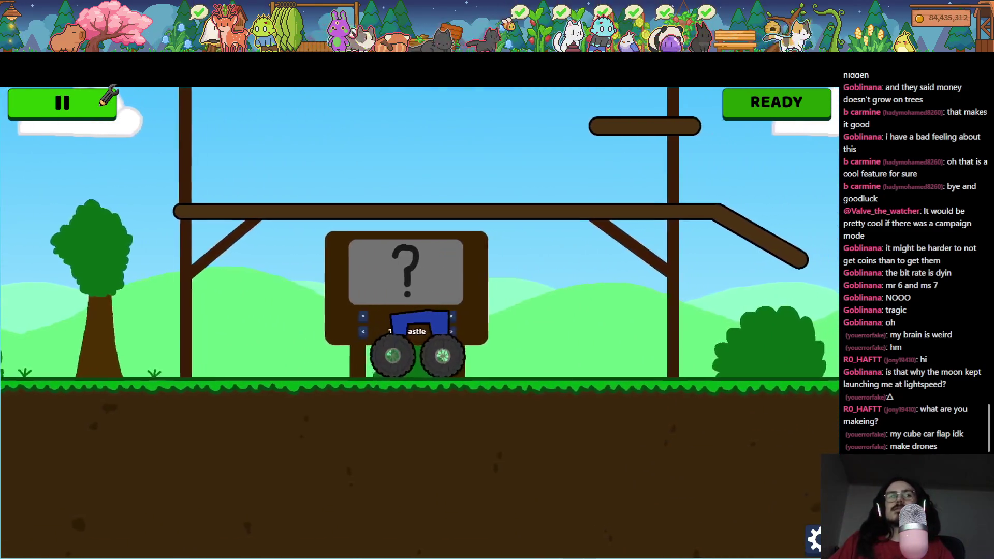
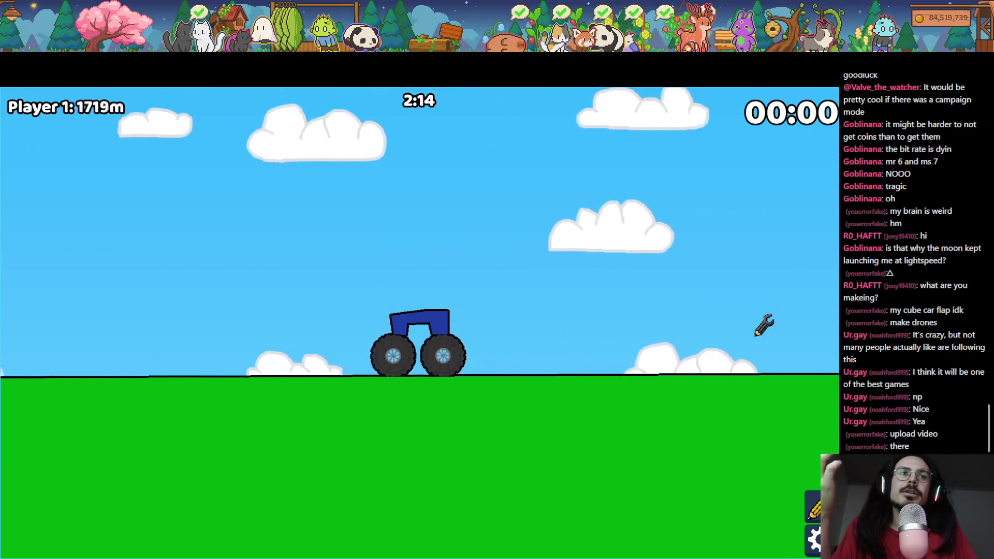
- Launch the blue car skyward twice with Space, reaching 1139m, then bring up the window switcher
key("space")
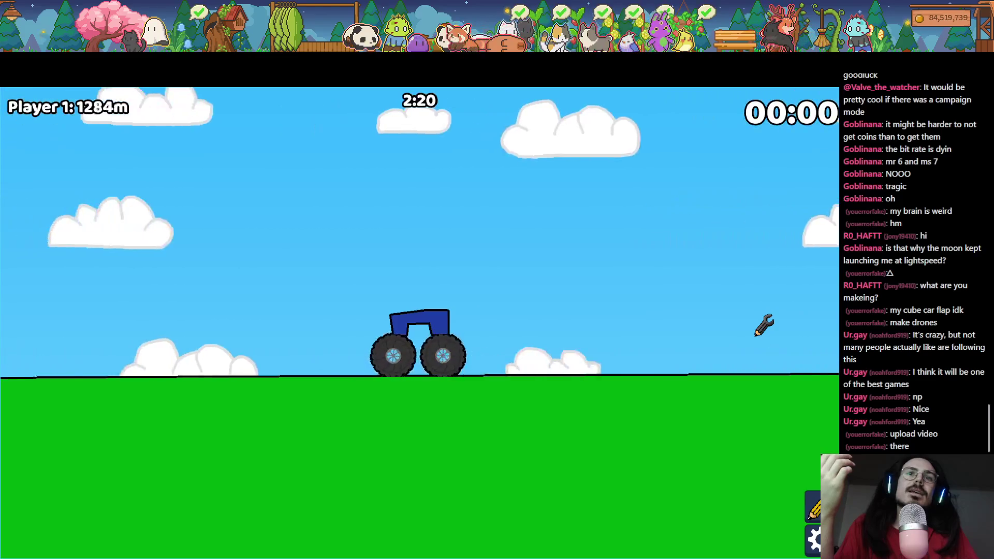
key("space")
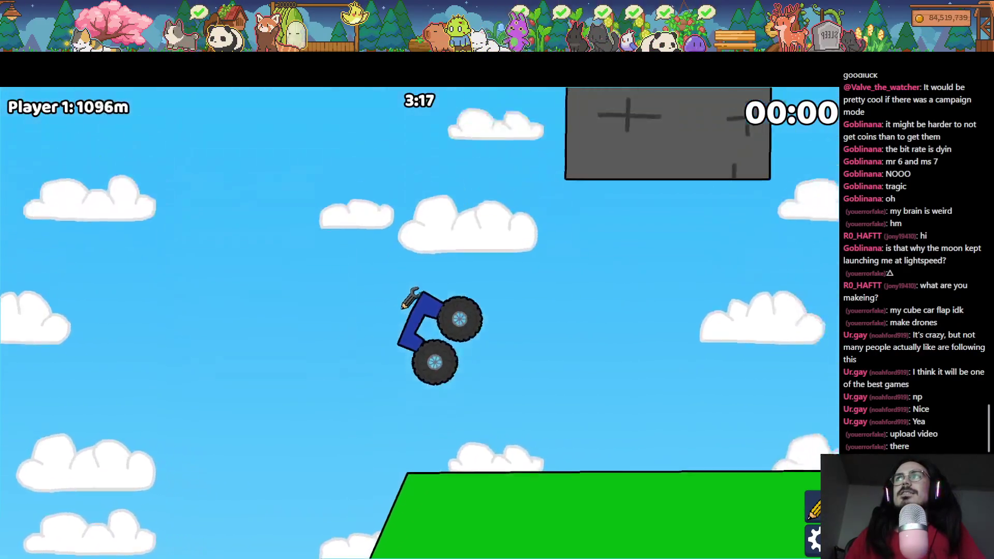
key("alt+Tab")
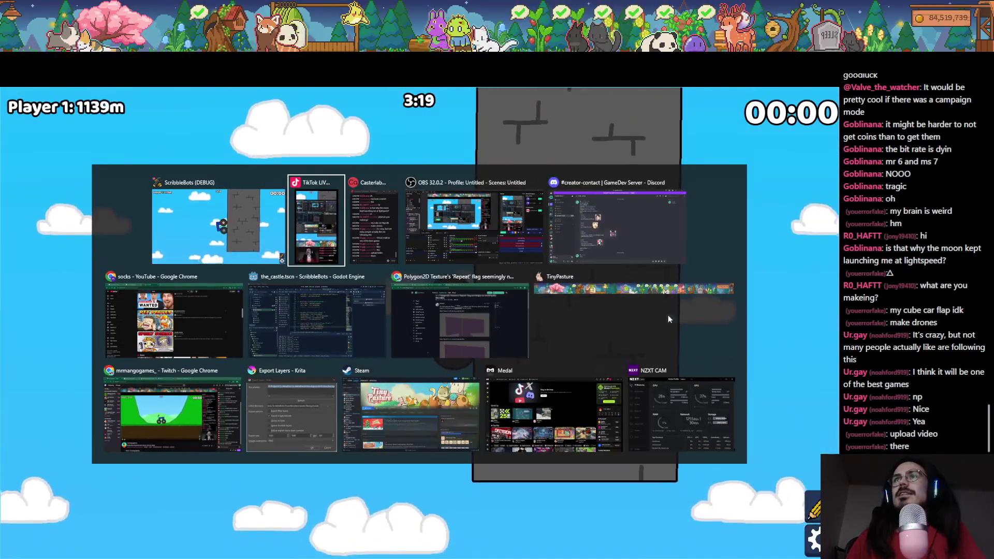
- Back in Godot, look over the race map lists in GameData.gd, then reopen the_castle scene via draw_level
left_click(298, 328)
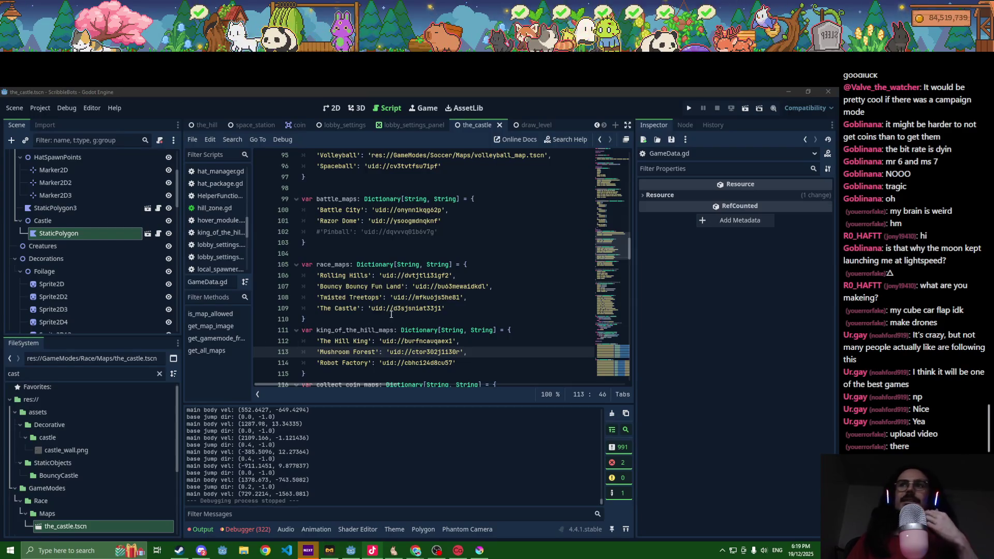
scroll(391, 314, "down", 2)
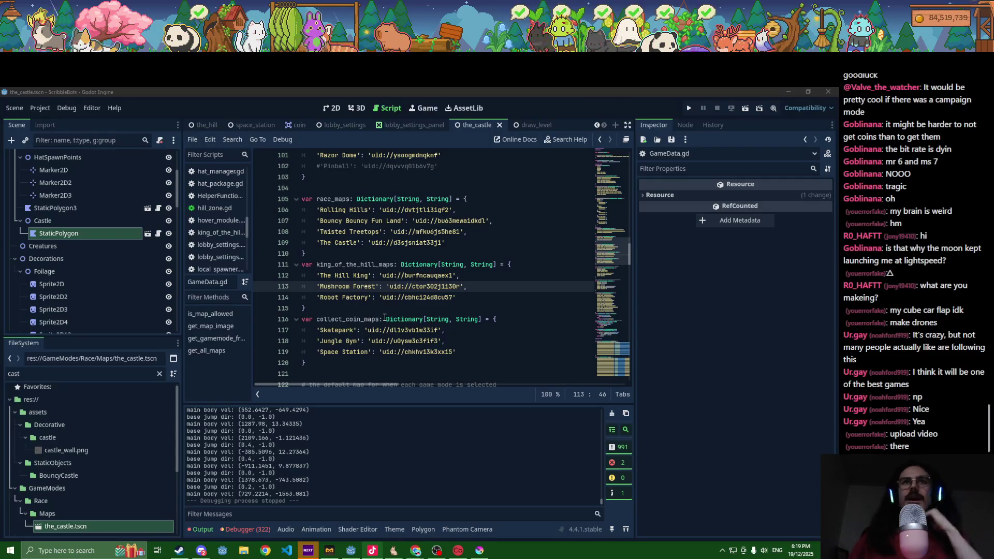
mouse_move(469, 374)
left_mouse_down()
mouse_move(492, 150)
mouse_move(497, 318)
left_mouse_up()
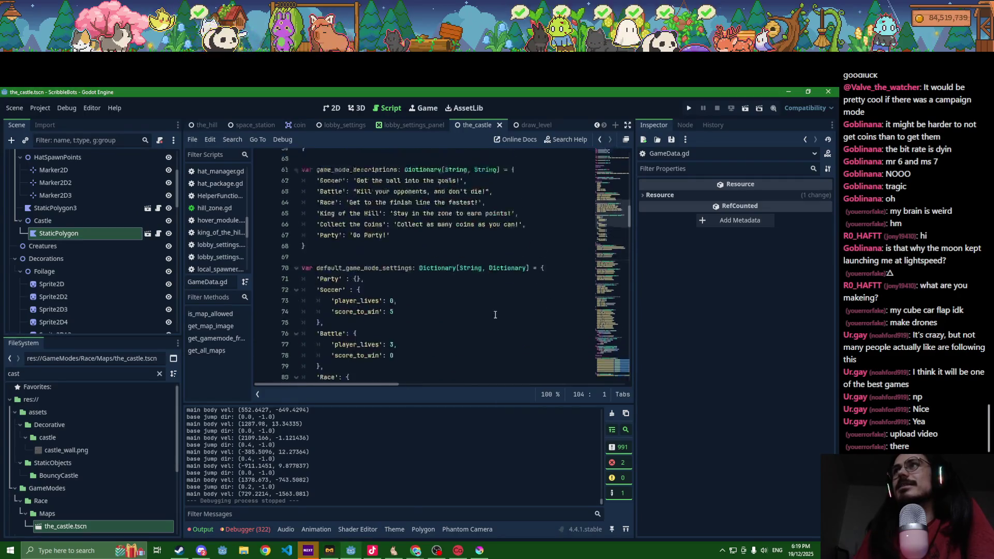
scroll(495, 315, "up", 7)
left_click(533, 128)
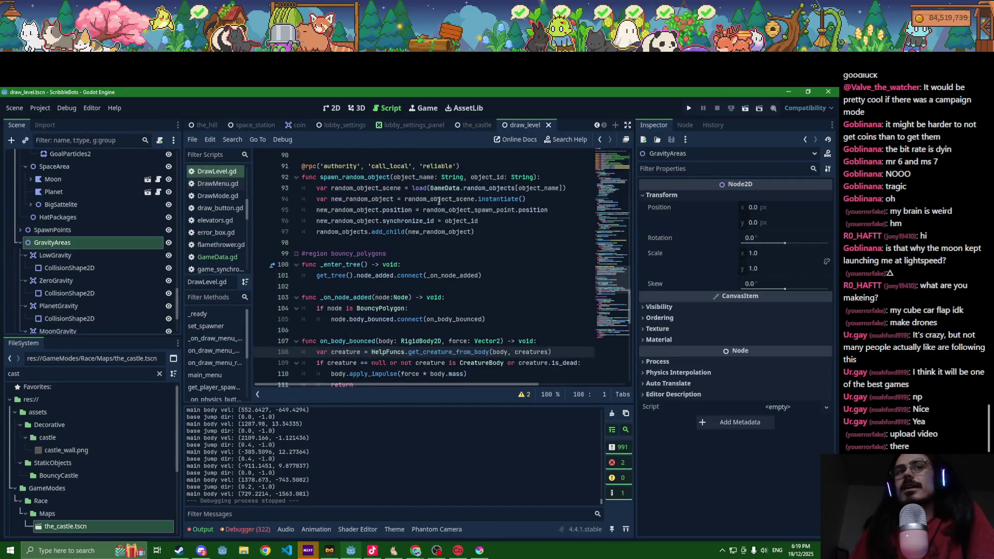
left_click(466, 126)
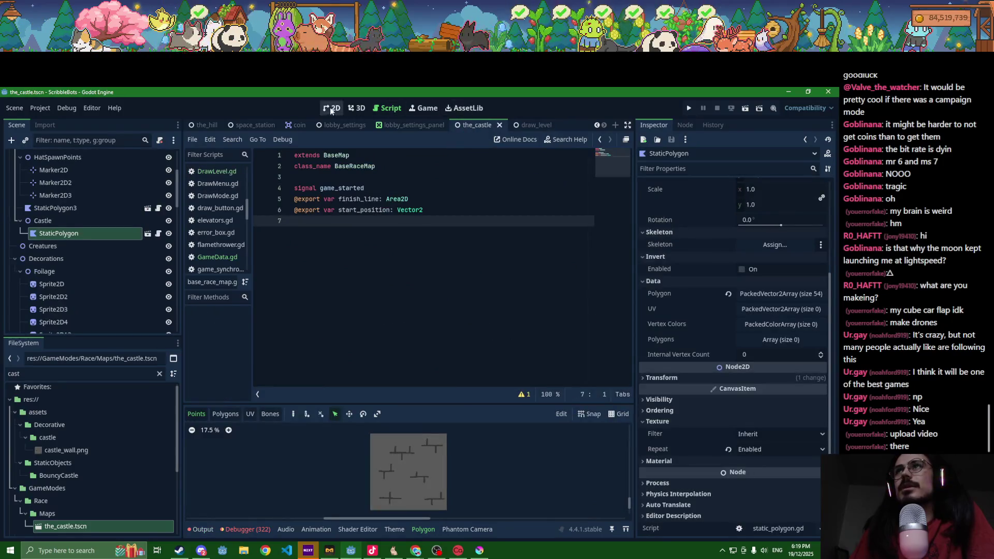
- Show the castle scene in the 2D canvas and undo the stray triangular spur
left_click(332, 109)
scroll(390, 325, "down", 5)
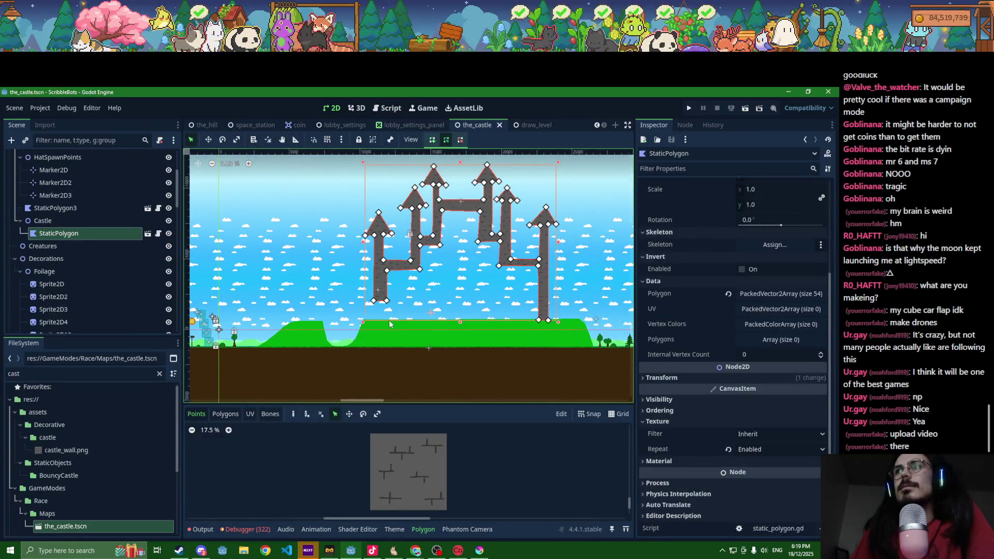
scroll(389, 324, "up", 5)
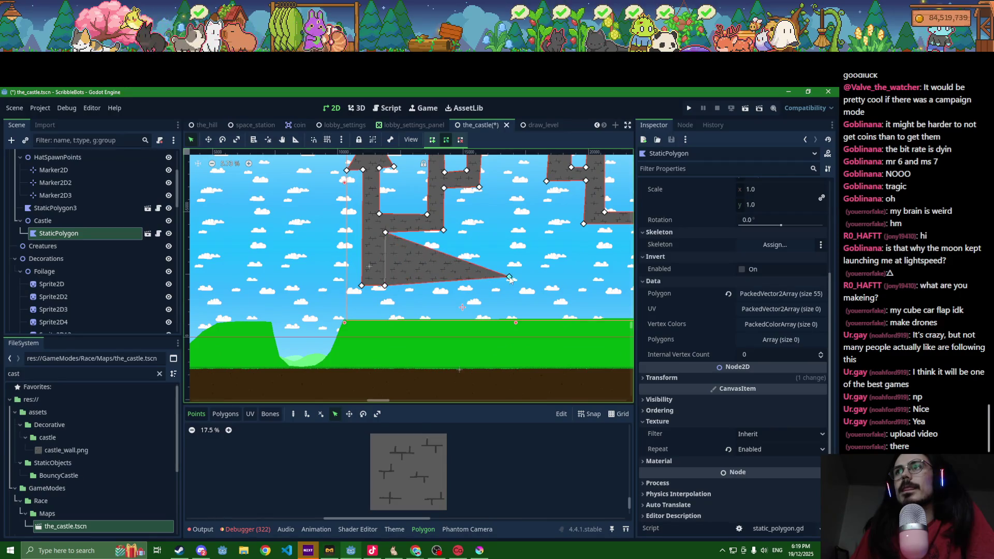
key("ctrl+z")
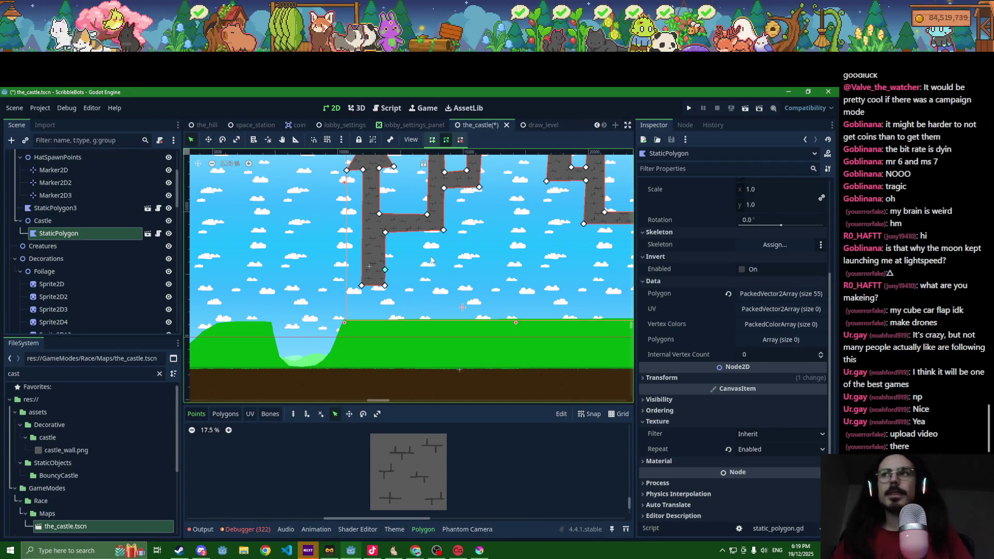
- Pull new points from the left column into a long flat ledge extending right, making 57 points
scroll(406, 278, "up", 3)
left_click_drag(362, 284, 621, 295)
scroll(409, 288, "down", 1)
left_click_drag(378, 275, 519, 262)
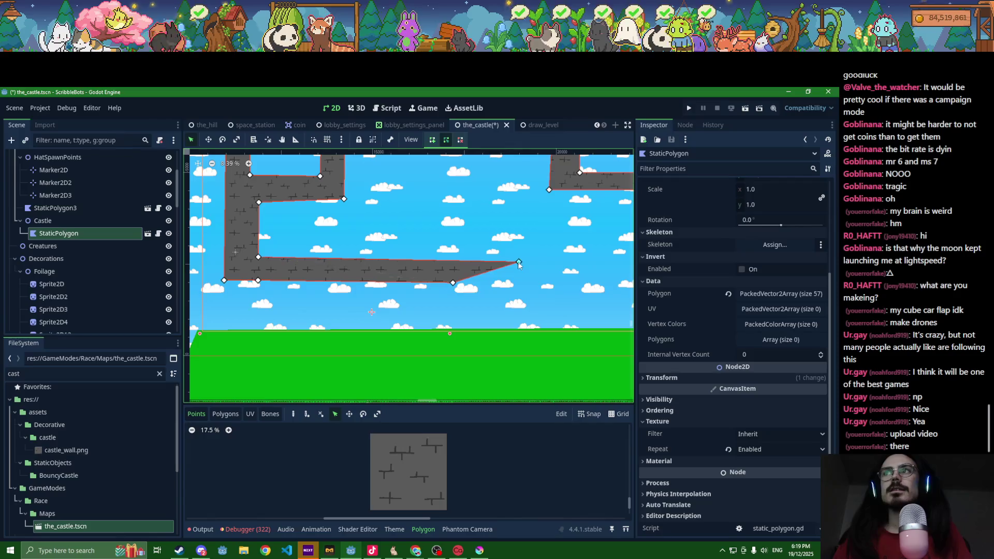
mouse_move(453, 284)
left_mouse_down()
mouse_move(519, 281)
mouse_move(519, 257)
left_mouse_up()
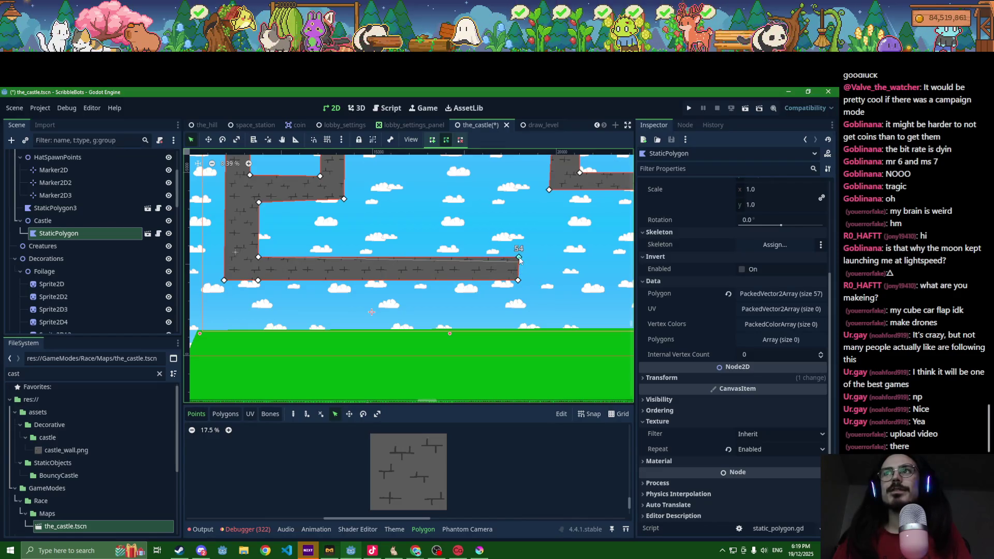
scroll(490, 287, "down", 5)
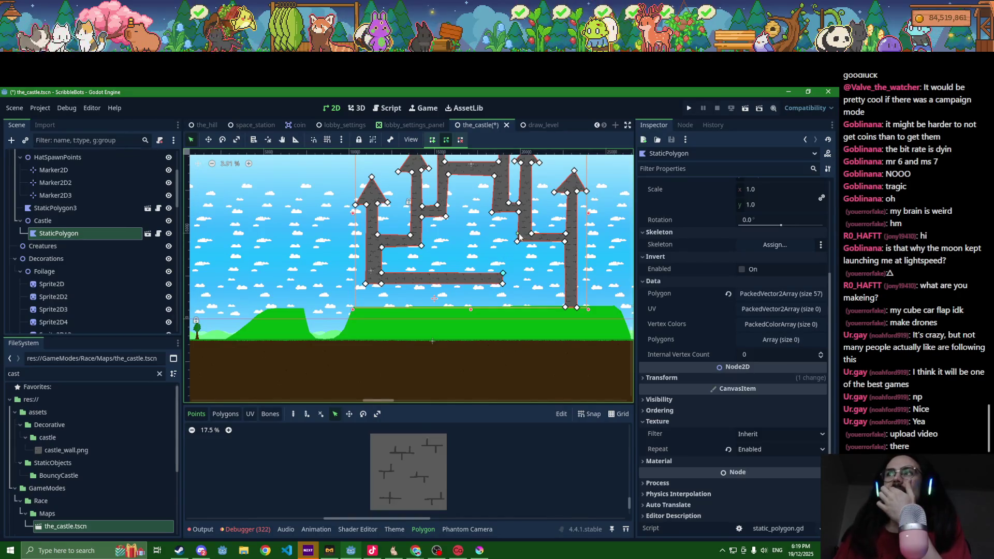
- Pull a new vertex from the right column into a flat leftward ledge, then zoom out to check the level
left_click_drag(519, 237, 463, 237)
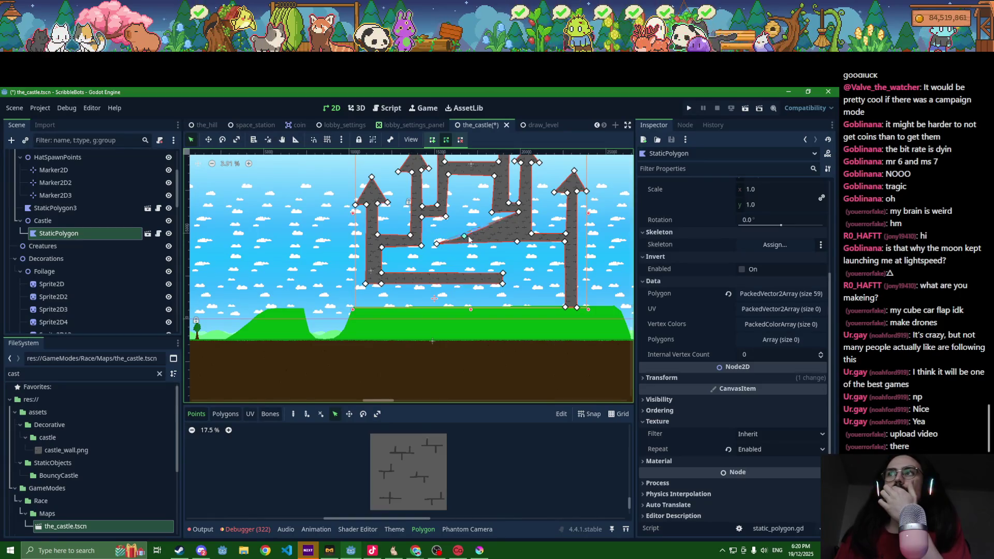
left_click_drag(469, 240, 517, 240)
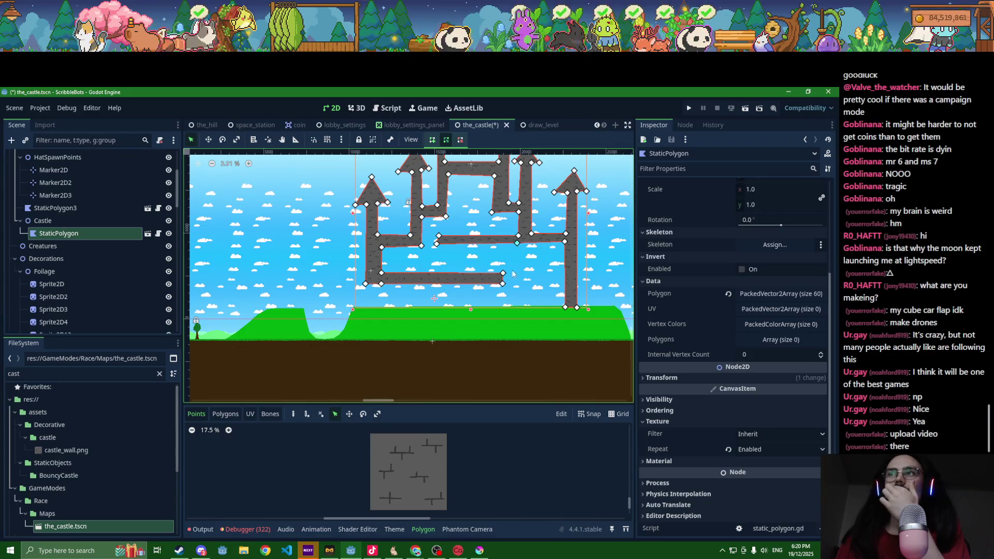
scroll(518, 248, "down", 3)
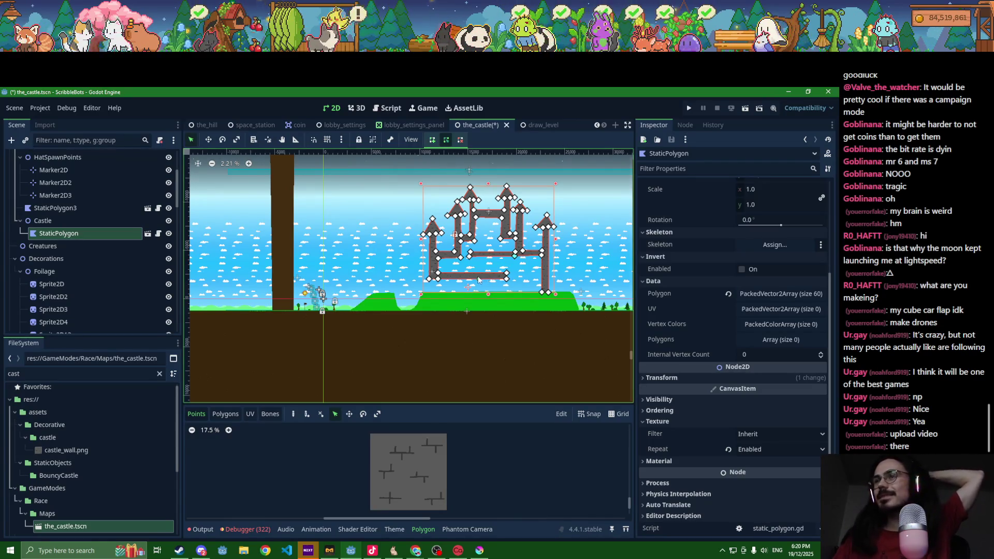
scroll(468, 280, "down", 2)
scroll(467, 279, "down", 1)
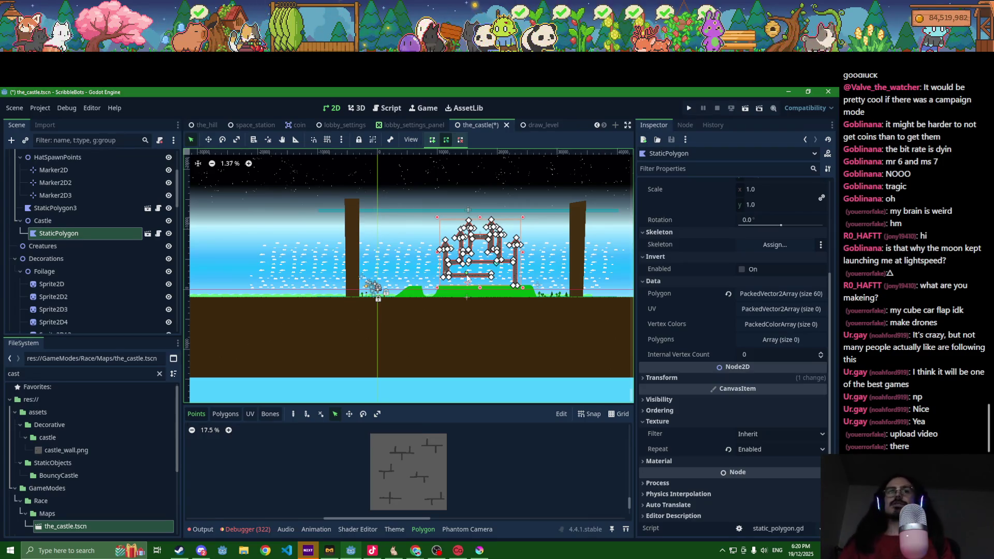
scroll(468, 280, "up", 5)
scroll(409, 300, "up", 5)
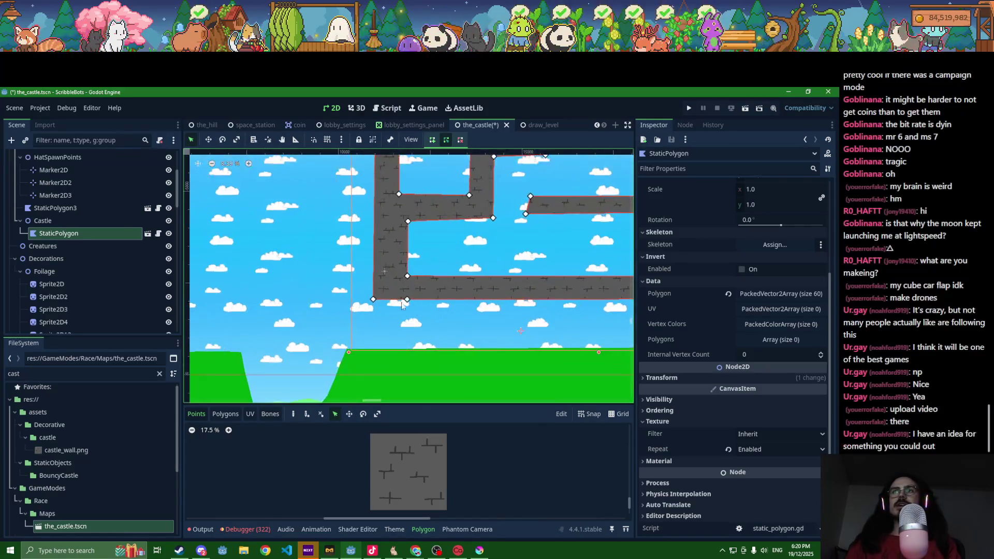
- Drag vertices 0, 59, 56 and 58 downward so the lower ledge thickens and ramps up rightward
left_click_drag(364, 300, 361, 325)
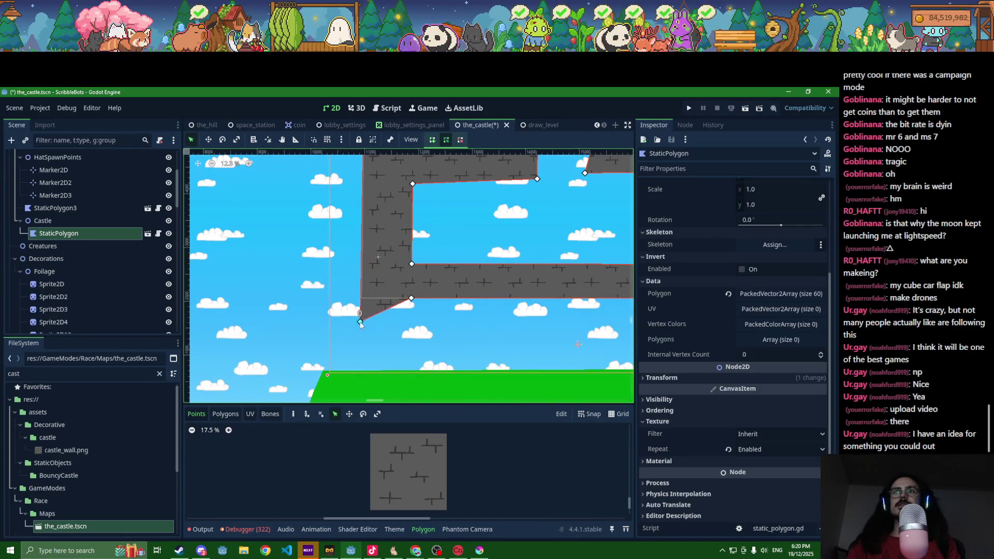
left_click_drag(410, 300, 412, 324)
left_click_drag(412, 265, 414, 303)
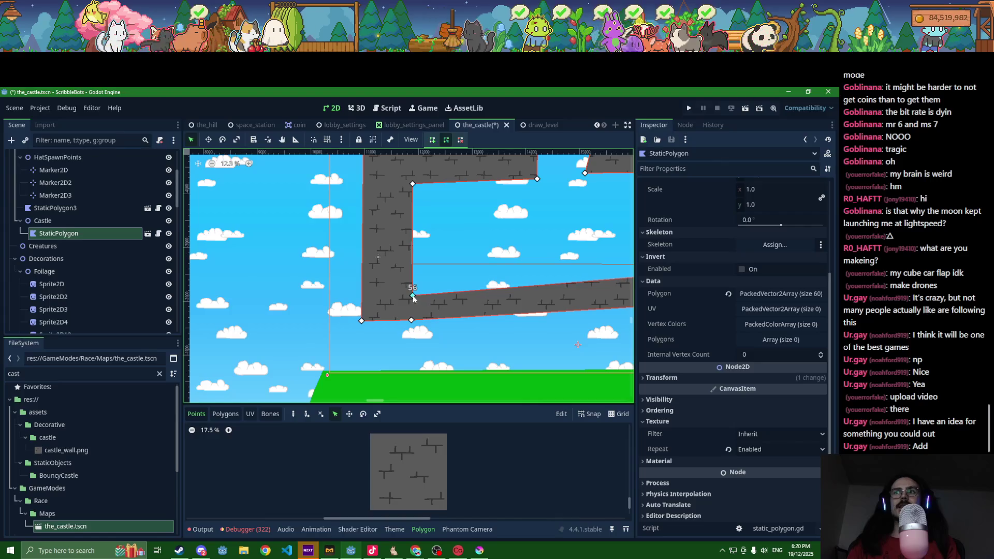
scroll(465, 330, "down", 2)
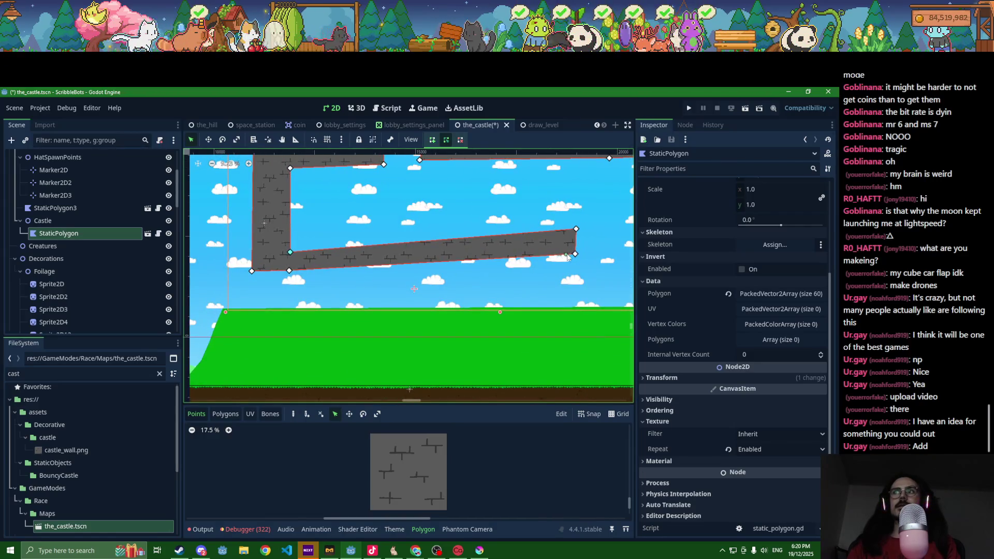
left_click_drag(575, 257, 573, 270)
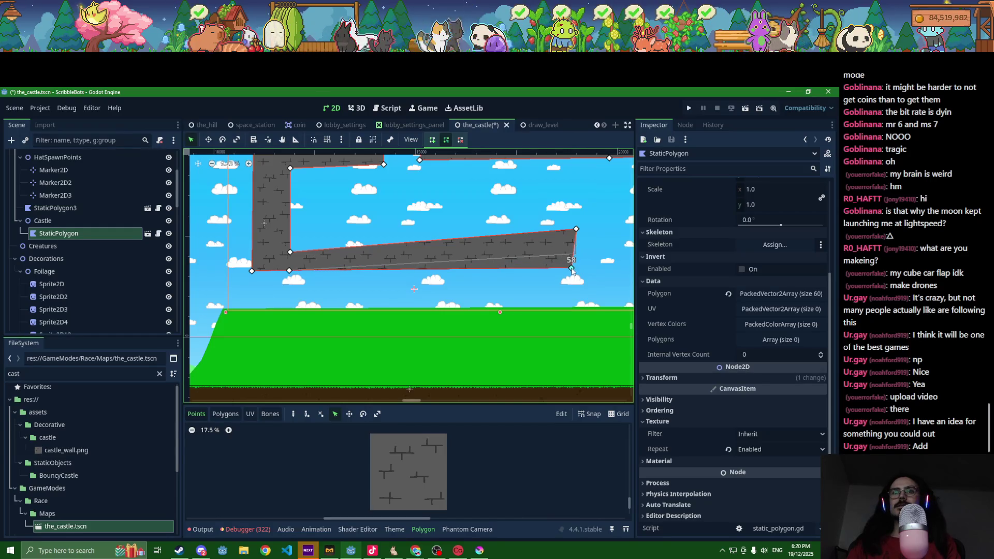